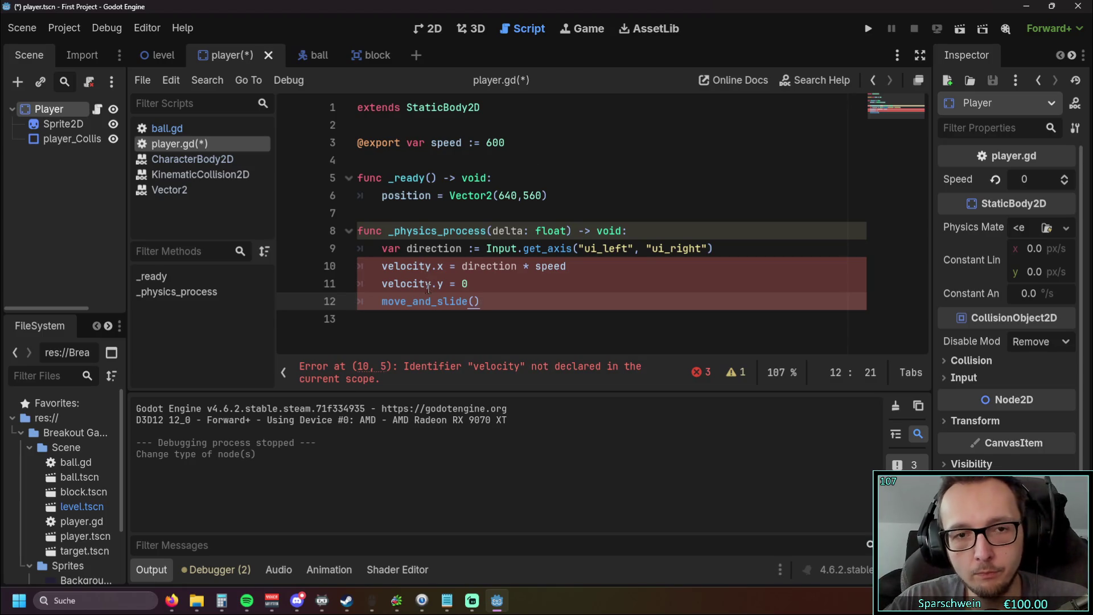
# Change velocity to position on line 11 and delete the move_and_slide() line.
pyautogui.moveTo(431, 284); pyautogui.dragTo(381, 285)
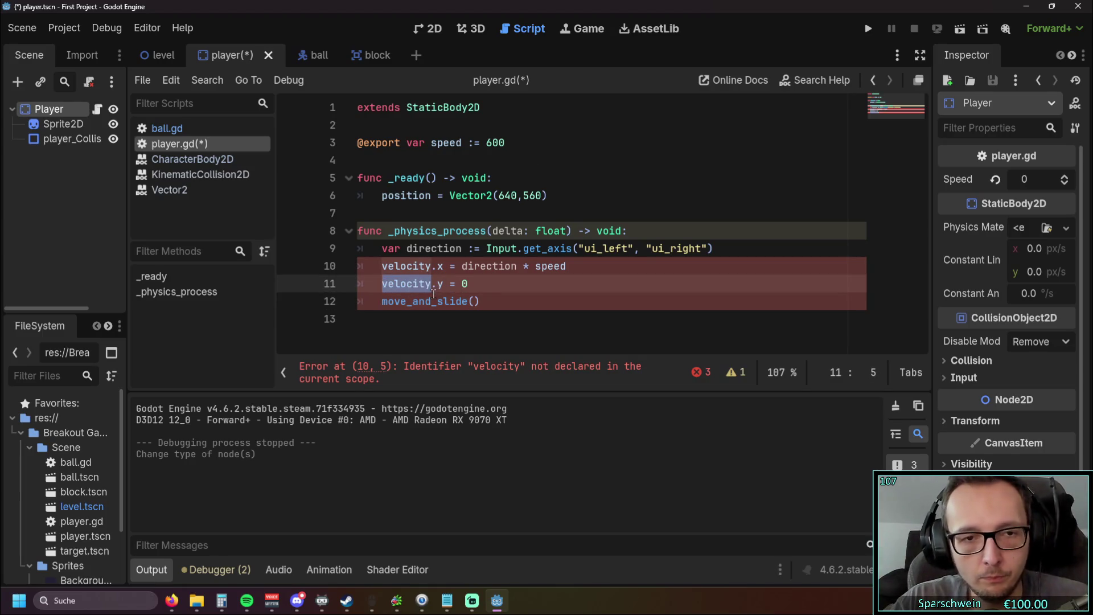
pyautogui.write('positi')
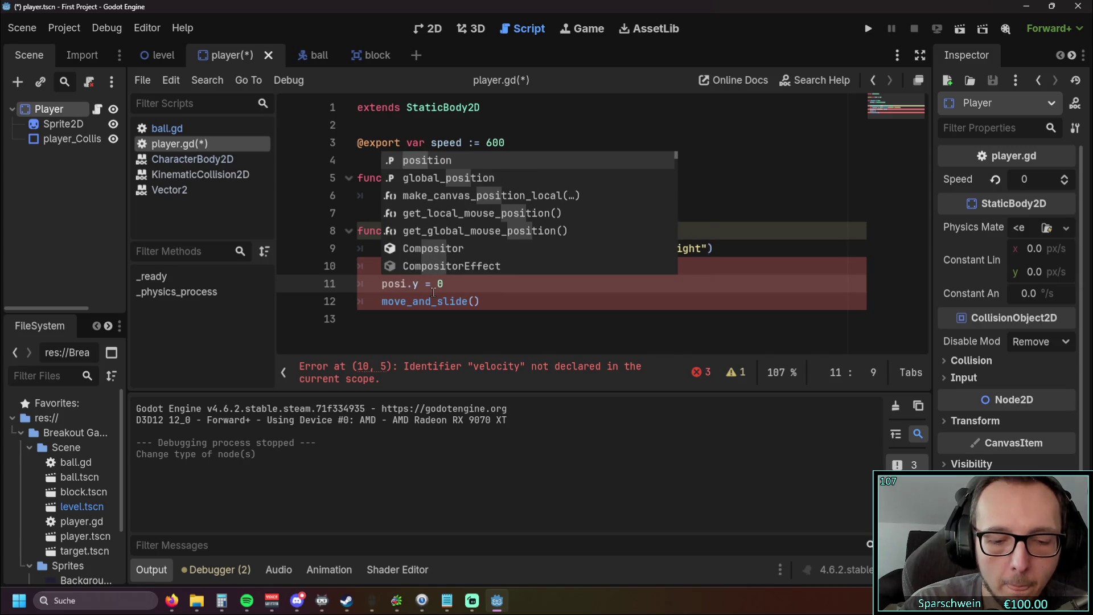
pyautogui.write('on')
pyautogui.click(484, 320)
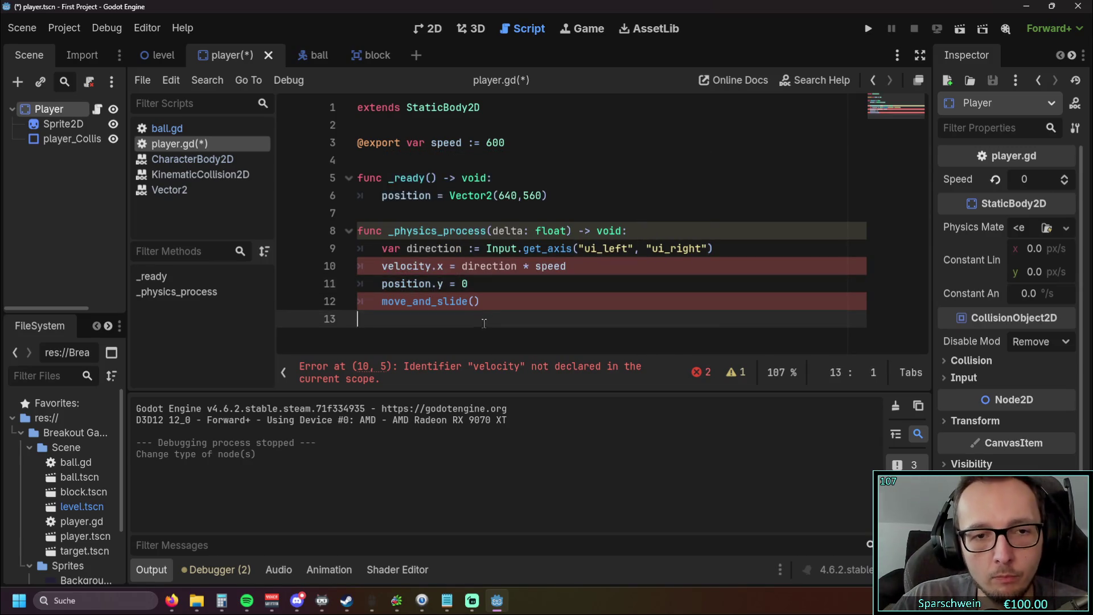
pyautogui.moveTo(482, 303); pyautogui.dragTo(326, 303)
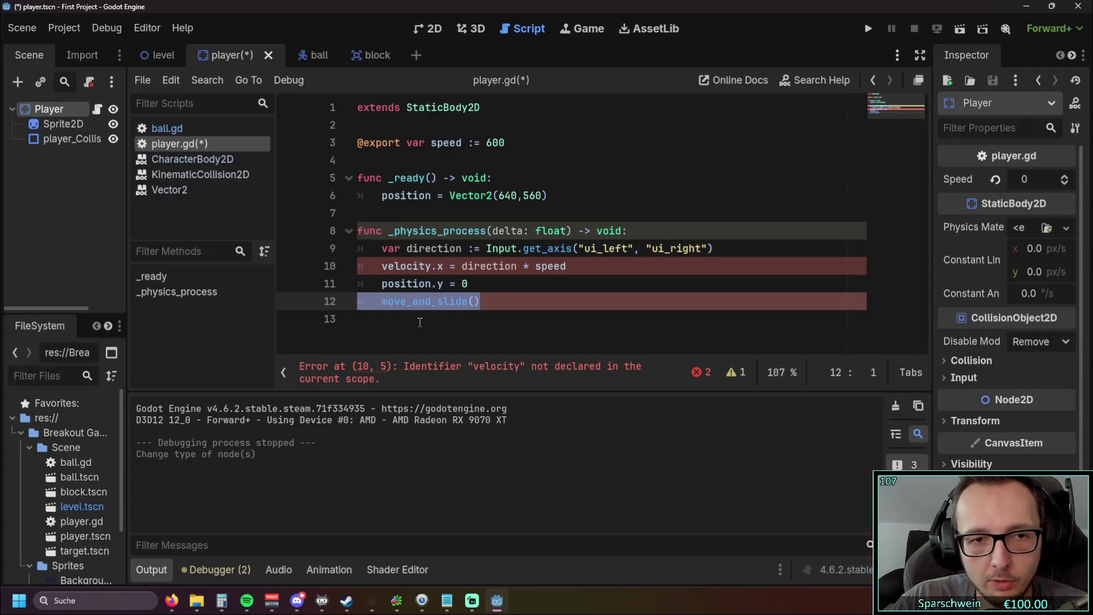
pyautogui.press('BackSpace')
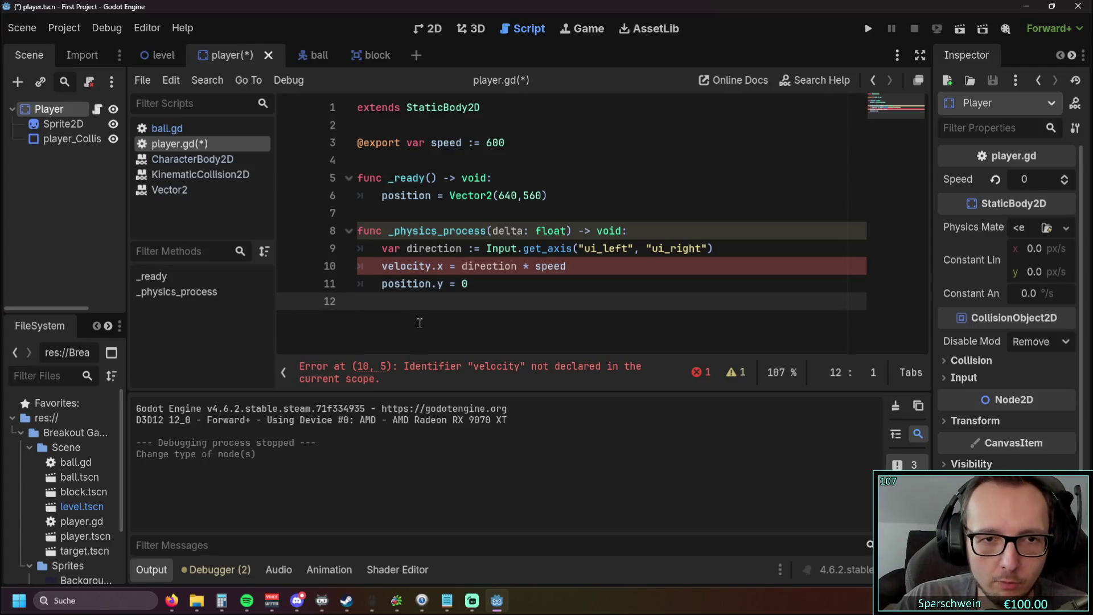
# Change velocity.x to position.x on line 10, clearing the velocity error.
pyautogui.click(447, 266)
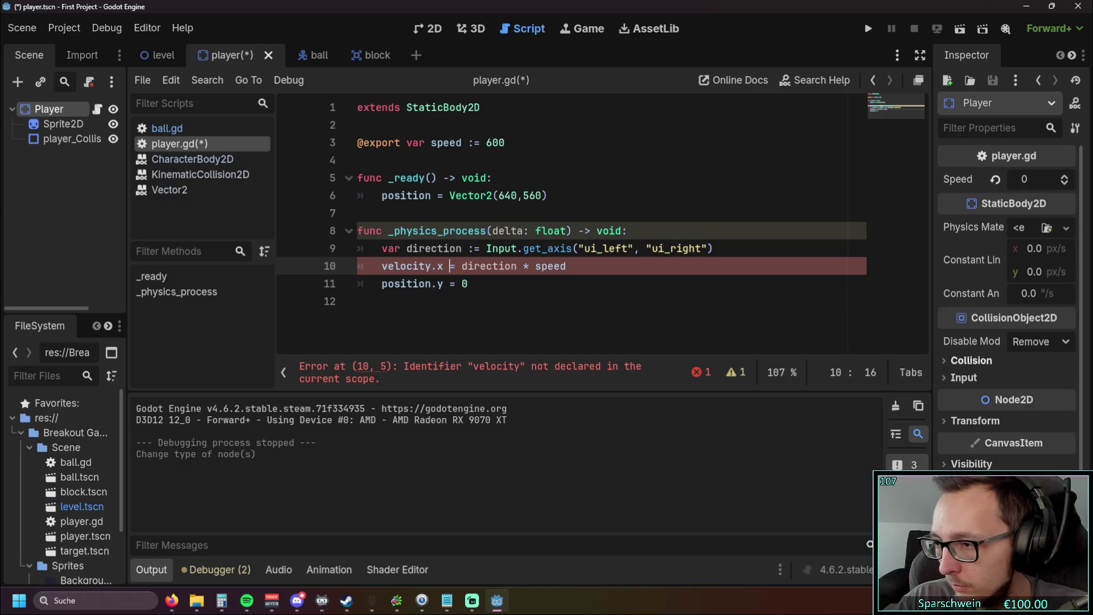
pyautogui.click(390, 267)
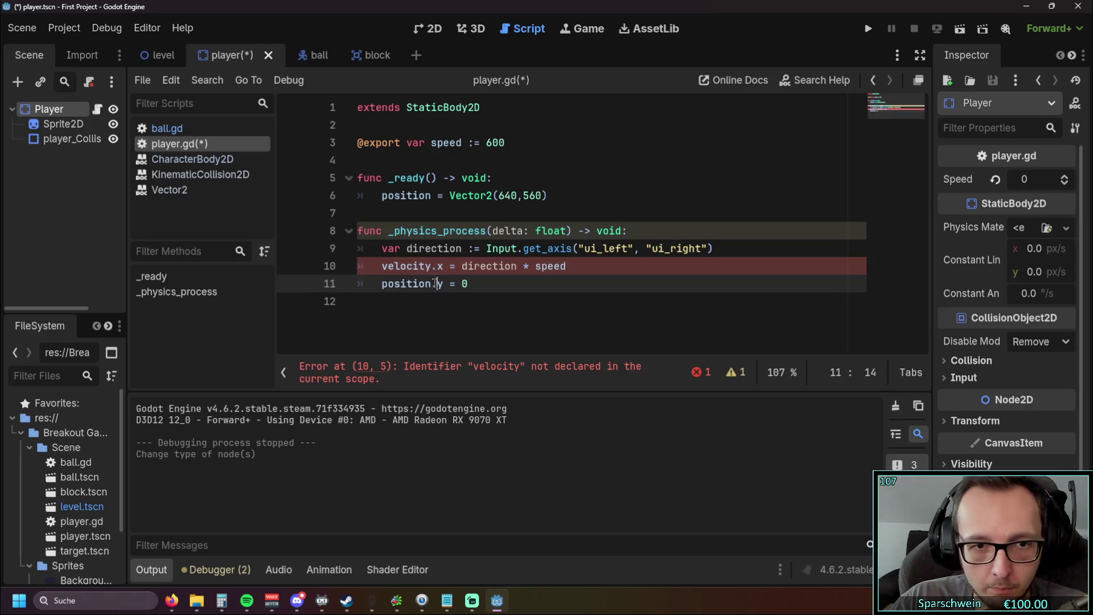
pyautogui.doubleClick(405, 266)
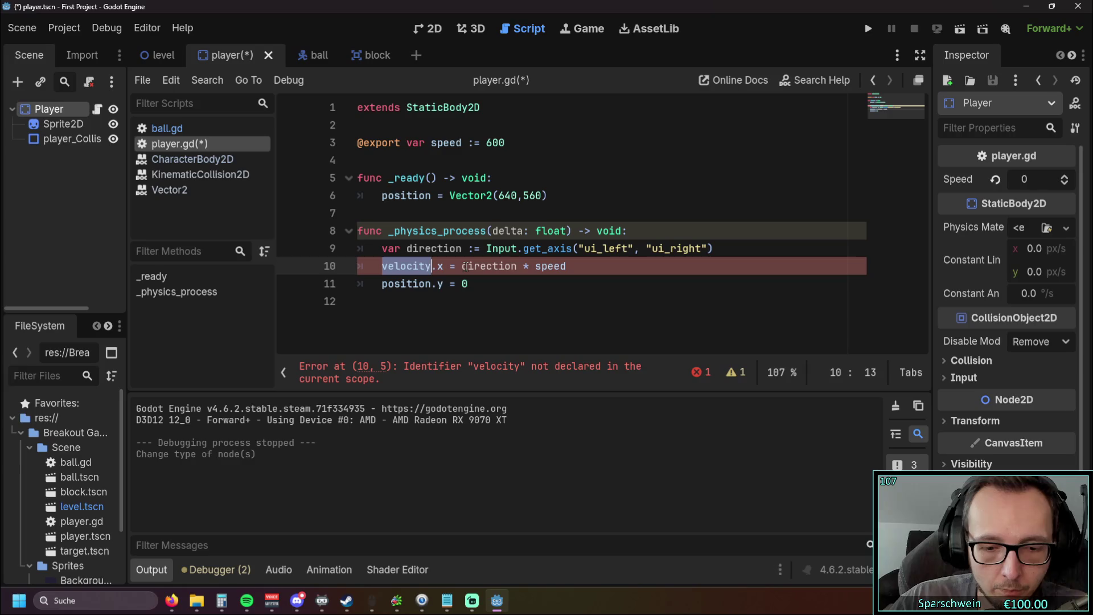
pyautogui.write('position')
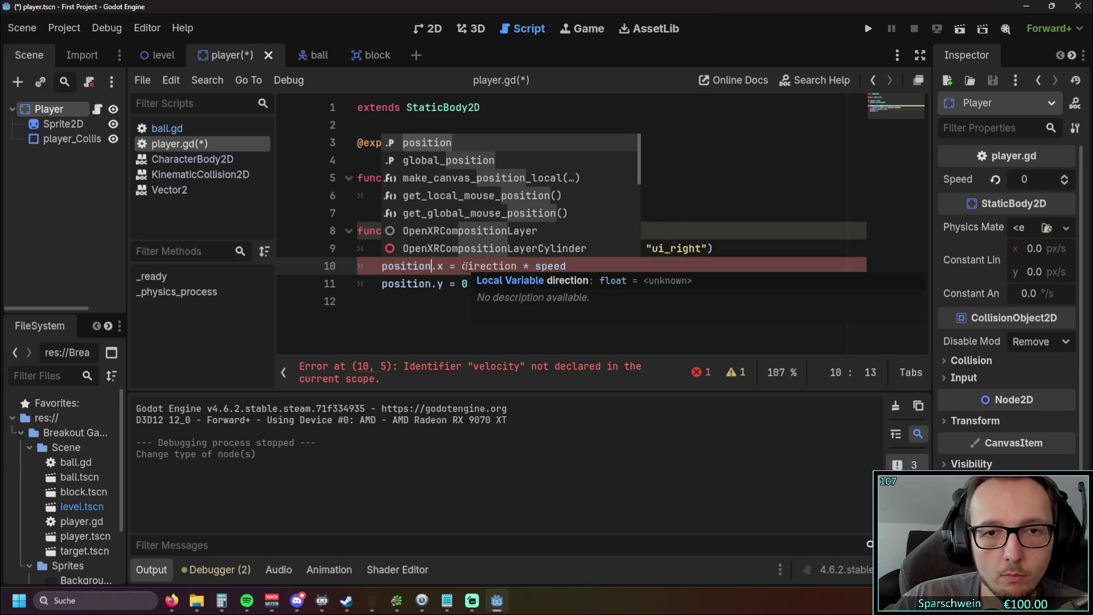
pyautogui.click(454, 314)
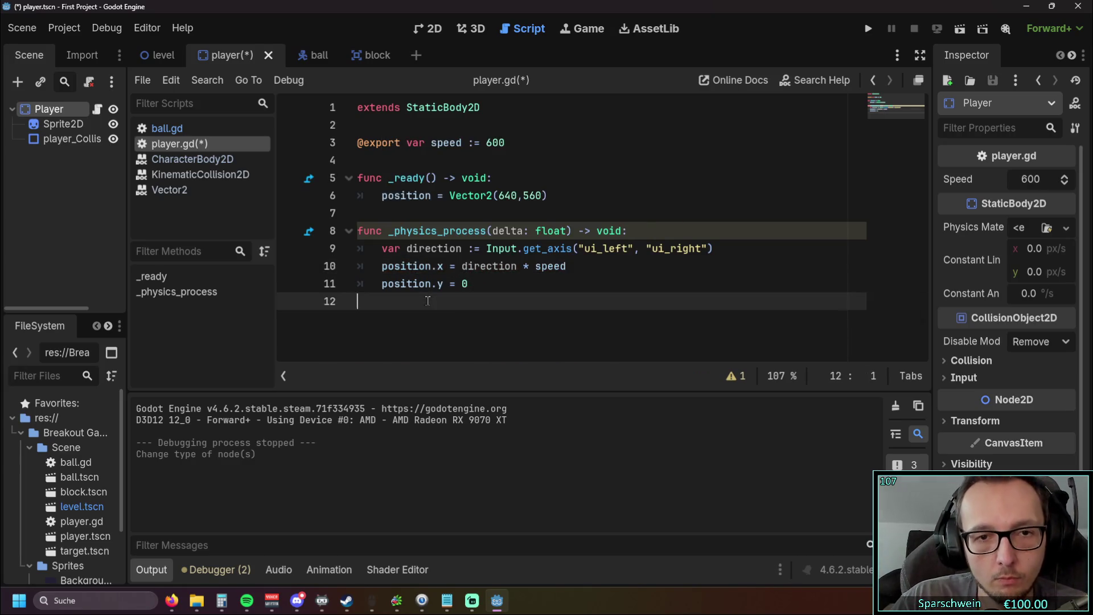
# Save and launch the game with Run Project, close its debug window, and switch to the browser.
pyautogui.click(870, 29)
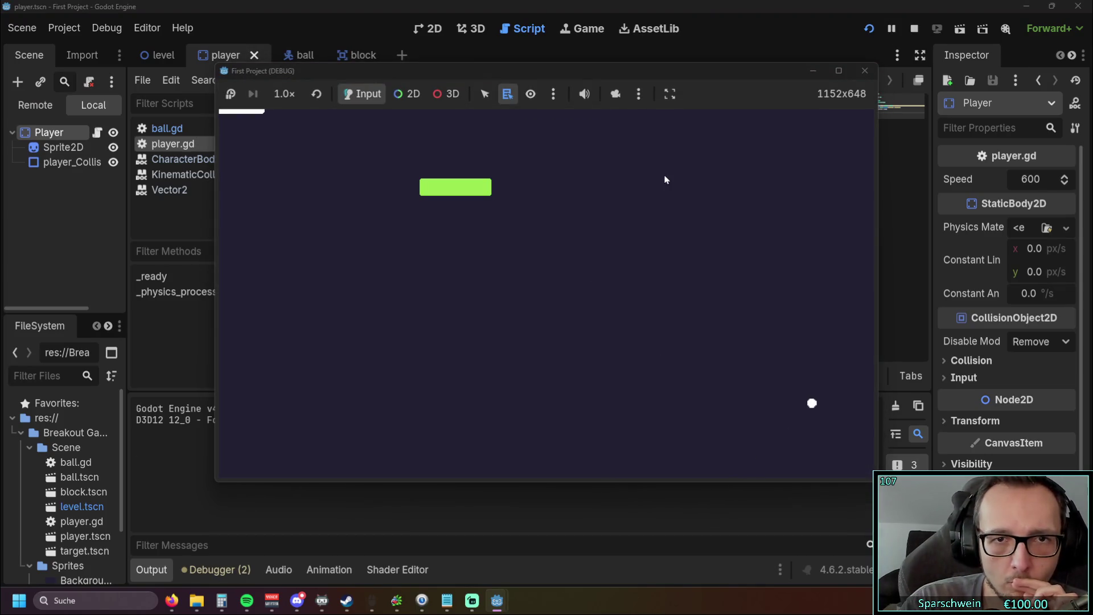
pyautogui.click(864, 71)
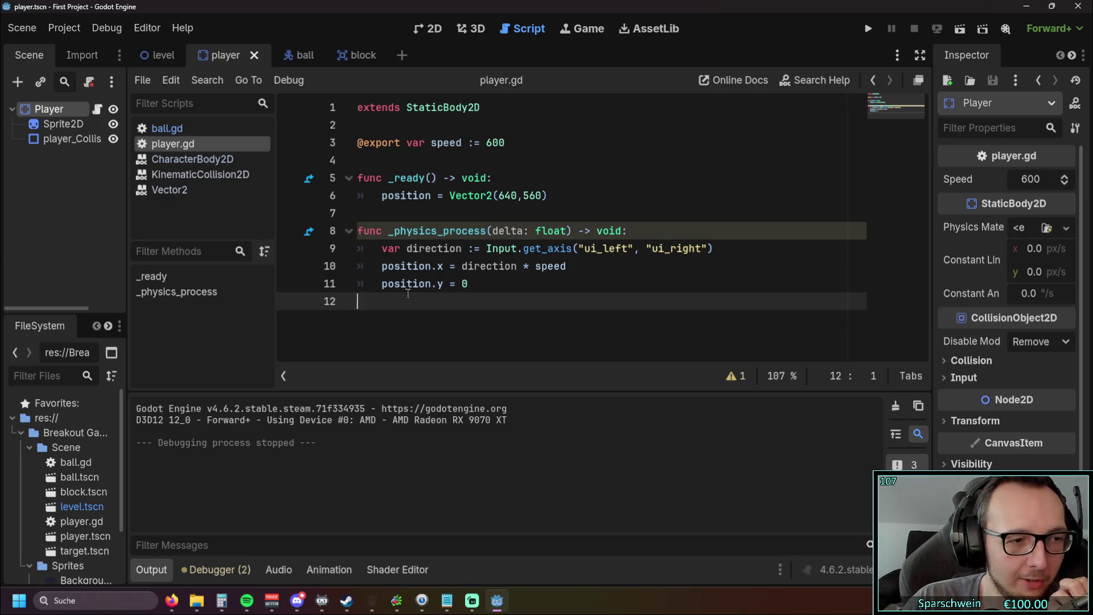
pyautogui.hotkey('alt', 'Tab')
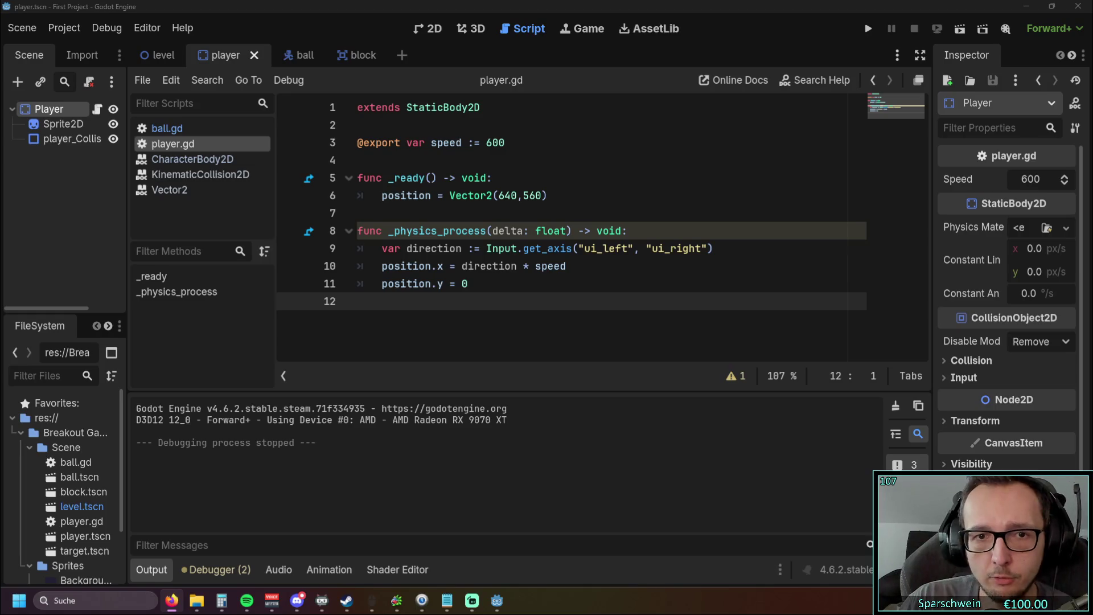
pyautogui.moveTo(468, 266); pyautogui.dragTo(516, 266)
# Make line 10 read position.x = position.x * speed, then test-run and close the game.
pyautogui.doubleClick(513, 267)
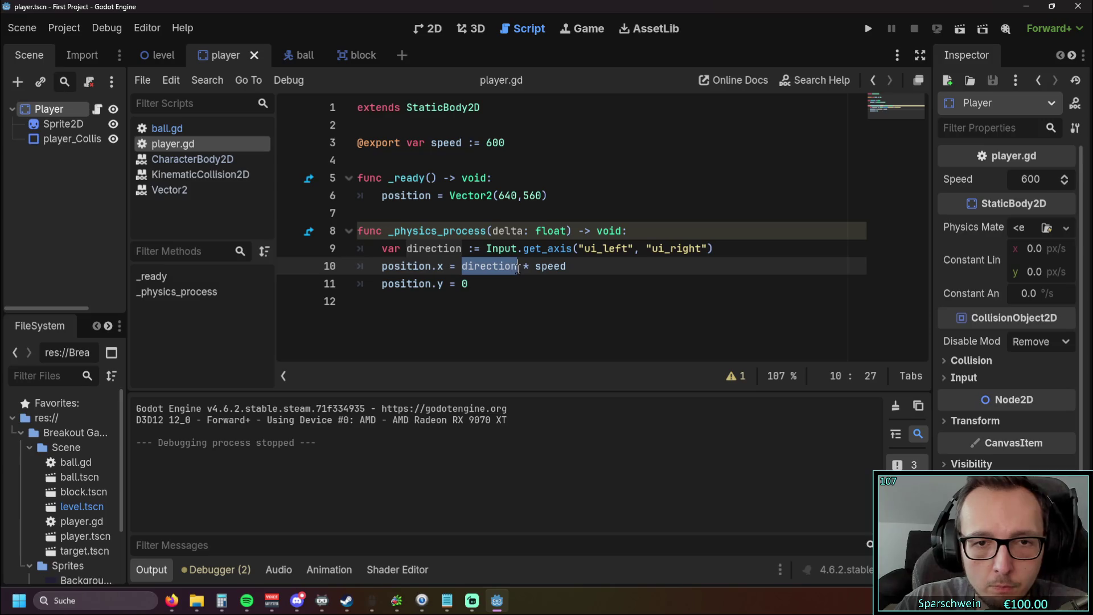
pyautogui.write('position')
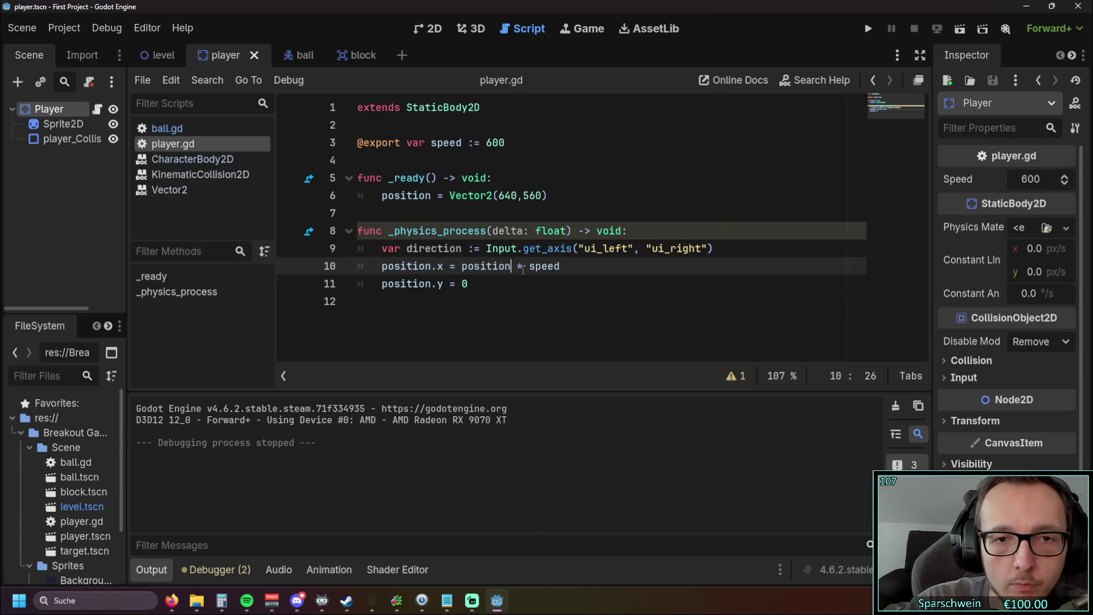
pyautogui.click(534, 306)
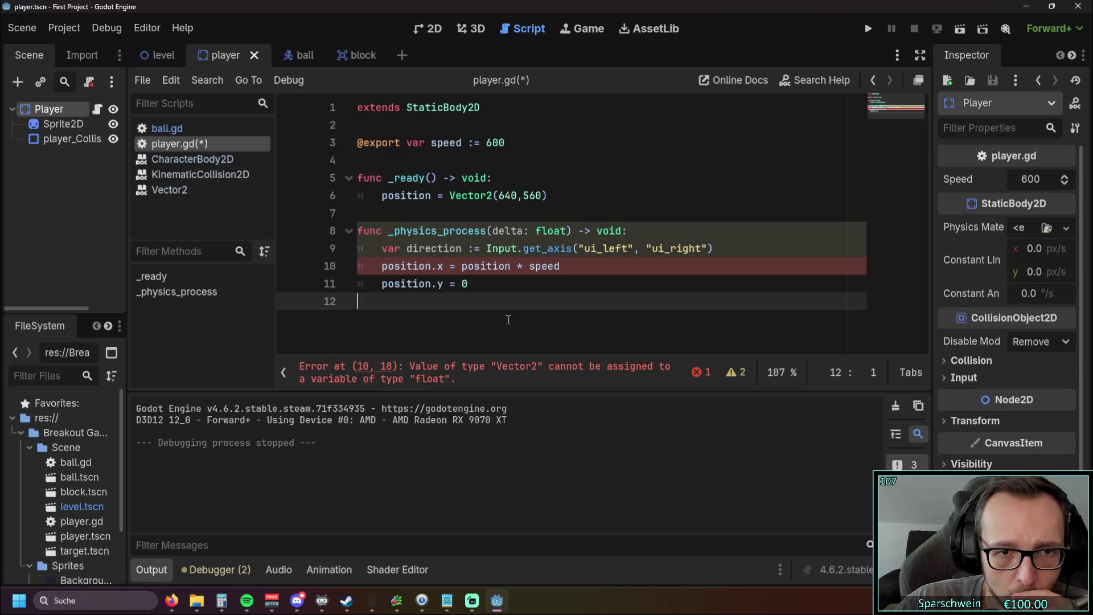
pyautogui.press('Up')
pyautogui.press('Up')
pyautogui.write('.x')
pyautogui.click(538, 302)
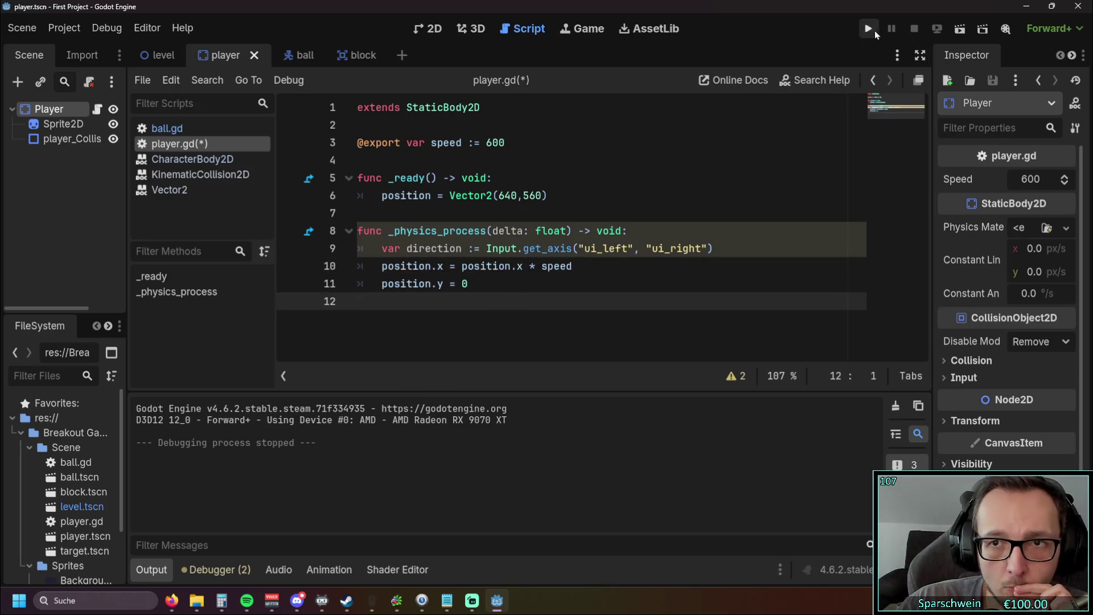
pyautogui.click(869, 30)
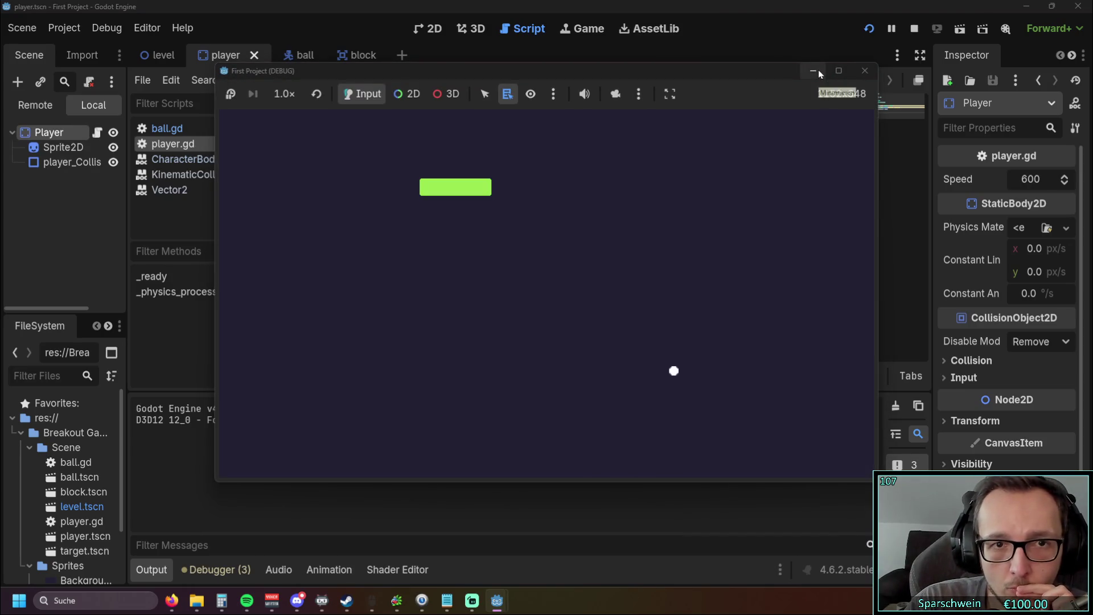
pyautogui.click(865, 71)
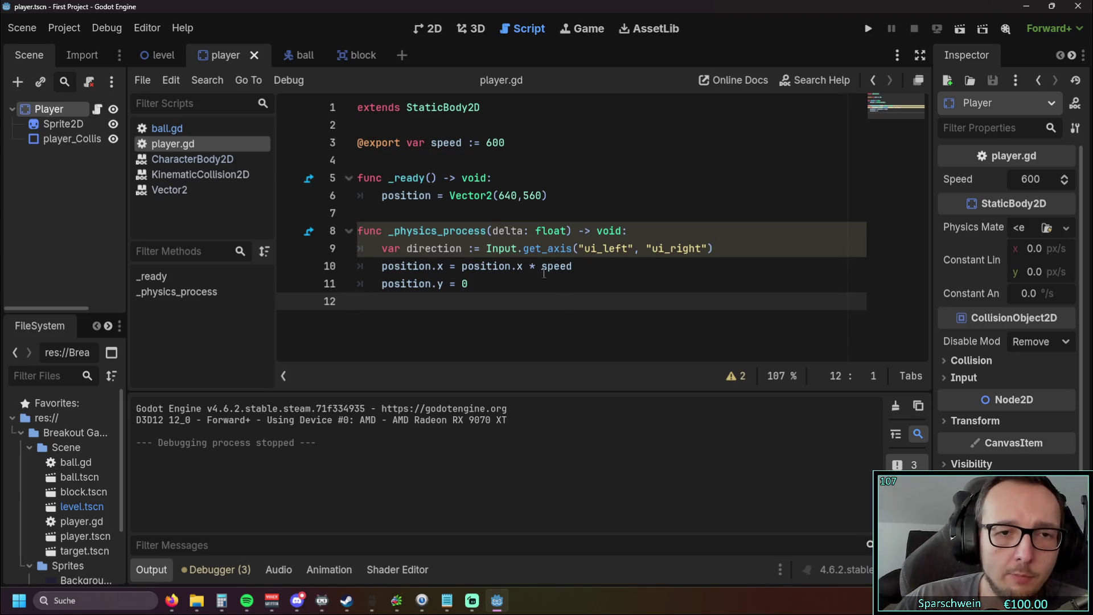
# Rename _physics_process to _process and run the game again.
pyautogui.moveTo(438, 232); pyautogui.dragTo(387, 231)
pyautogui.press('BackSpace')
pyautogui.click(496, 283)
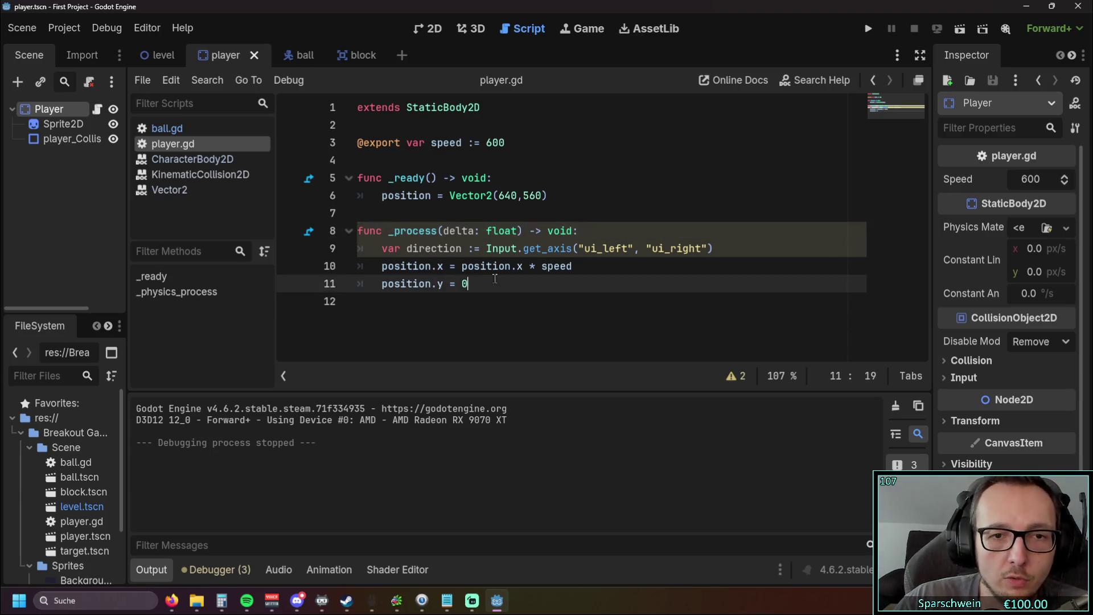
pyautogui.click(861, 28)
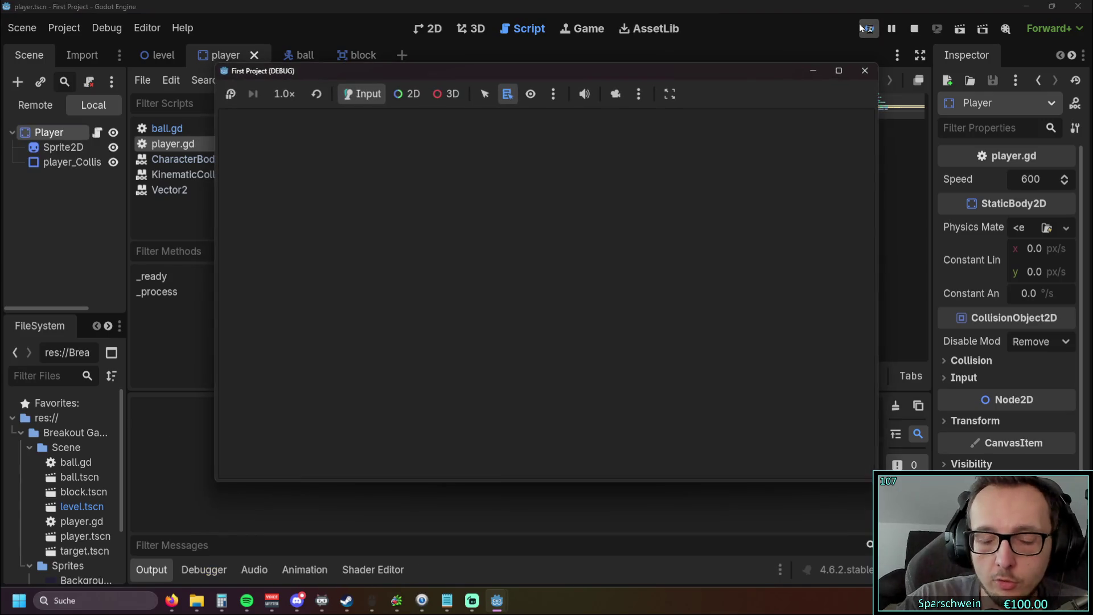
# Stop the running game and delete the 0 from the position.y line.
pyautogui.click(865, 70)
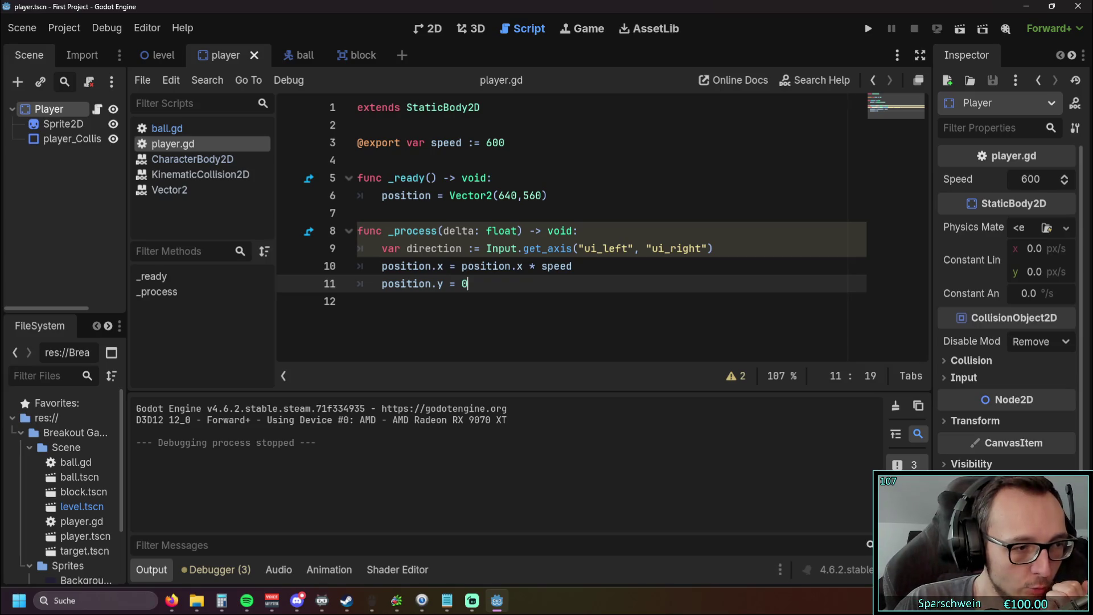
pyautogui.press('BackSpace')
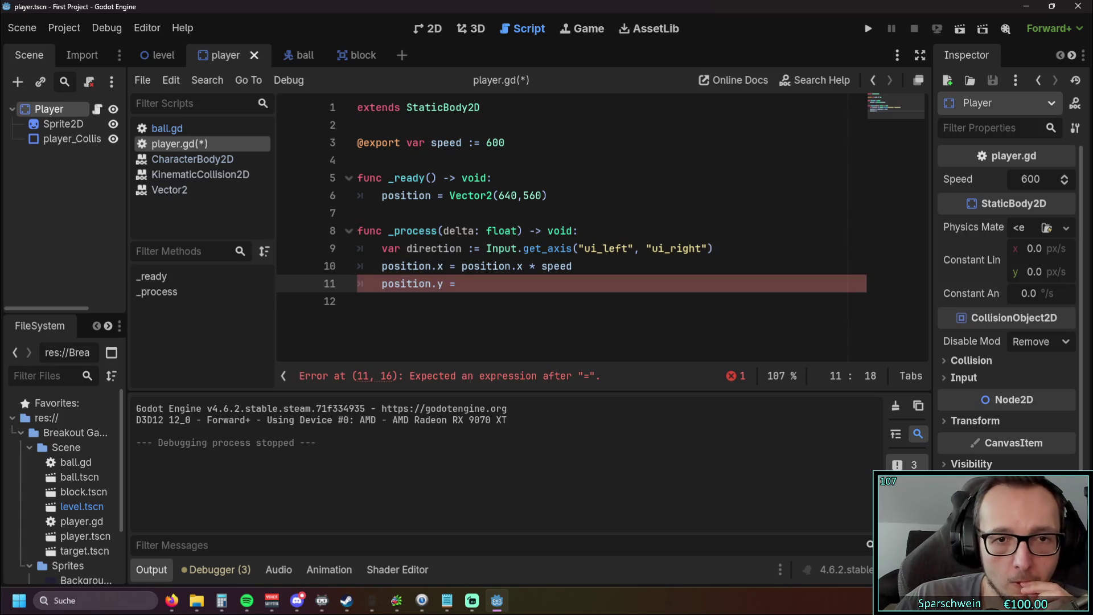
# Delete the position.y line and test-run the game.
pyautogui.hotkey('shift', 'Home')
pyautogui.press('BackSpace')
pyautogui.press('BackSpace')
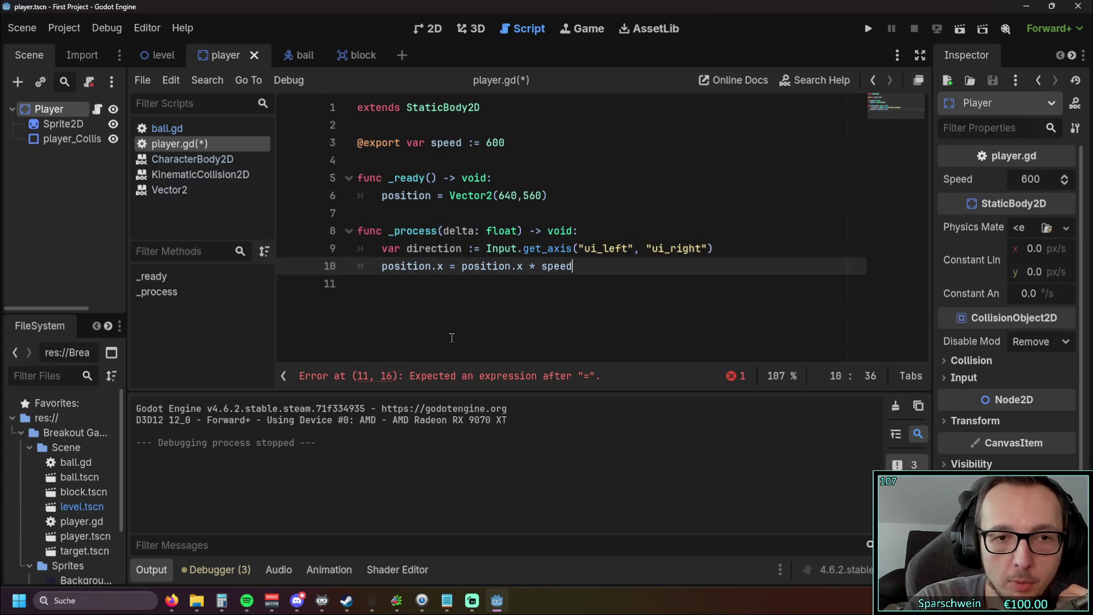
pyautogui.click(870, 30)
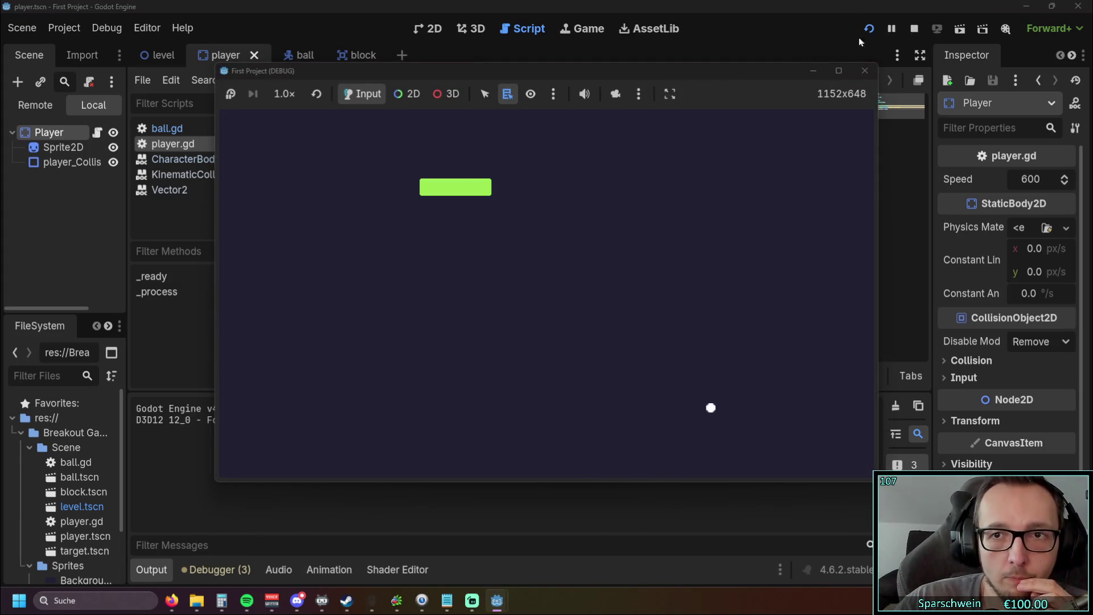
pyautogui.click(865, 71)
pyautogui.click(530, 279)
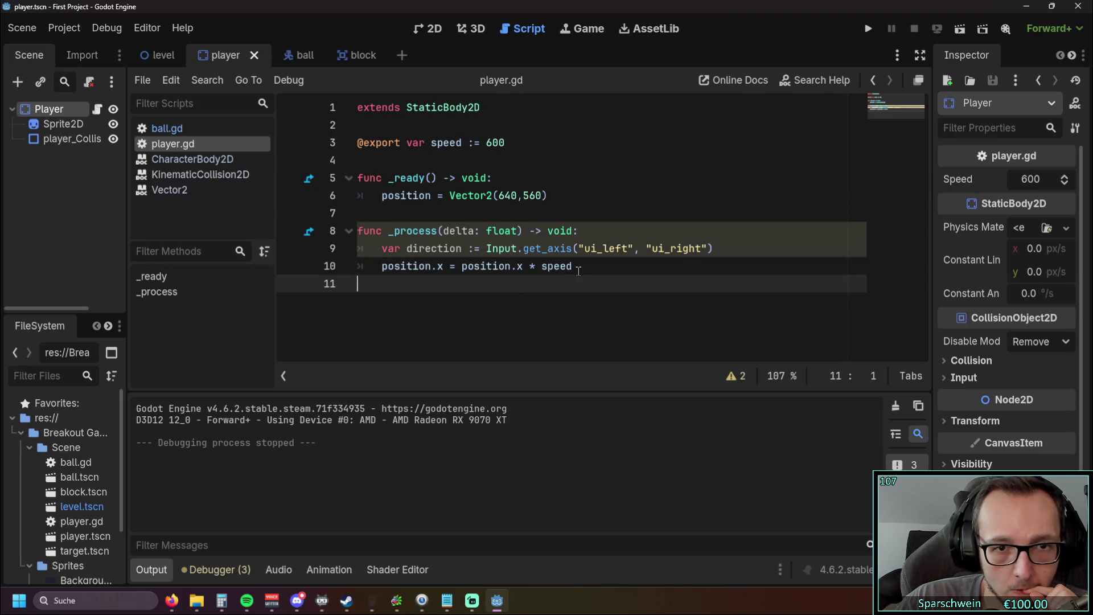
# Delete the position.x line and test-run the game again.
pyautogui.moveTo(572, 266); pyautogui.dragTo(309, 267)
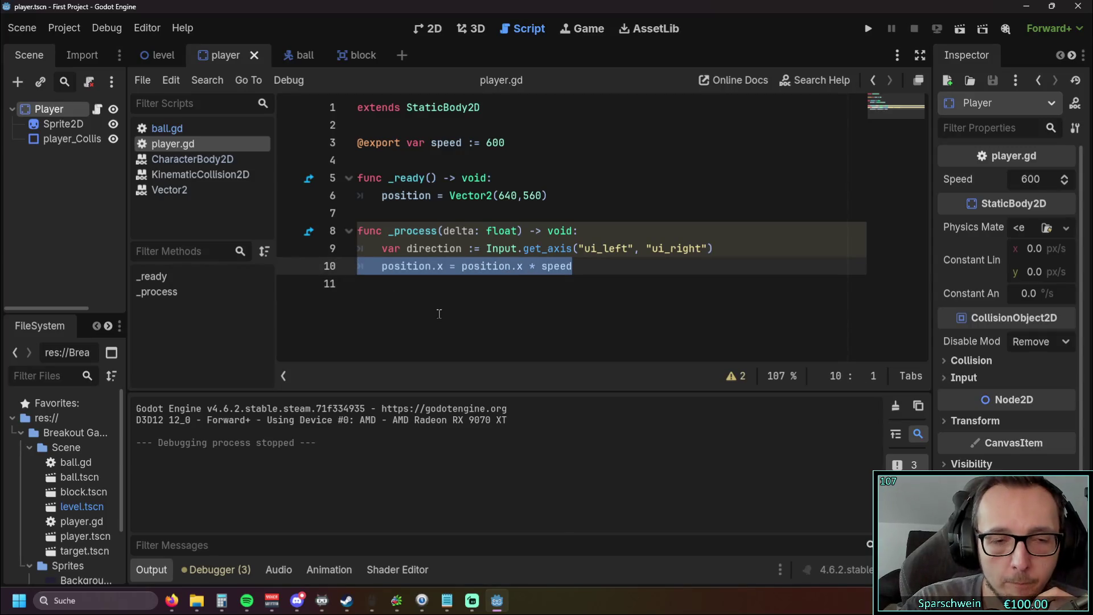
pyautogui.press('BackSpace')
pyautogui.press('BackSpace')
pyautogui.click(868, 28)
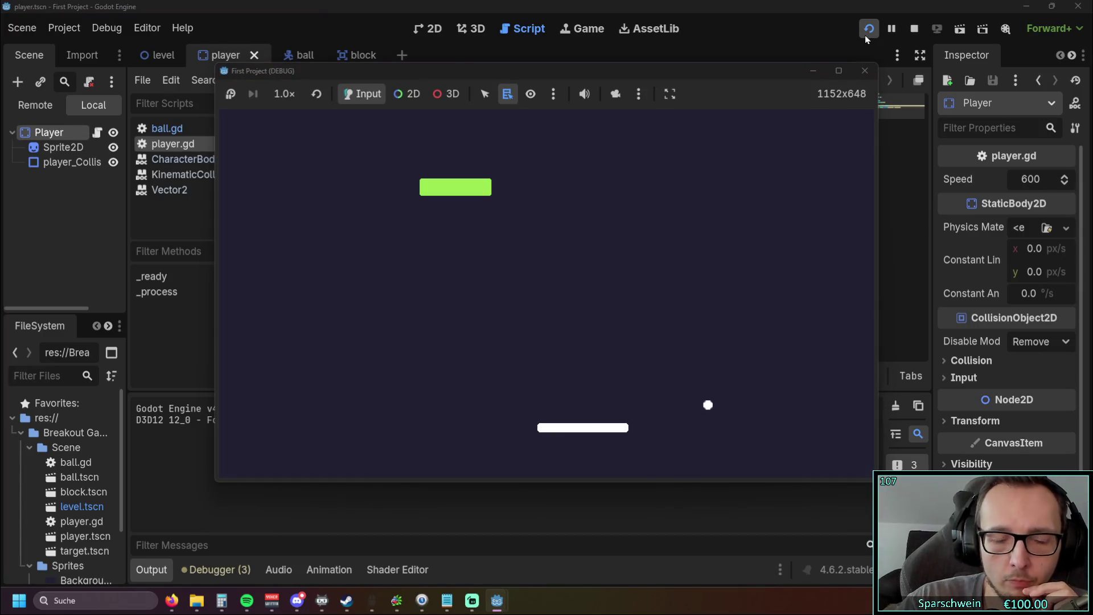
pyautogui.click(864, 71)
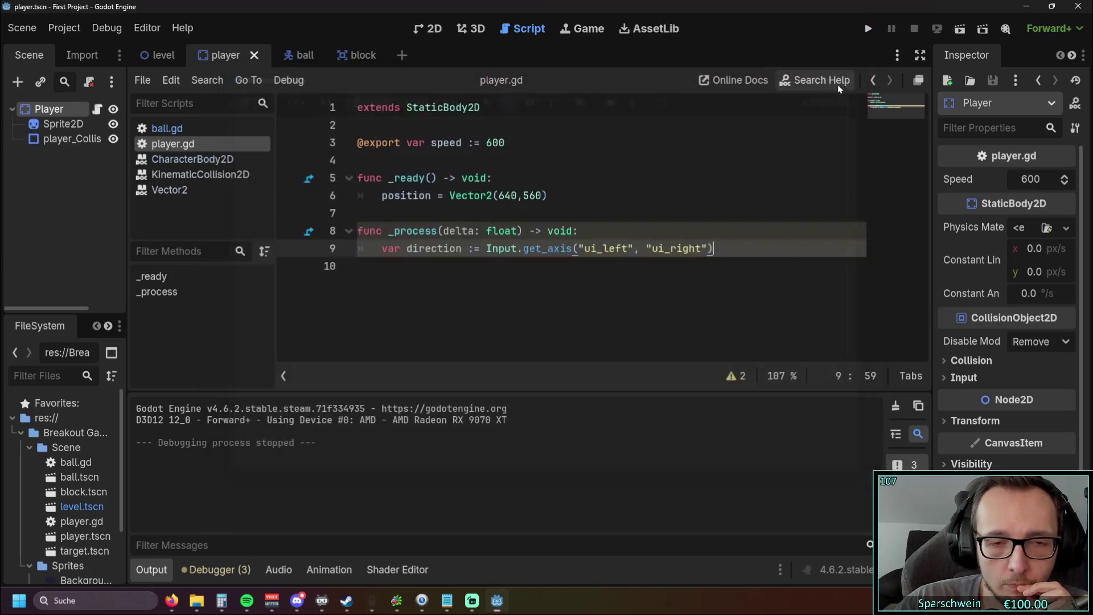
# Undo to restore the position.x = position.x * speed line.
pyautogui.click(444, 276)
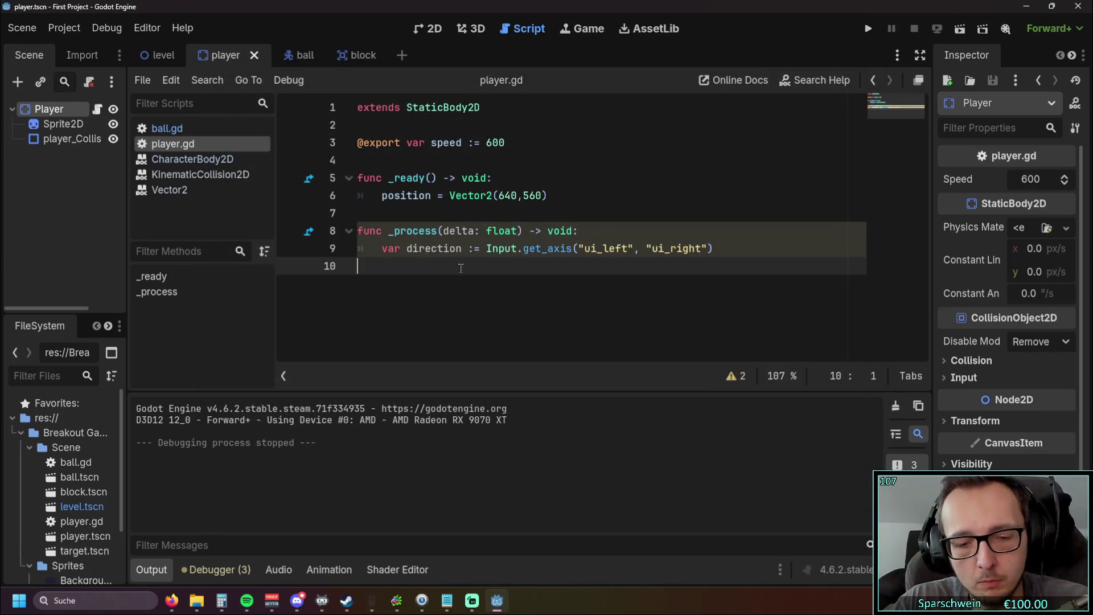
pyautogui.hotkey('ctrl', 'z')
pyautogui.click(442, 302)
pyautogui.click(522, 266)
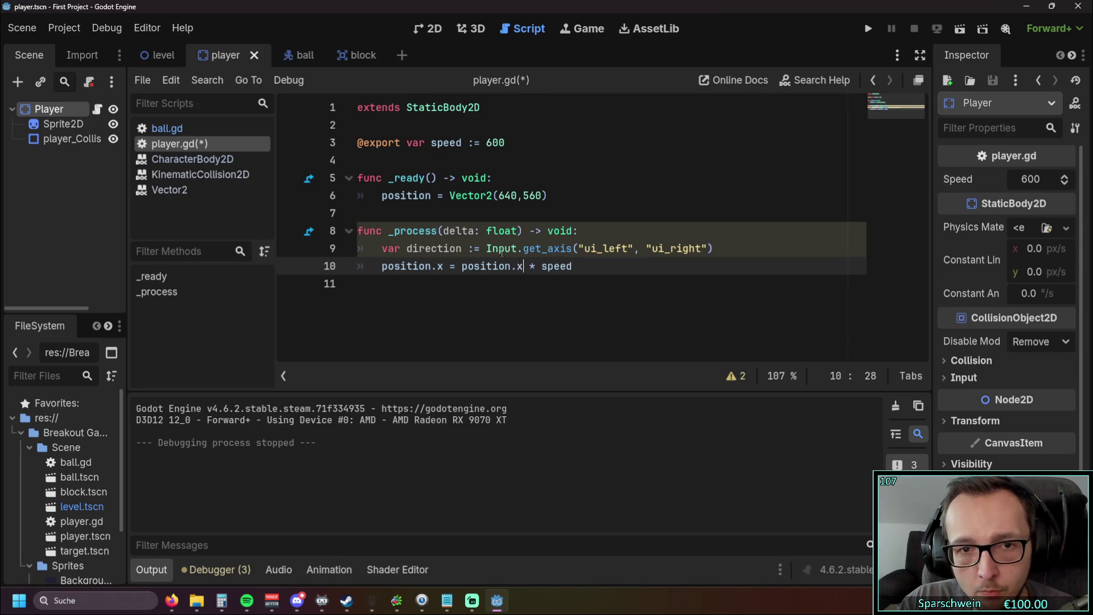
pyautogui.click(469, 284)
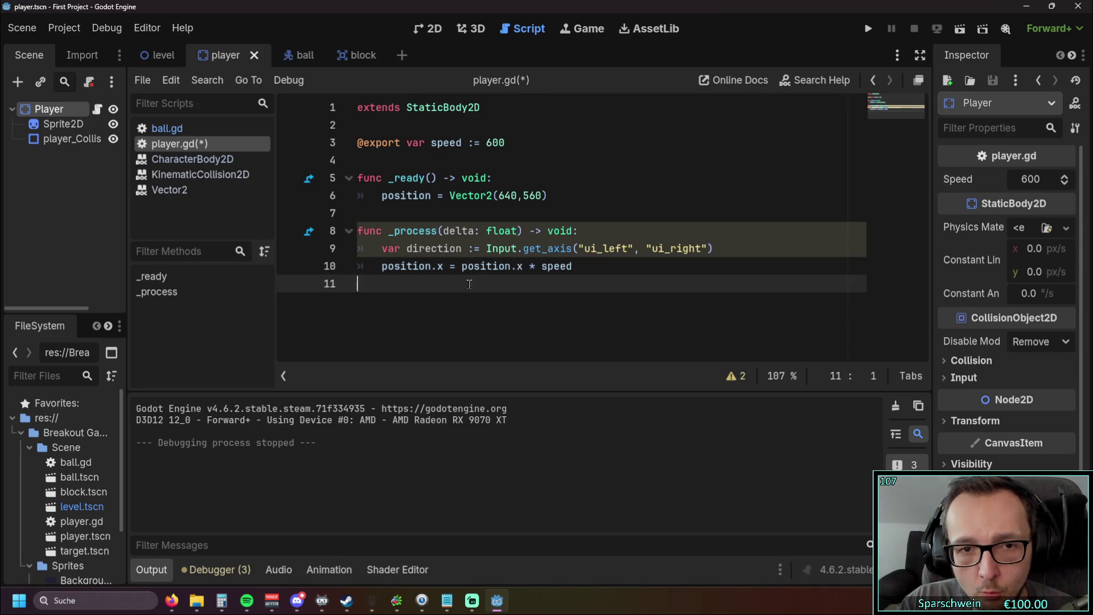
# Replace the second position.x on line 10 with direction, then save and test-run the game.
pyautogui.moveTo(407, 248); pyautogui.dragTo(523, 266)
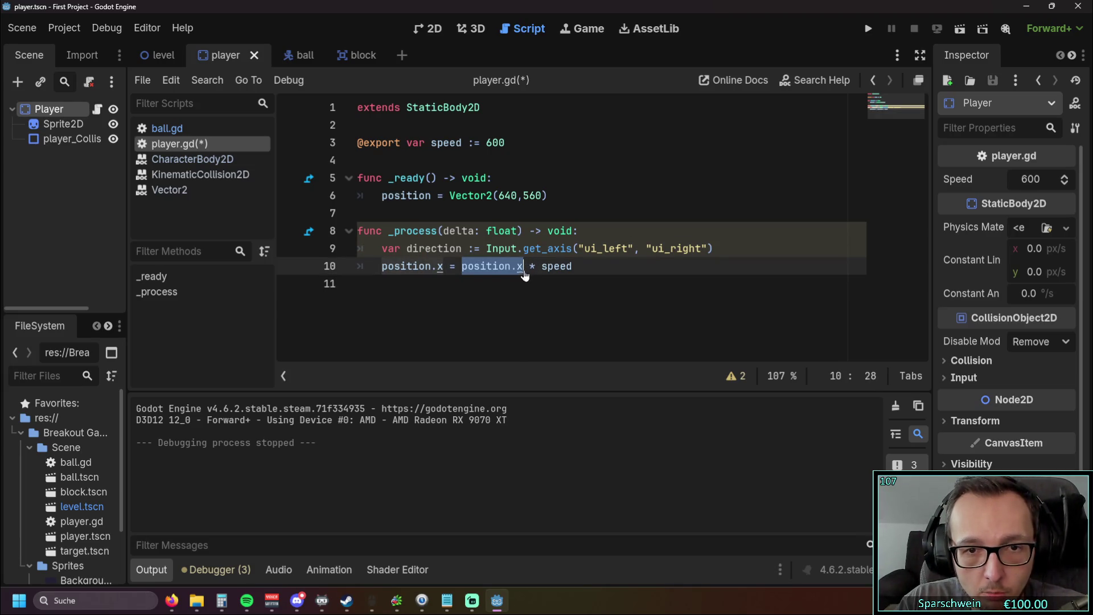
pyautogui.write('direction')
pyautogui.press('Down')
pyautogui.click(869, 28)
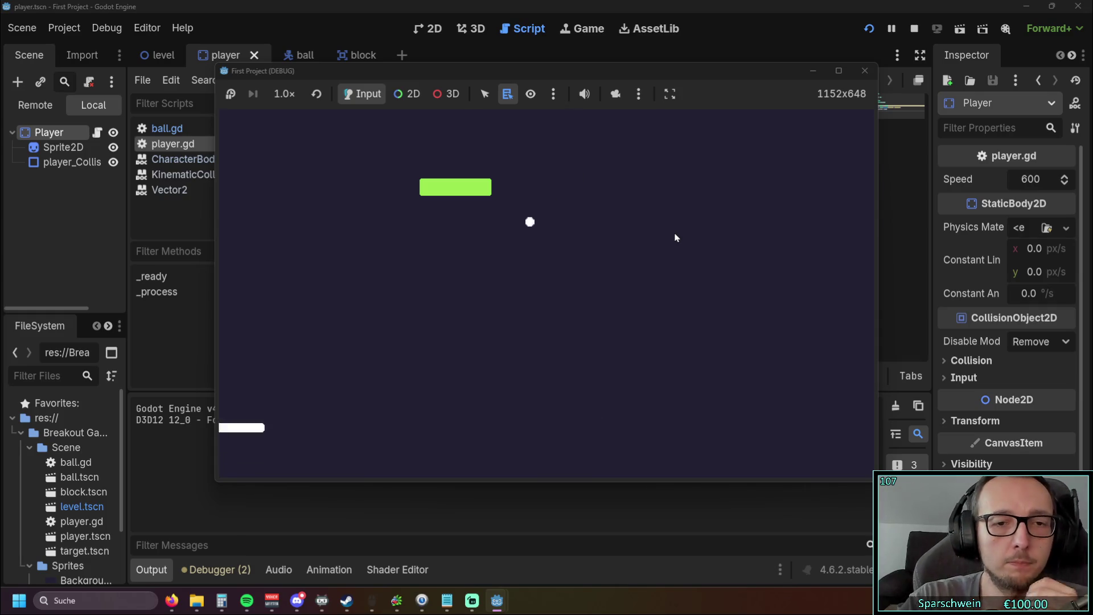
pyautogui.click(865, 71)
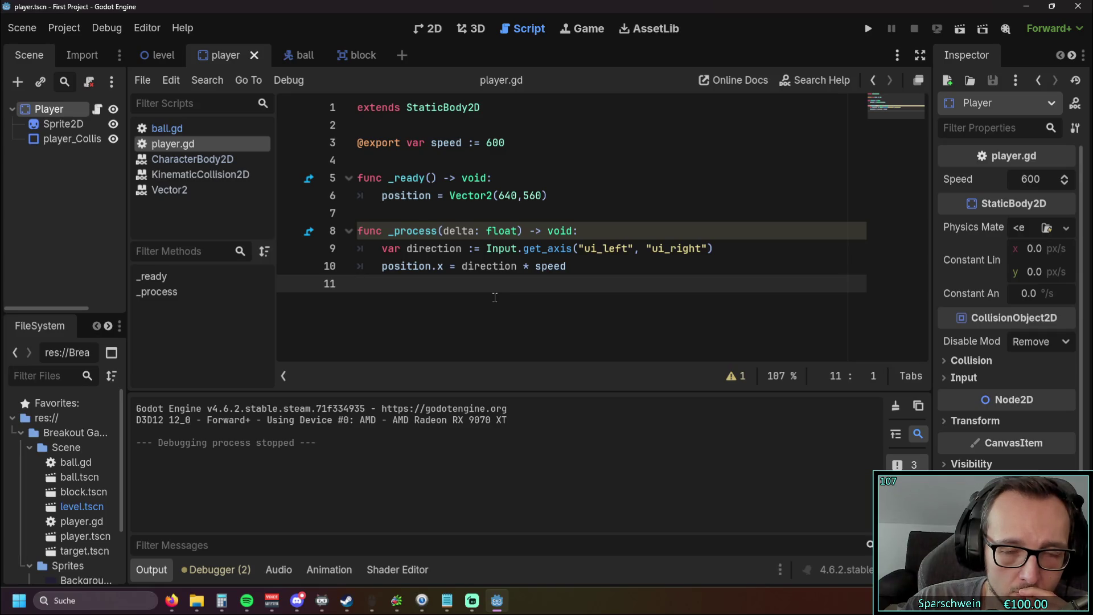
# Run the game again with F5, stop it, and select the speed value 600.
pyautogui.press('F5')
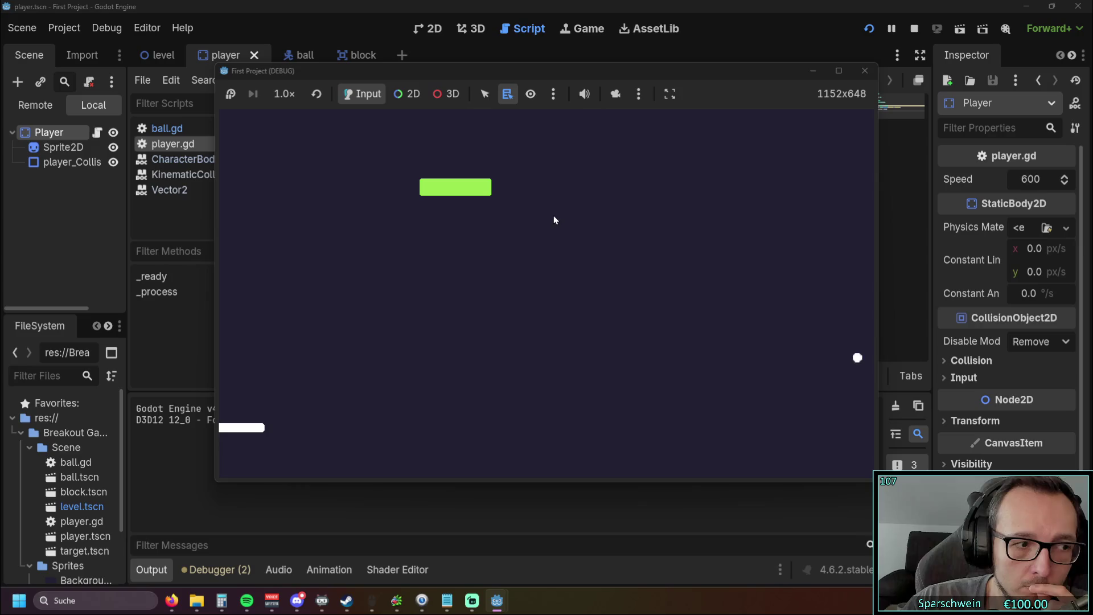
pyautogui.click(865, 71)
pyautogui.doubleClick(493, 150)
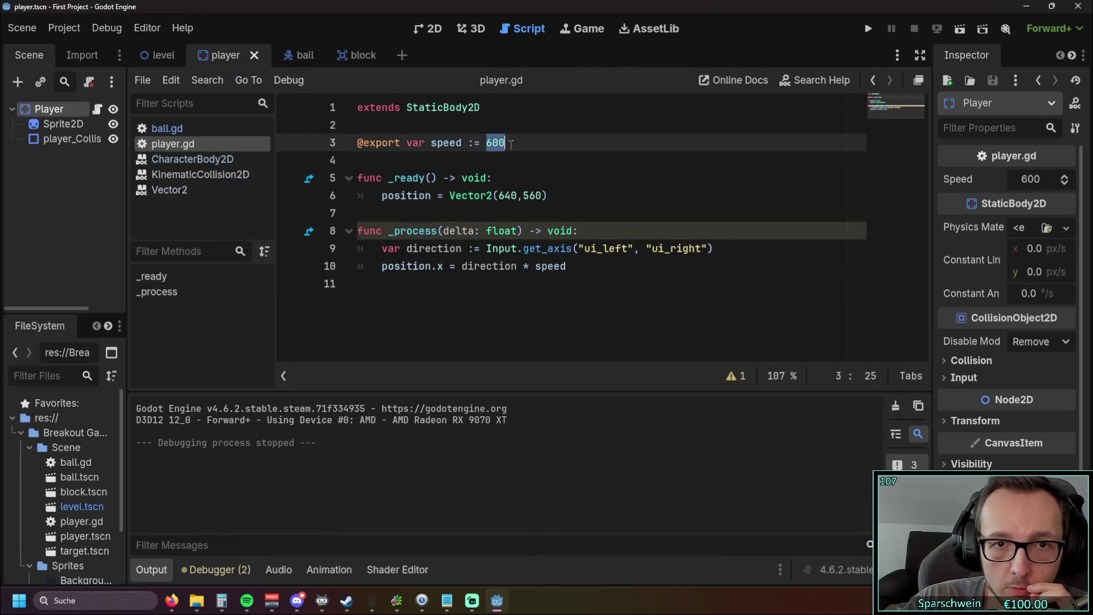
# Change the exported speed from 600 to 1 and test-run the game.
pyautogui.write('1')
pyautogui.click(868, 29)
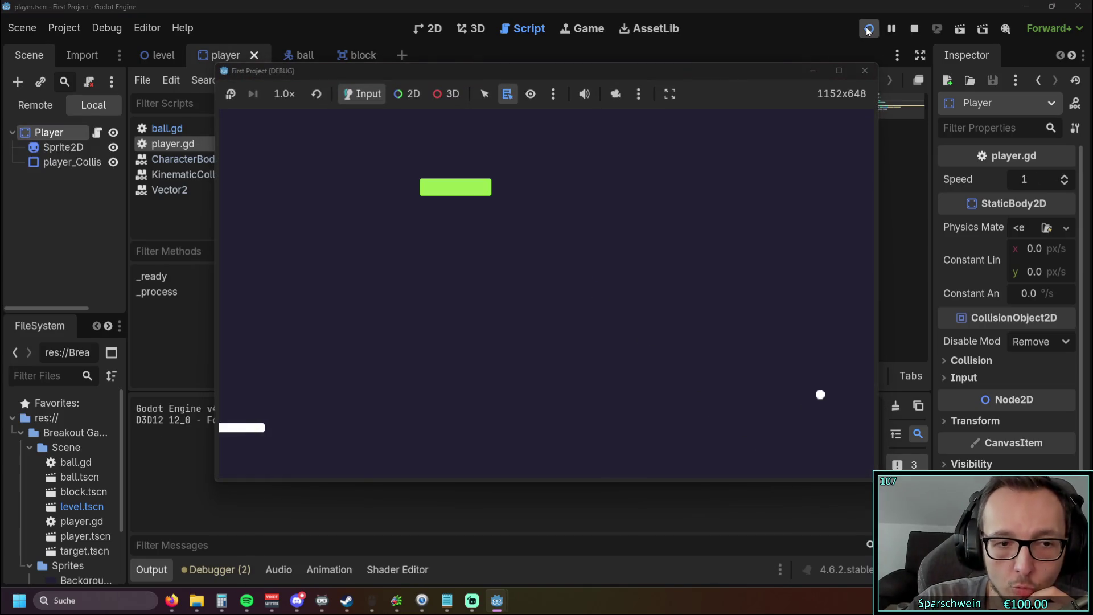
pyautogui.click(864, 71)
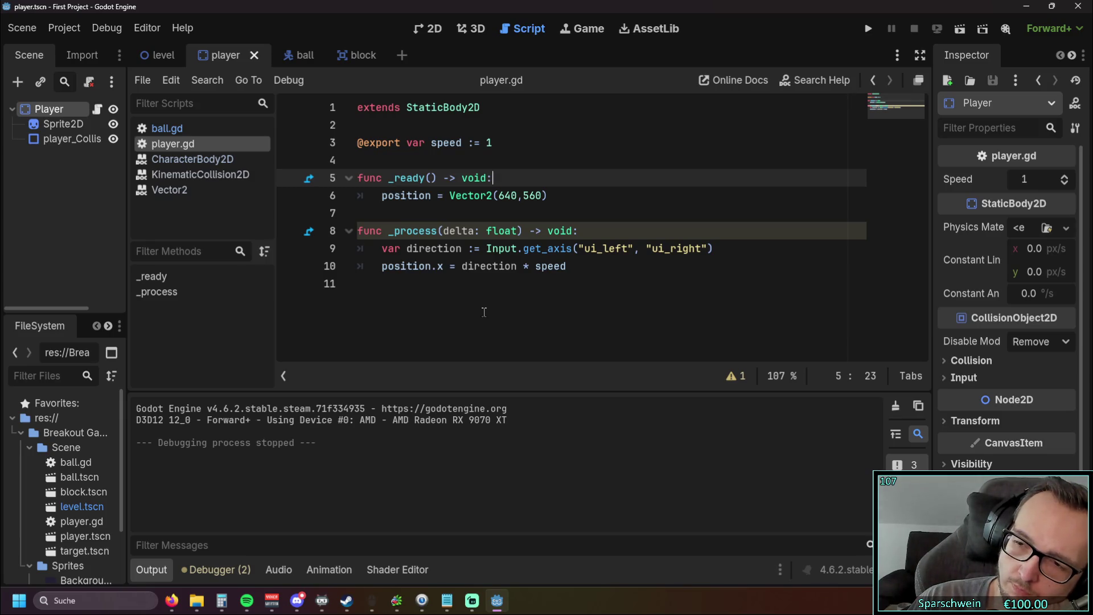
pyautogui.click(441, 286)
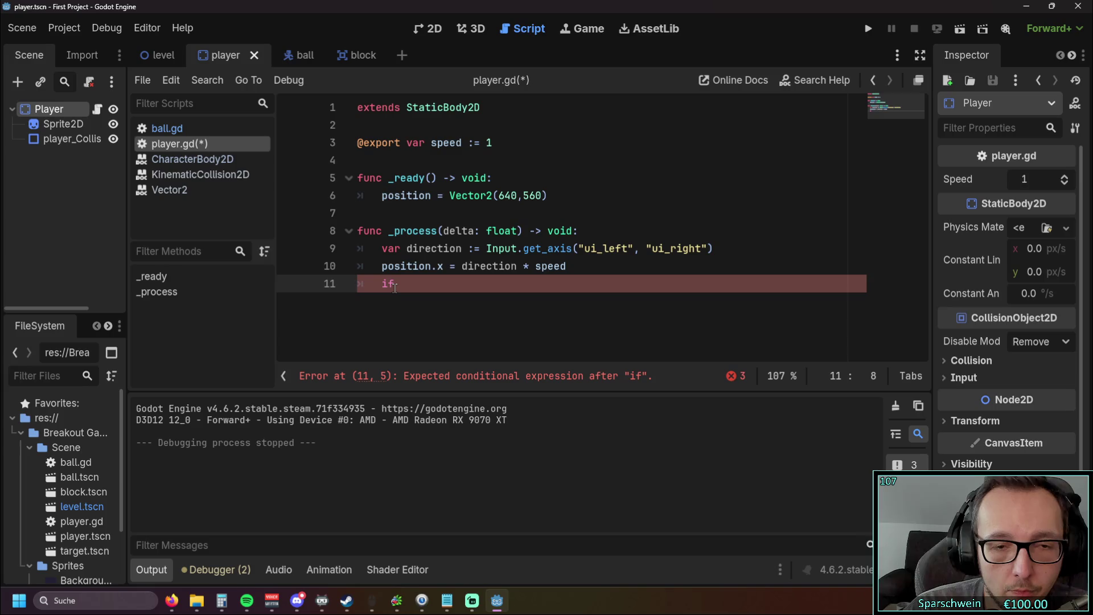
# Write the condition Input.is_action_pressed("ui_left") on line 11 and open an indented line.
pyautogui.write('Input.')
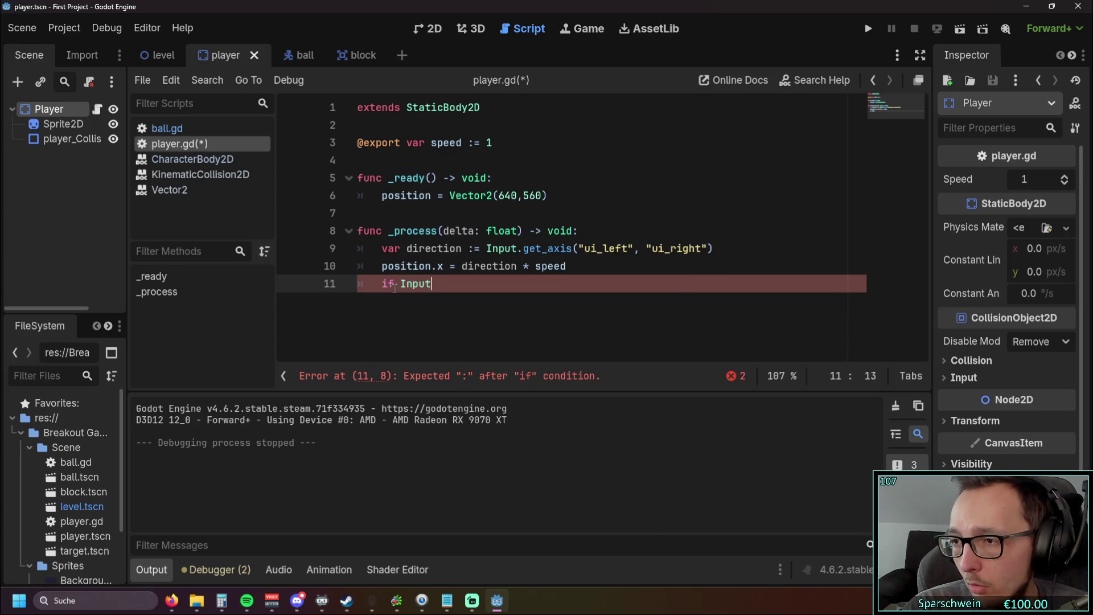
pyautogui.write('is')
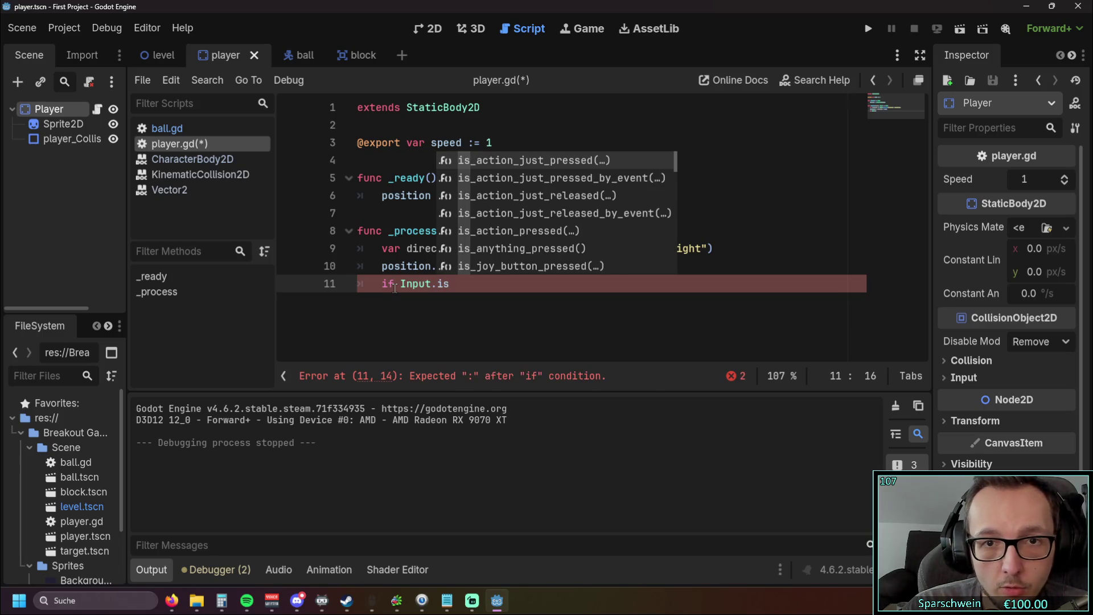
pyautogui.press('Return')
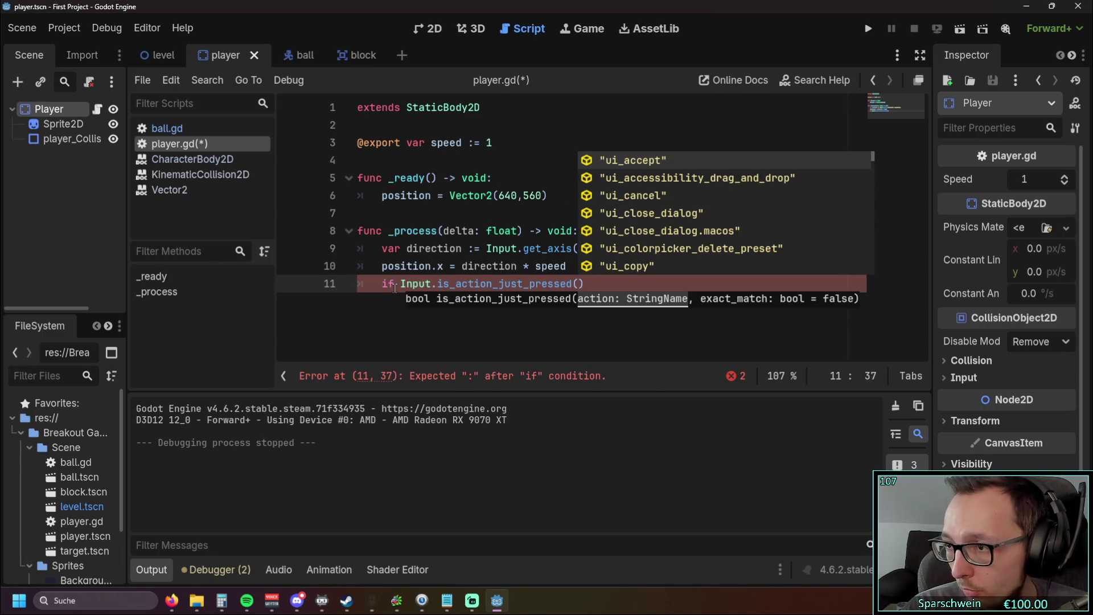
pyautogui.press('BackSpace')
pyautogui.press('BackSpace')
pyautogui.press('BackSpace')
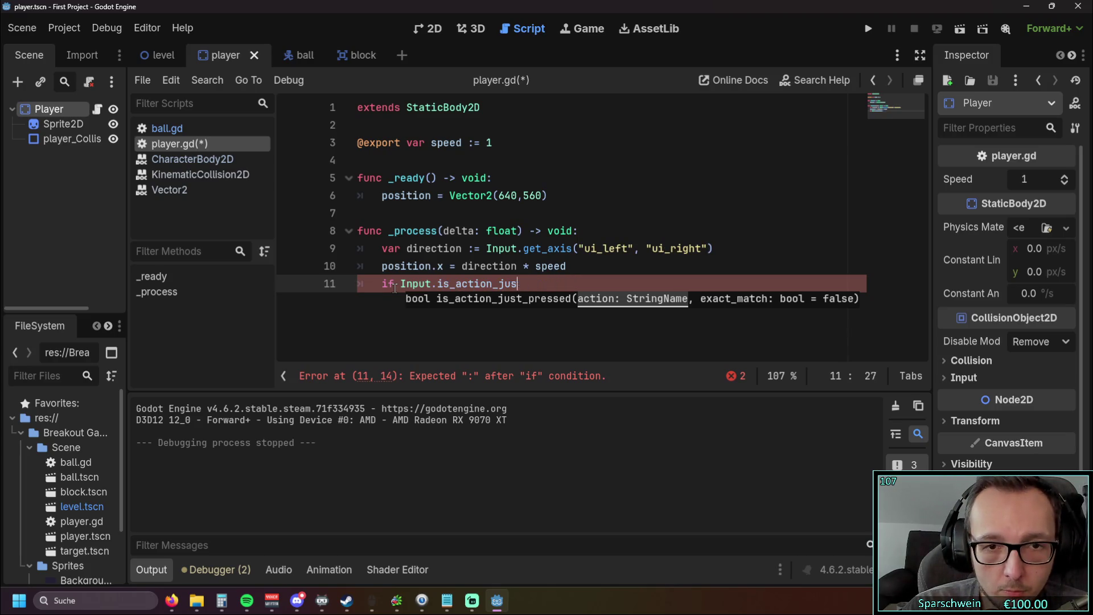
pyautogui.write('pre')
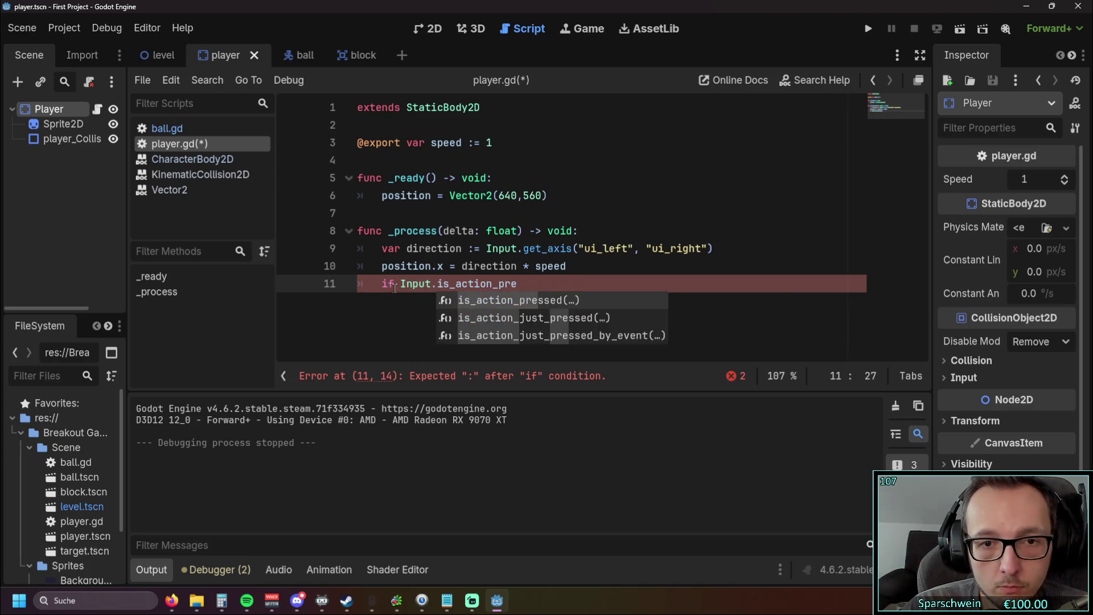
pyautogui.press('Return')
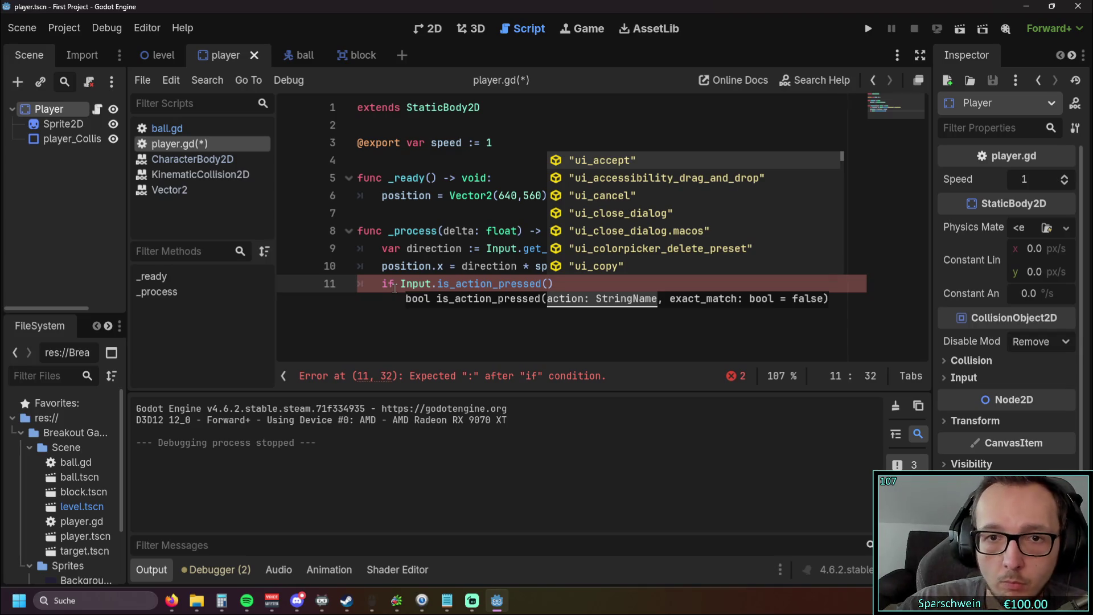
pyautogui.click(570, 322)
pyautogui.click(543, 284)
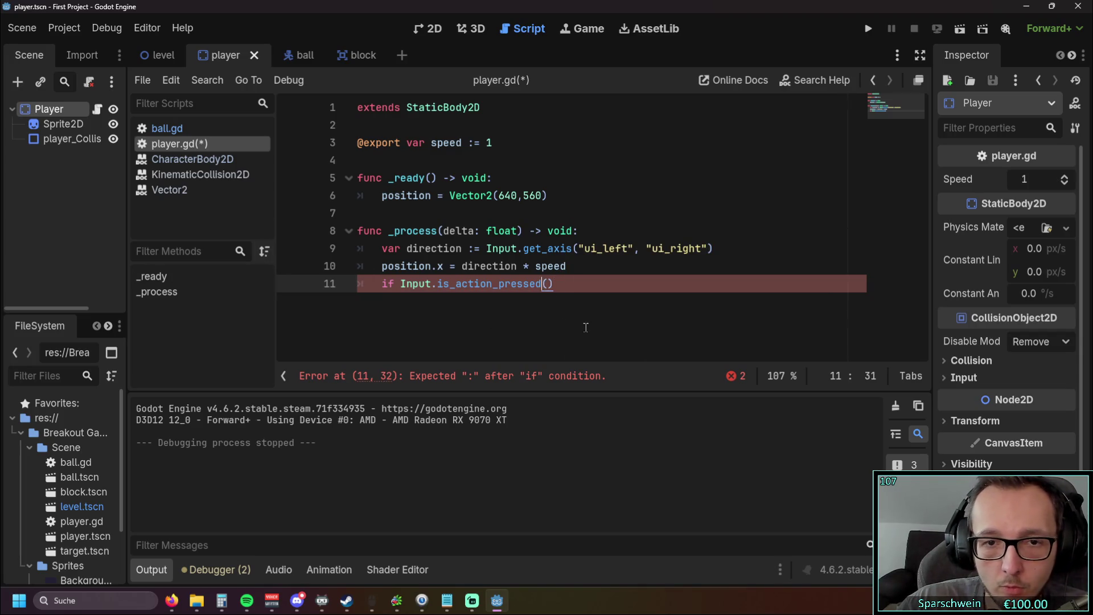
pyautogui.write('ui')
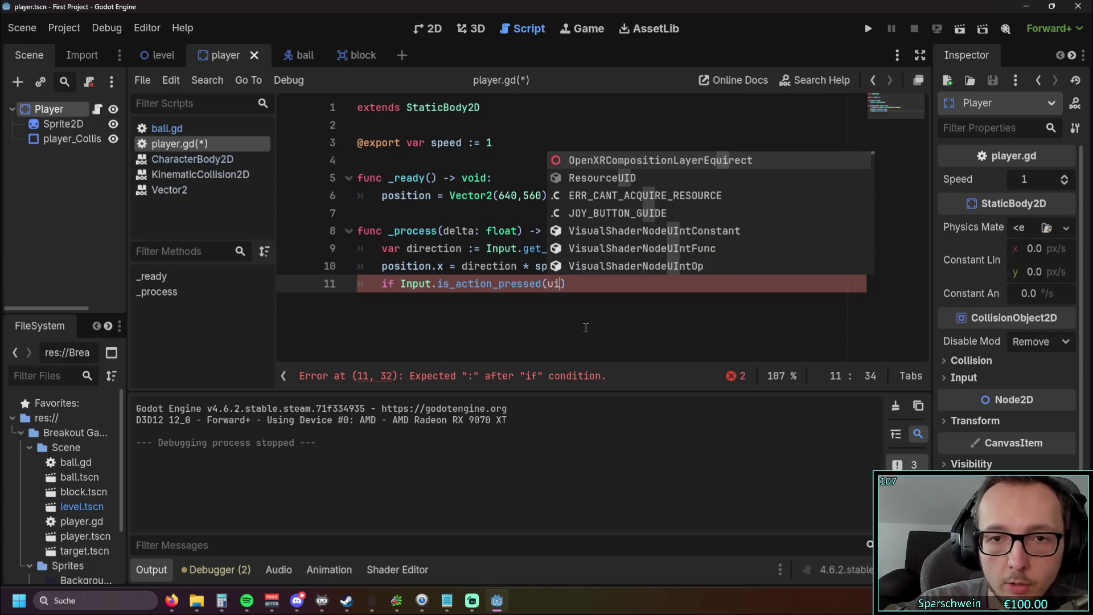
pyautogui.press('BackSpace')
pyautogui.press('BackSpace')
pyautogui.write('"ui')
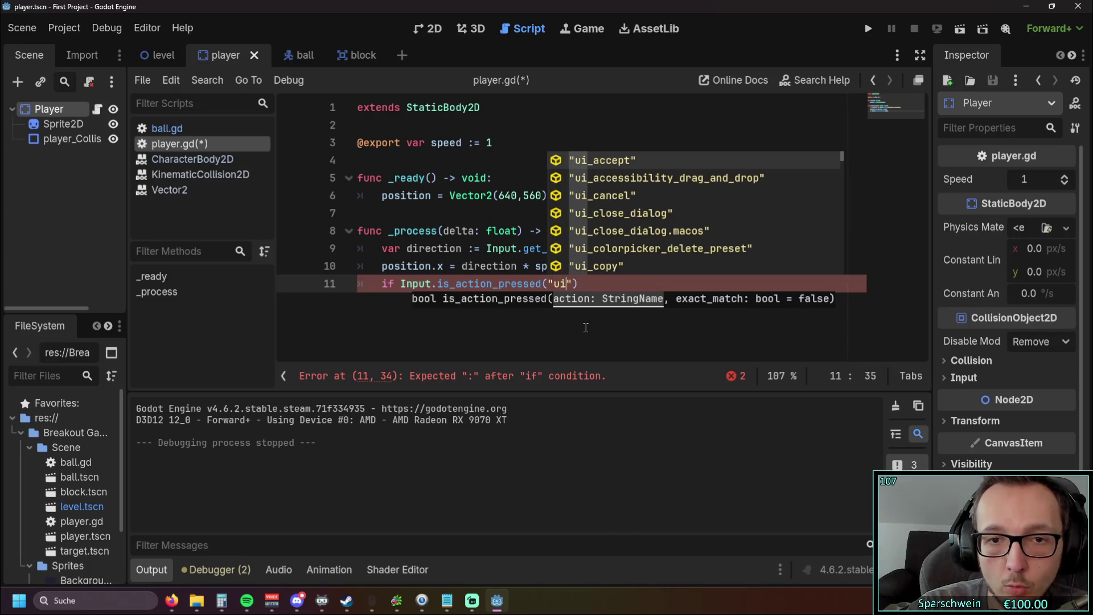
pyautogui.write('_')
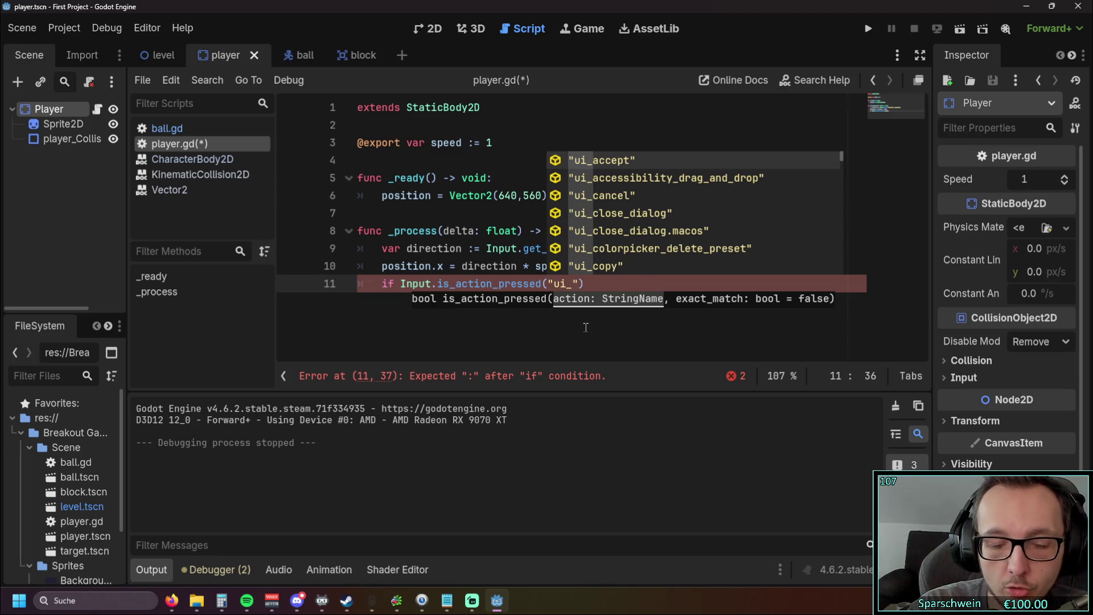
pyautogui.write('l')
pyautogui.press('Return')
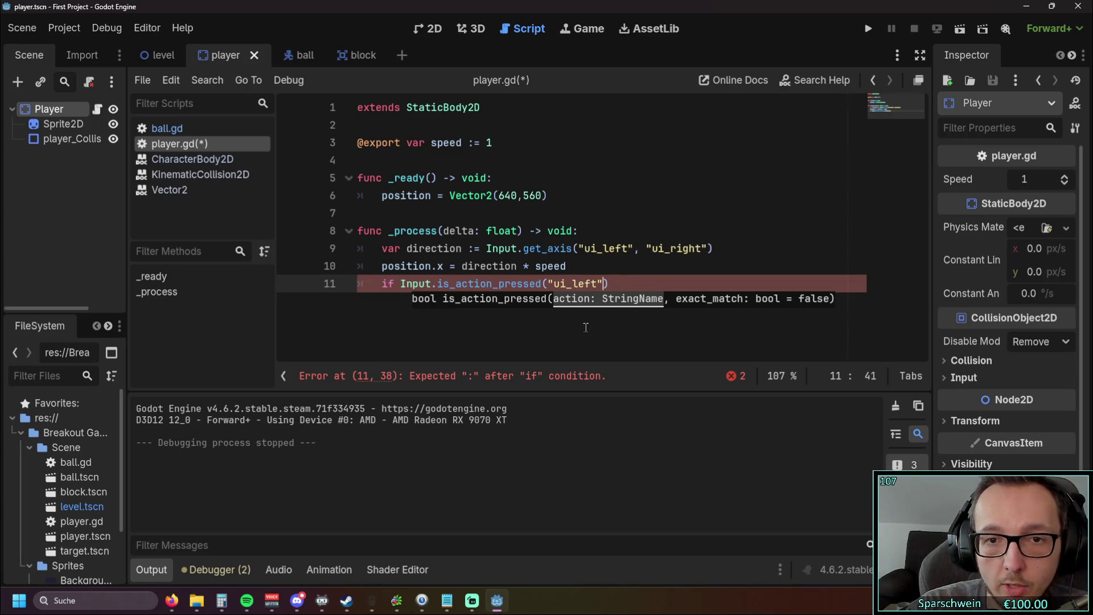
pyautogui.press('End')
pyautogui.press('Return')
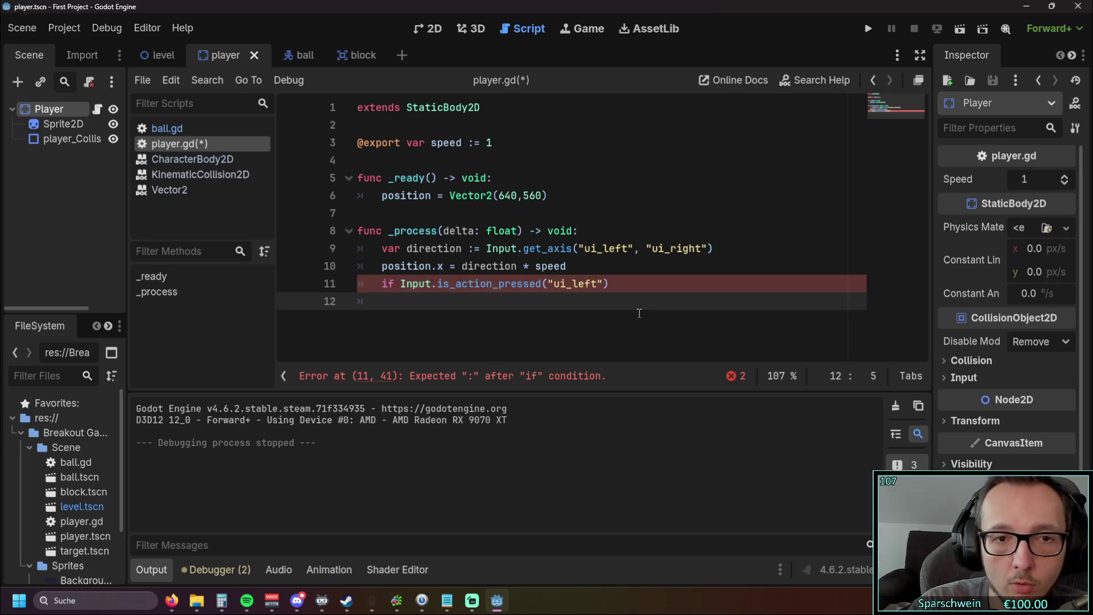
# Add position.x -= 1 under the ui_left condition.
pyautogui.write('positi')
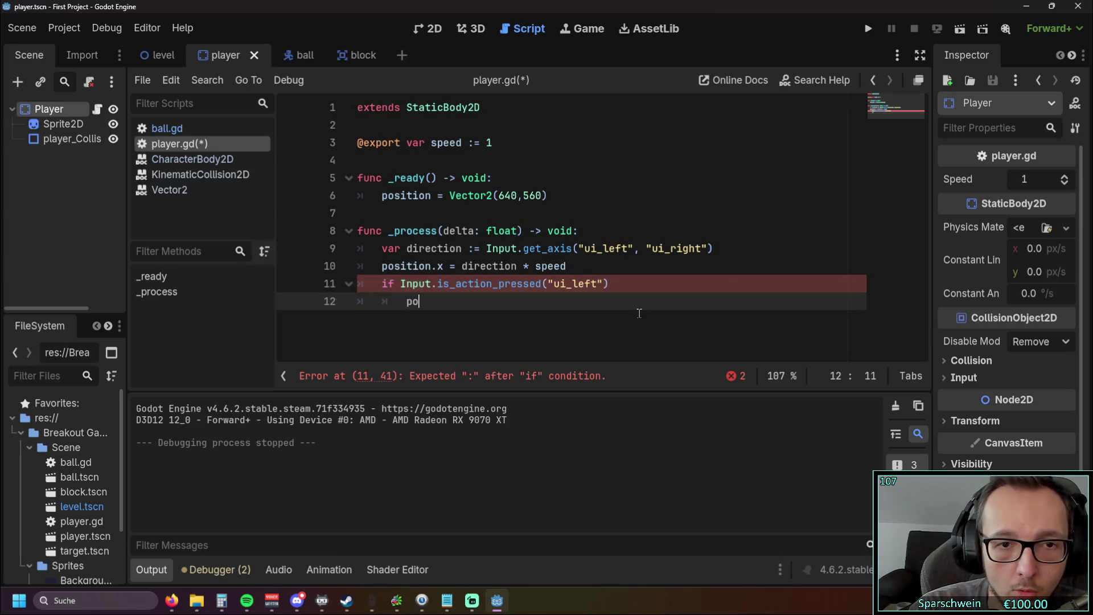
pyautogui.write('on')
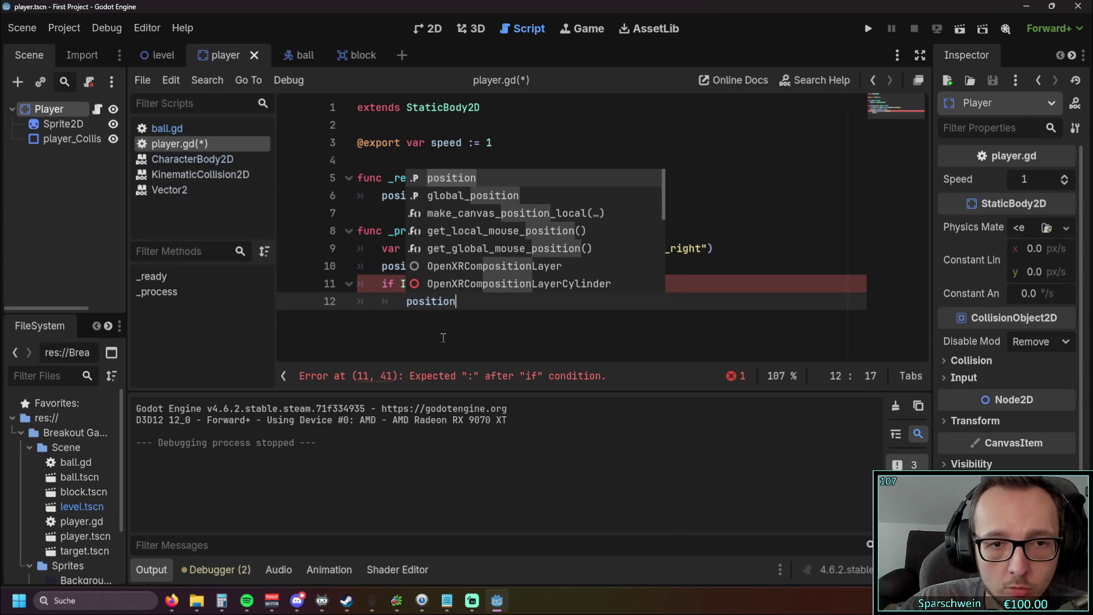
pyautogui.write('.x')
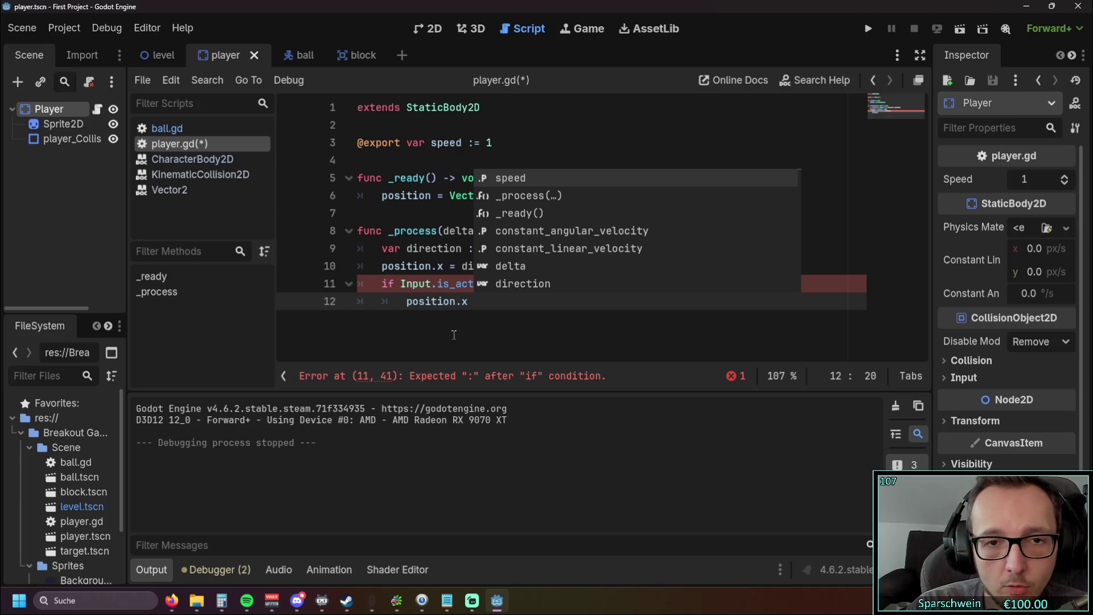
pyautogui.press('Escape')
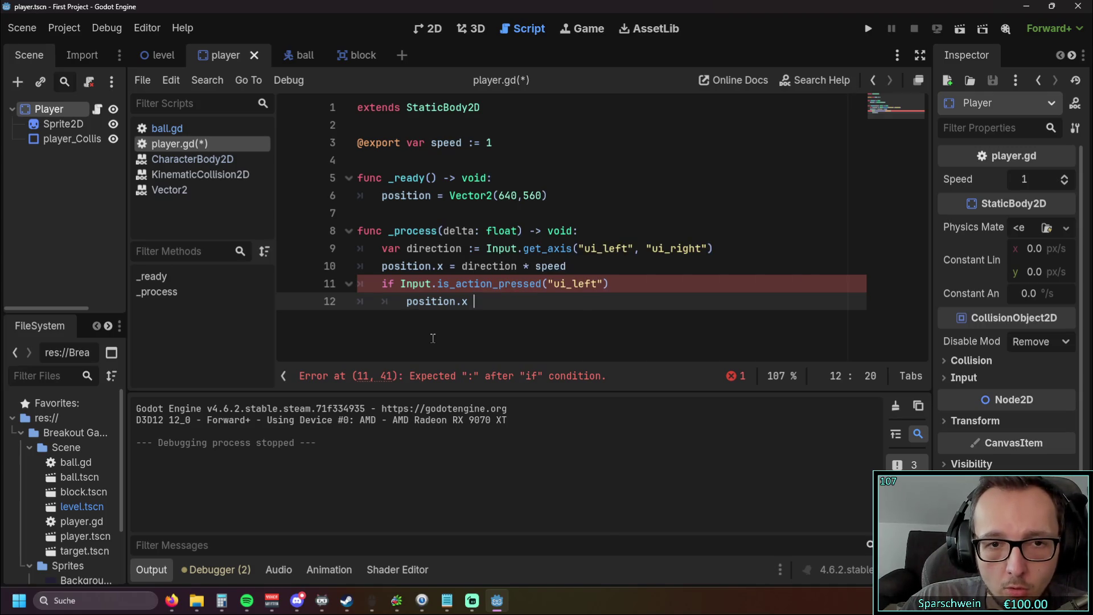
pyautogui.write('=')
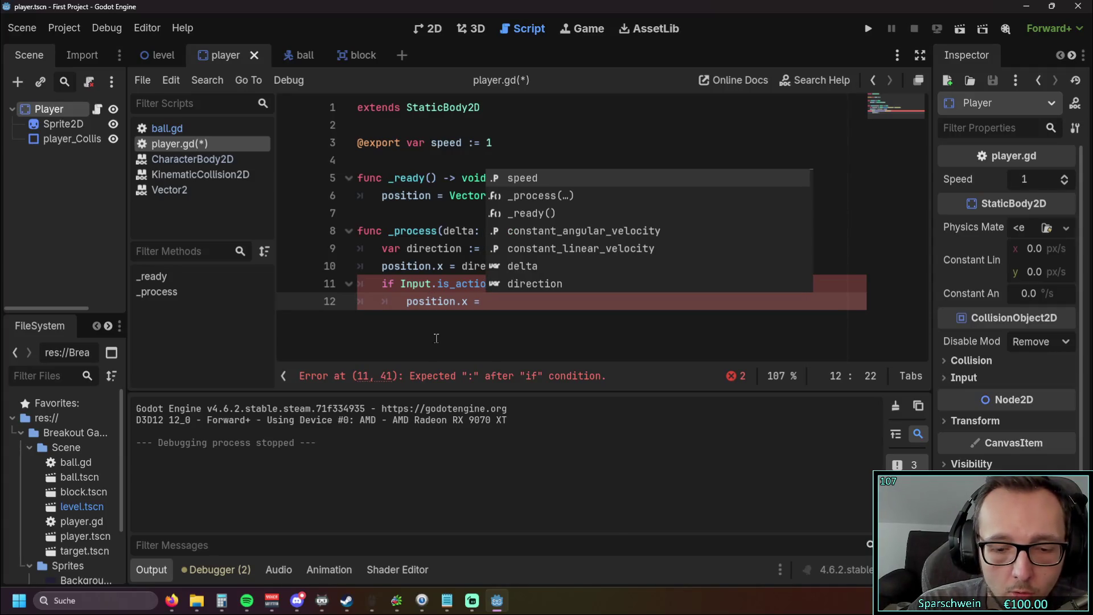
pyautogui.press('BackSpace')
pyautogui.press('BackSpace')
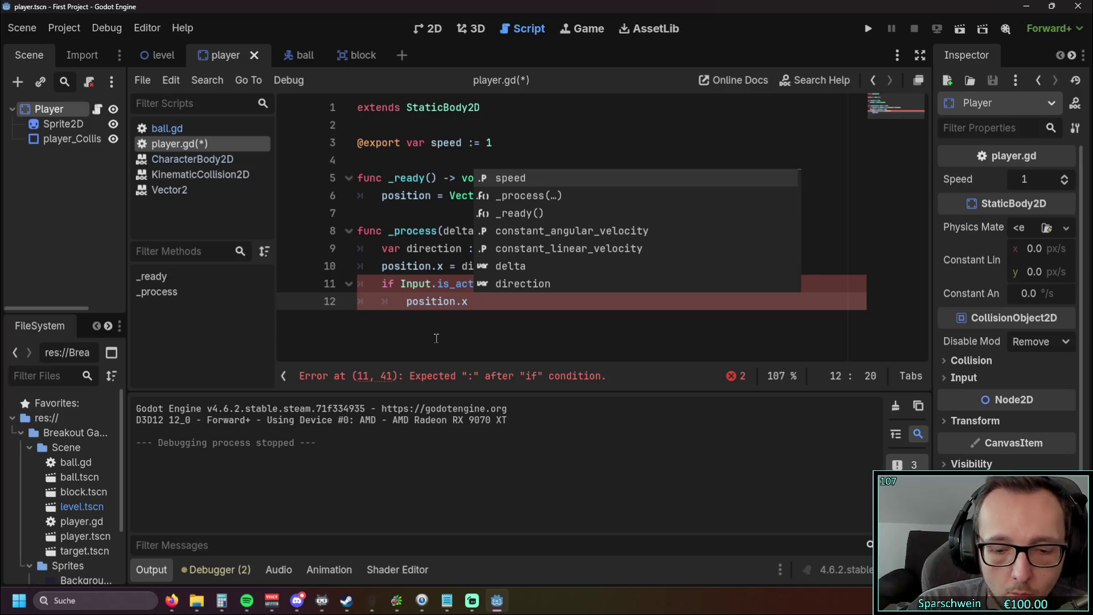
pyautogui.write('-= ')
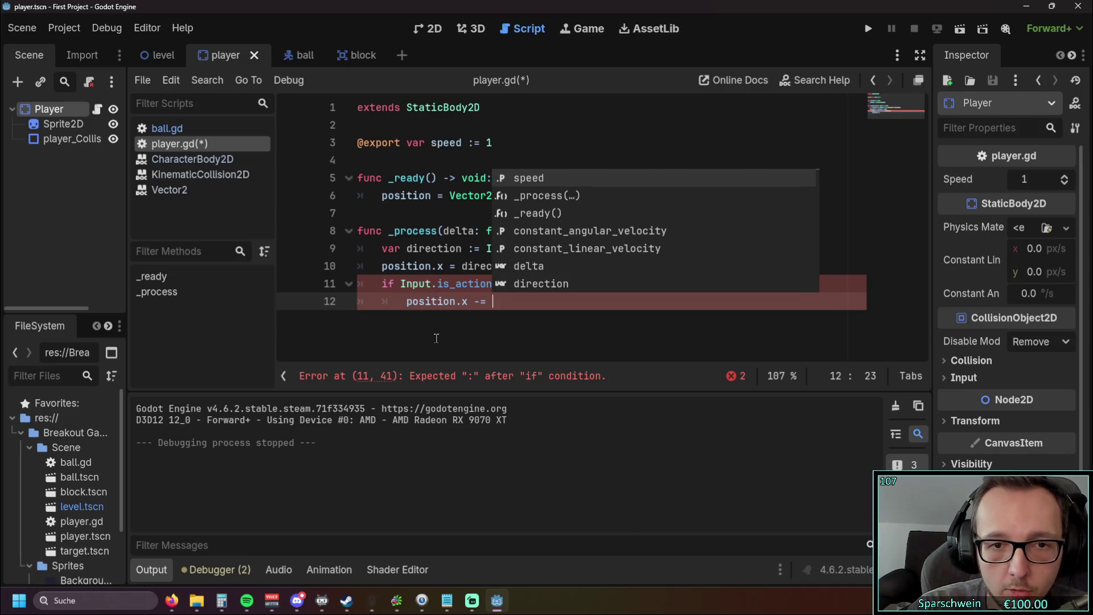
pyautogui.write('1')
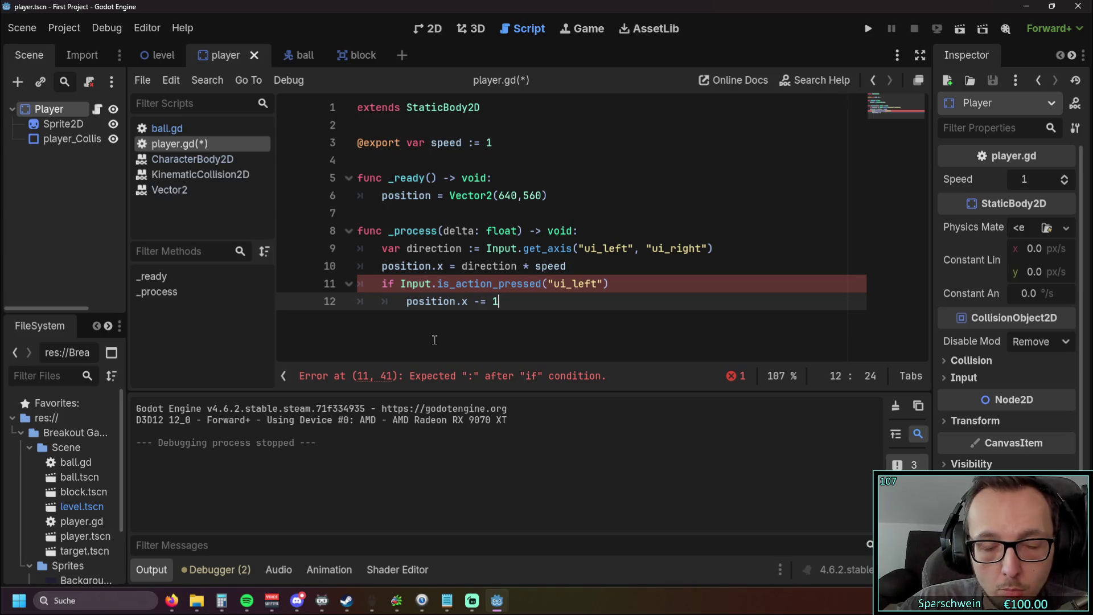
pyautogui.click(622, 293)
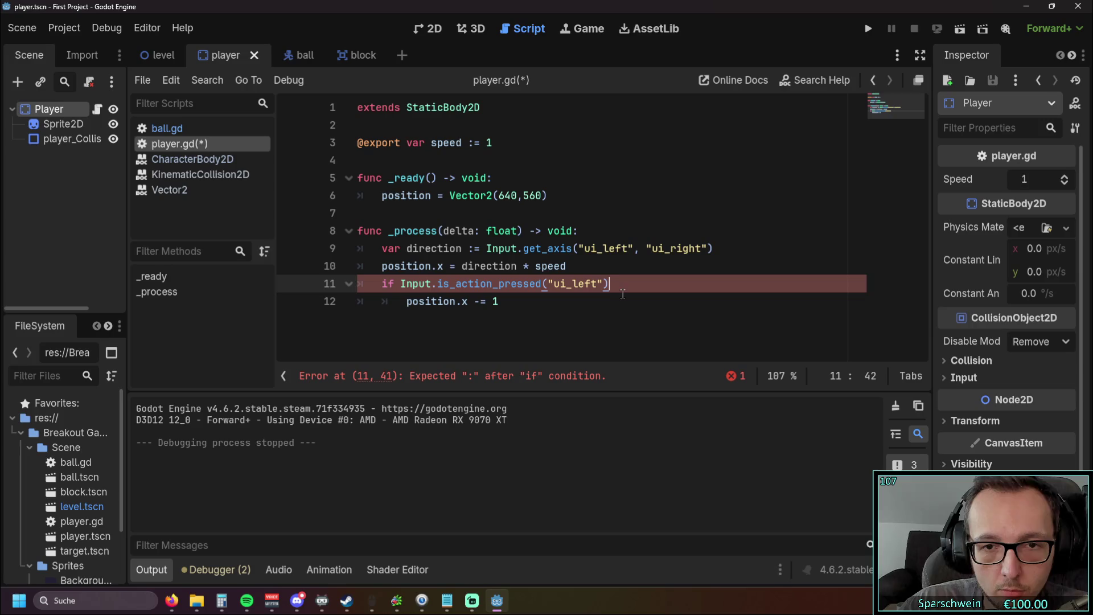
# End the ui_left condition with a colon and duplicate the if-block below it.
pyautogui.write(':')
pyautogui.moveTo(500, 302); pyautogui.dragTo(297, 290)
pyautogui.hotkey('ctrl', 'c')
pyautogui.press('Right')
pyautogui.press('Return')
pyautogui.hotkey('ctrl', 'v')
# Turn the copied block into a ui_right check that does position.x += 1.
pyautogui.click(431, 319)
pyautogui.press('BackSpace')
pyautogui.press('BackSpace')
pyautogui.click(480, 336)
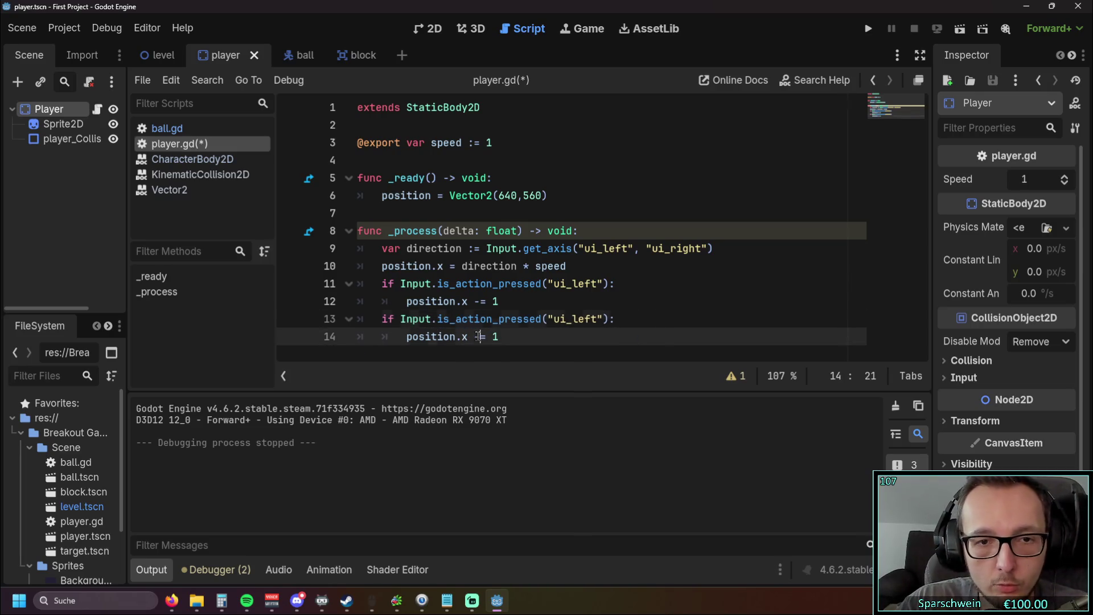
pyautogui.press('BackSpace')
pyautogui.write('+')
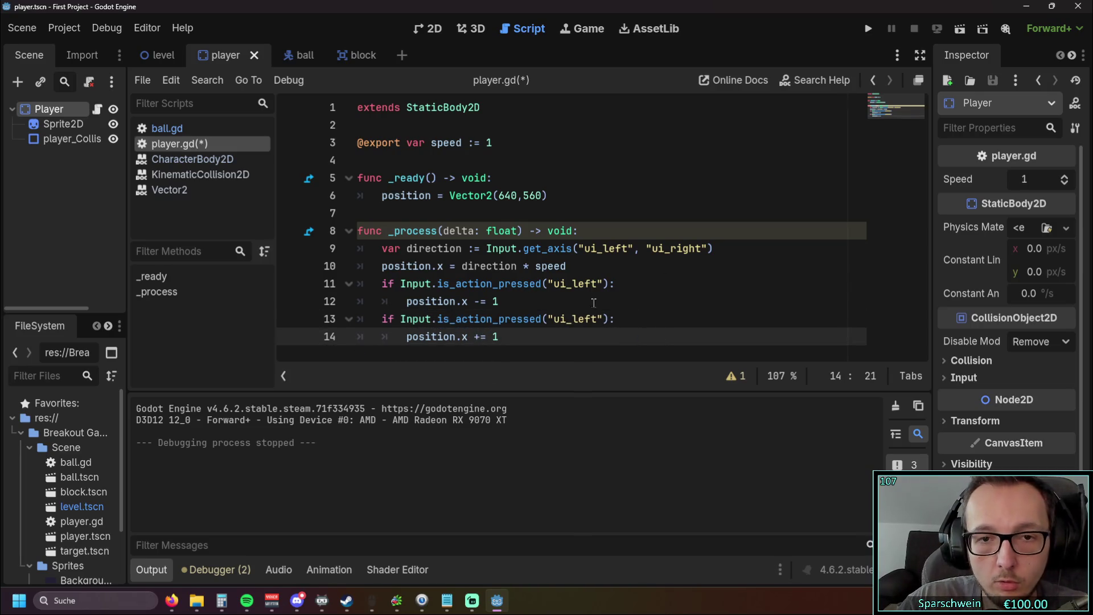
pyautogui.click(573, 319)
pyautogui.moveTo(573, 318); pyautogui.dragTo(599, 319)
pyautogui.write('right')
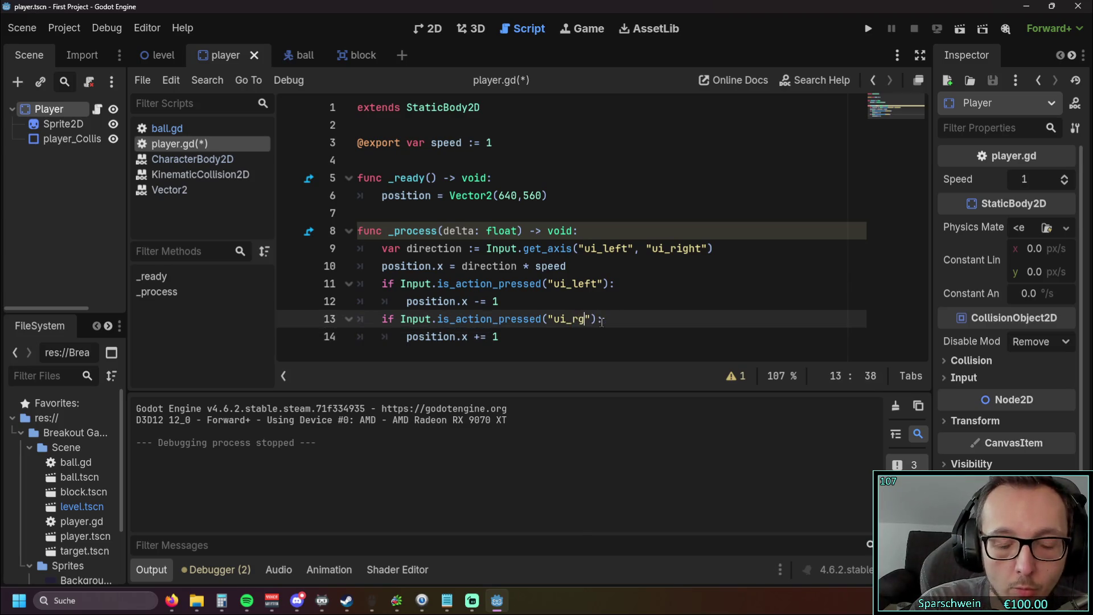
pyautogui.click(463, 301)
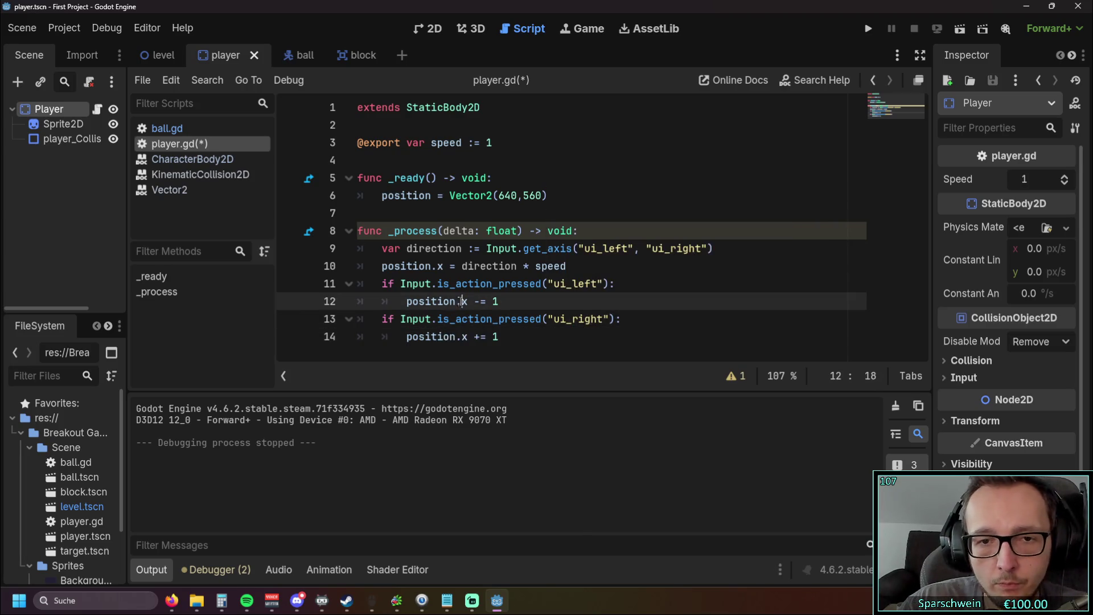
# Delete the direction and get_axis lines 9–10, then run the game and move the paddle right.
pyautogui.moveTo(567, 265); pyautogui.dragTo(312, 245)
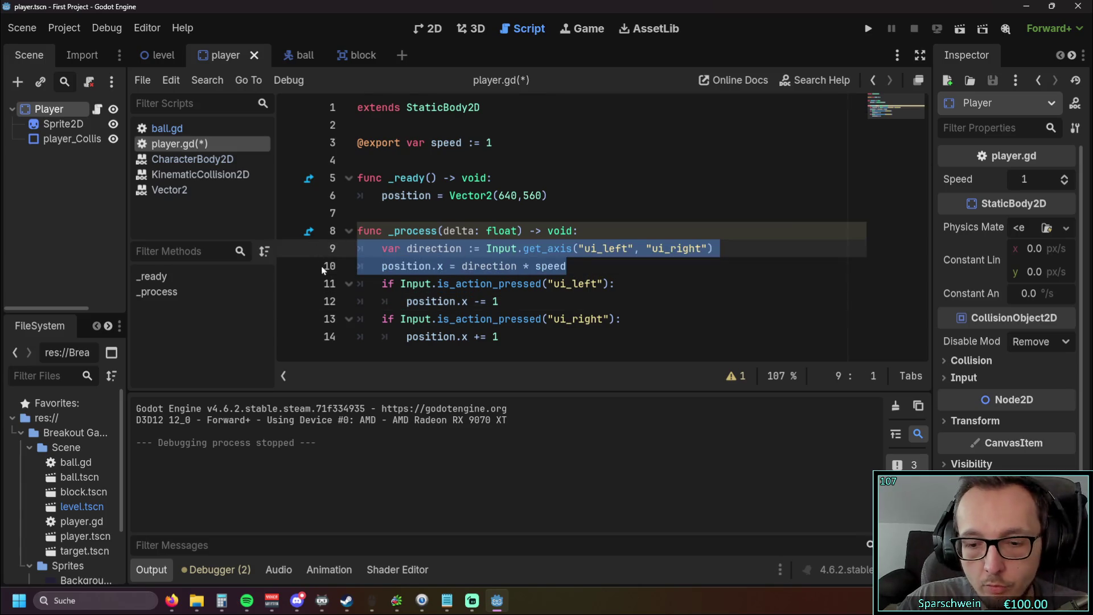
pyautogui.press('BackSpace')
pyautogui.press('BackSpace')
pyautogui.click(503, 342)
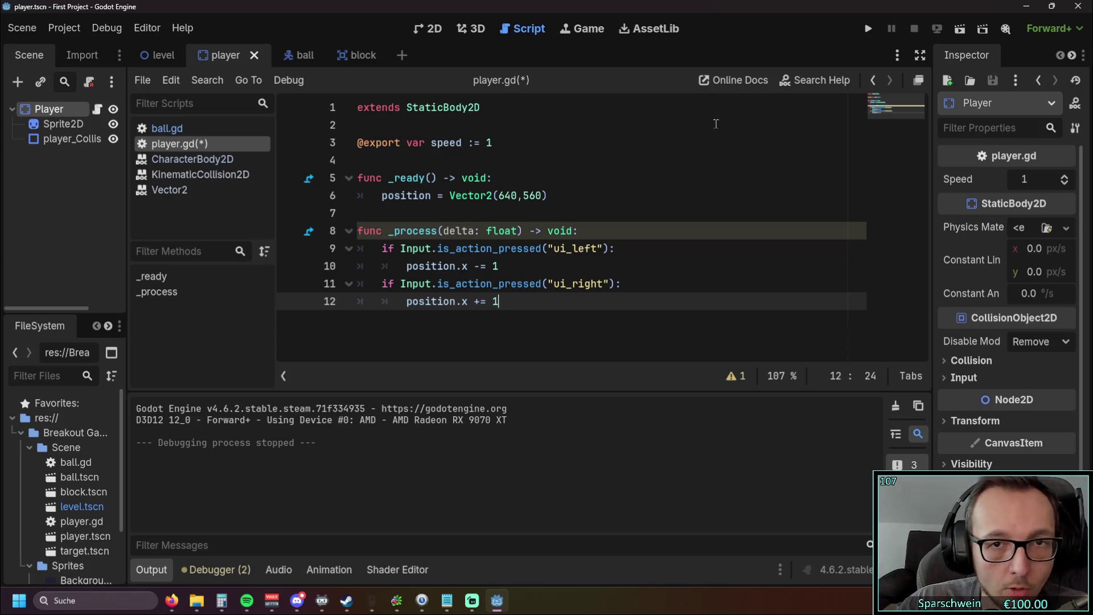
pyautogui.click(865, 33)
pyautogui.press('Right')
# Move the paddle left, close the game, and undo to bring back the direction lines.
pyautogui.press('Left')
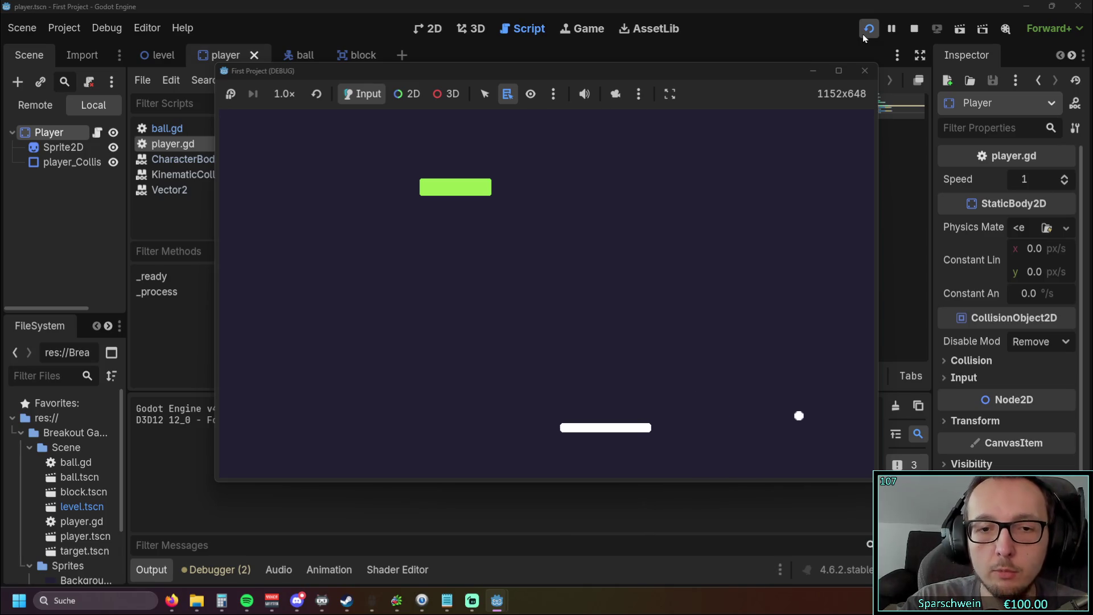
pyautogui.click(865, 71)
pyautogui.click(594, 311)
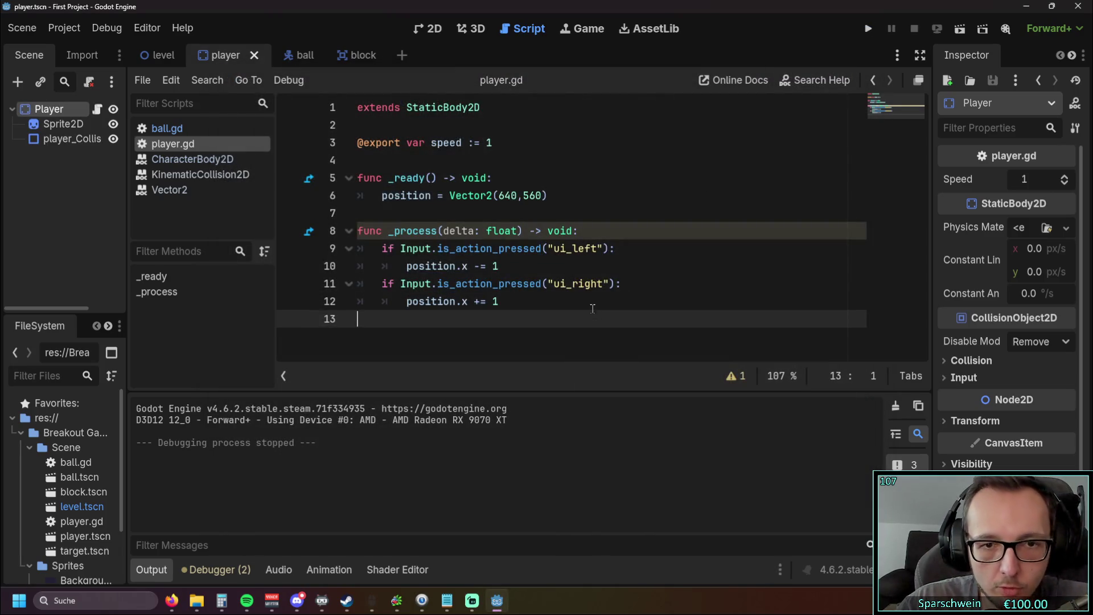
pyautogui.click(588, 300)
pyautogui.hotkey('ctrl', 'z')
pyautogui.click(597, 302)
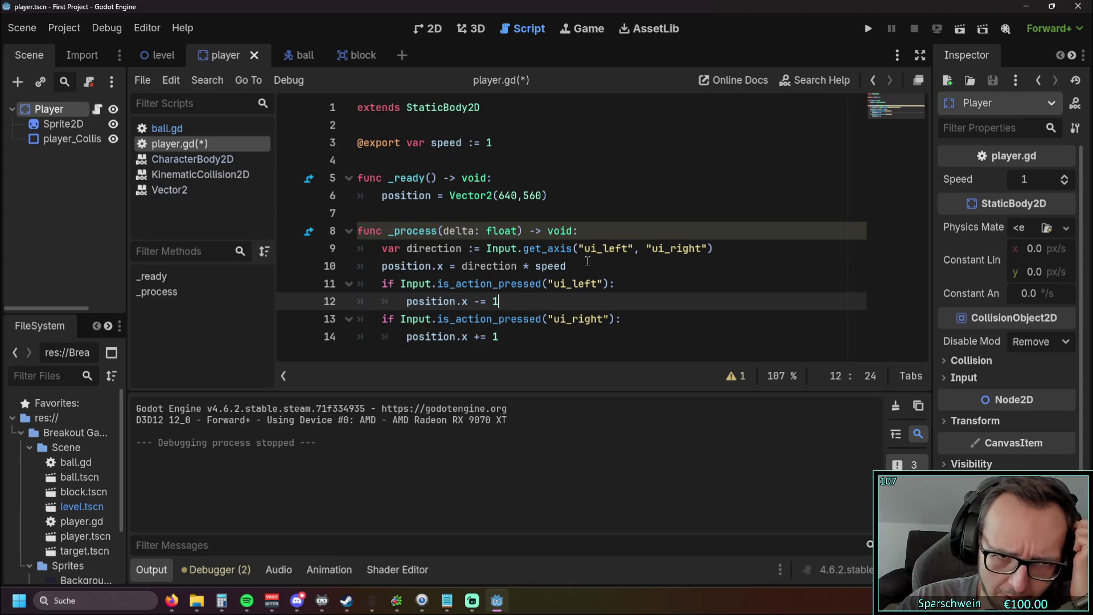
# Review the starting position line, then delete the direction and get_axis lines again.
pyautogui.moveTo(551, 197); pyautogui.dragTo(371, 191)
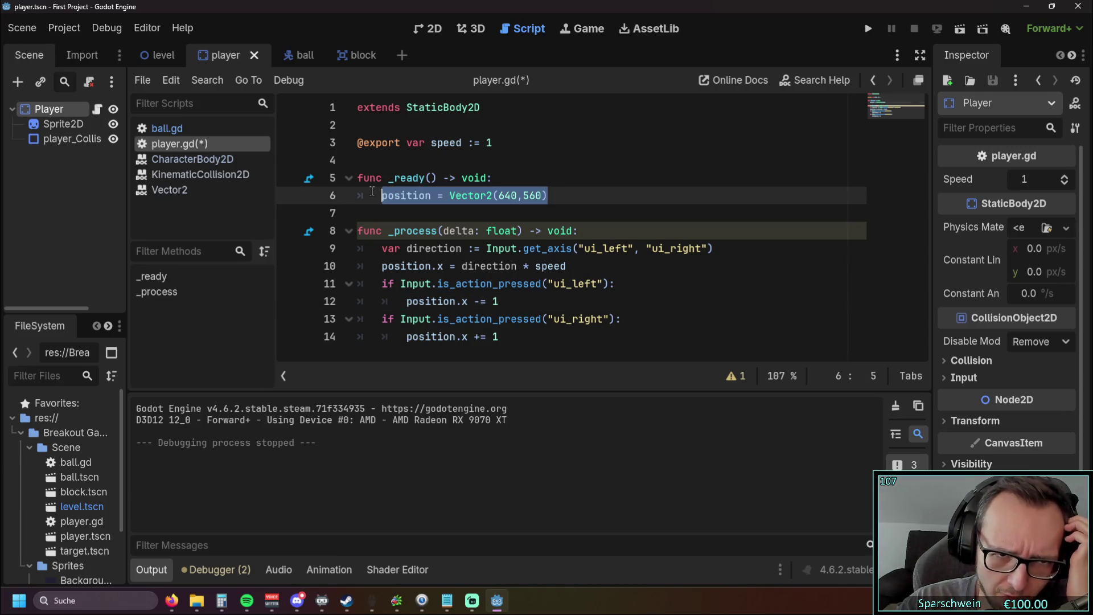
pyautogui.click(405, 207)
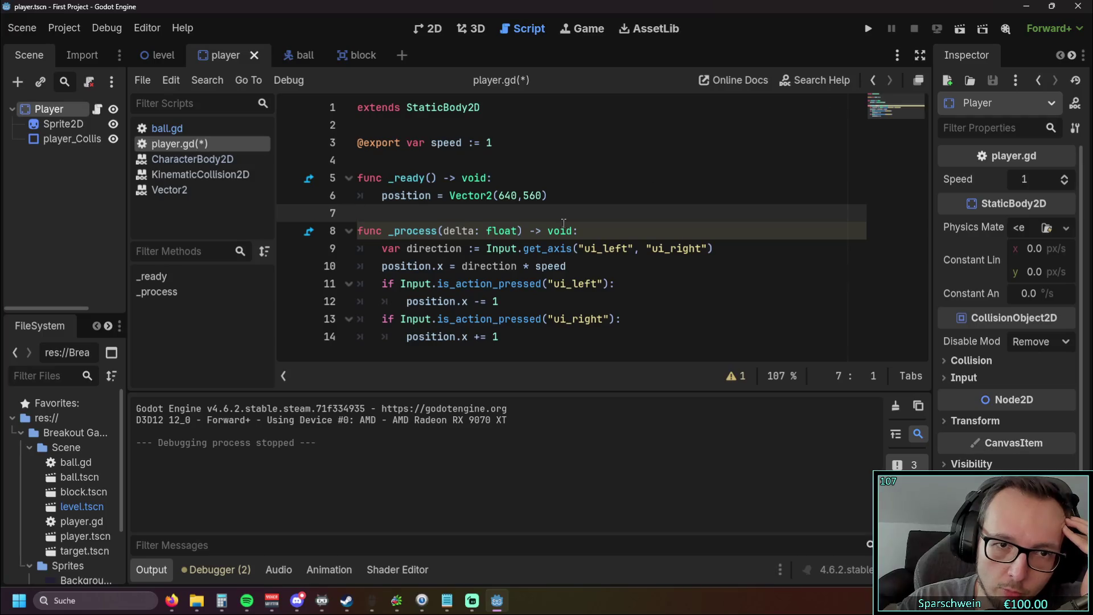
pyautogui.moveTo(591, 272); pyautogui.dragTo(578, 231)
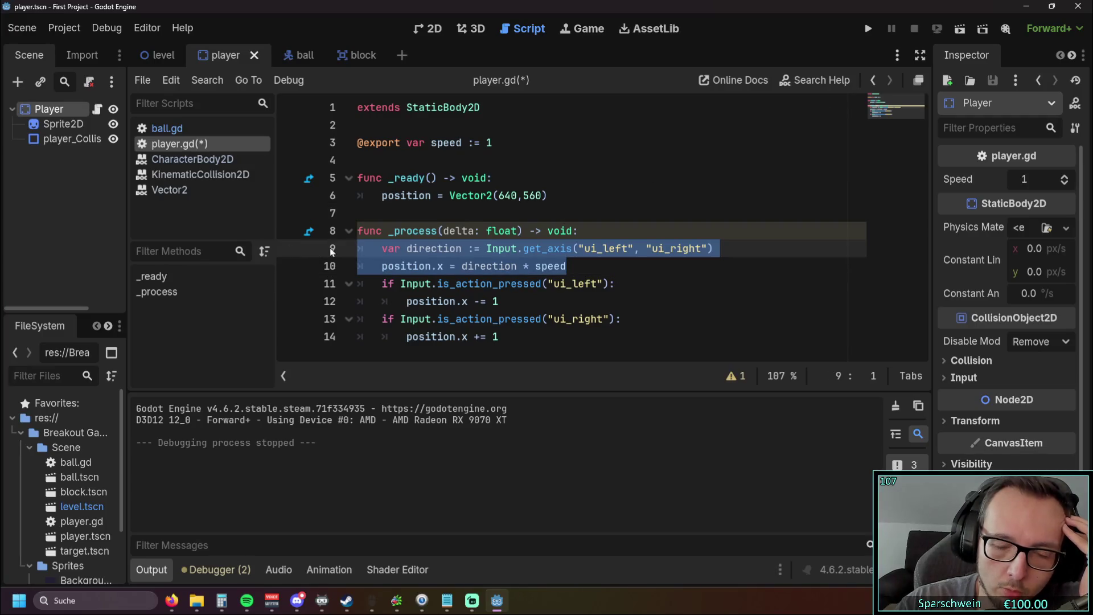
pyautogui.press('BackSpace')
pyautogui.click(507, 302)
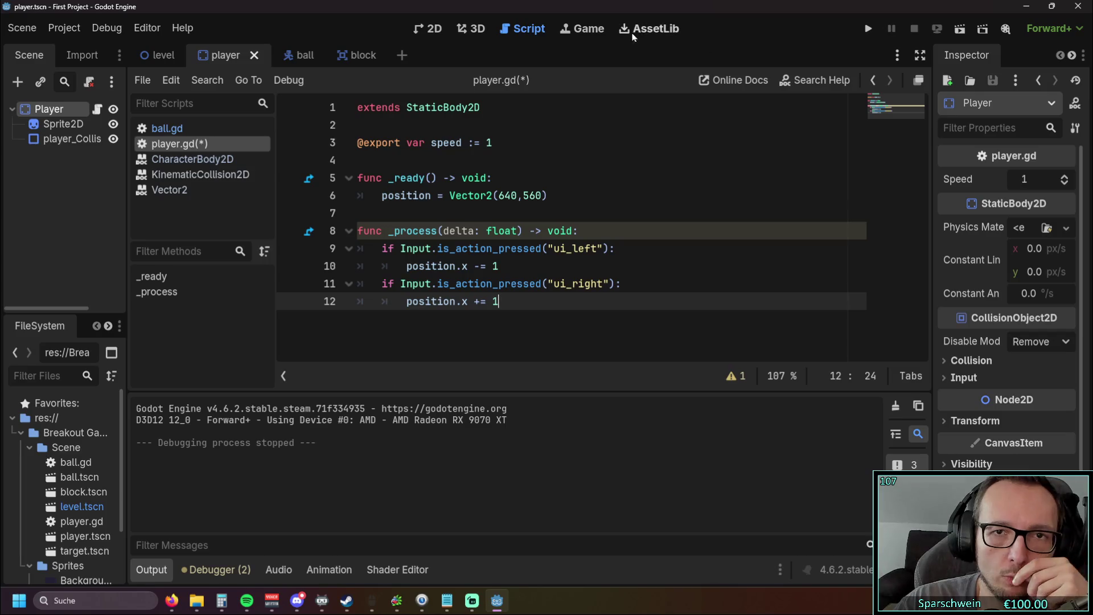
pyautogui.moveTo(548, 196); pyautogui.dragTo(414, 197)
pyautogui.click(545, 266)
pyautogui.click(512, 297)
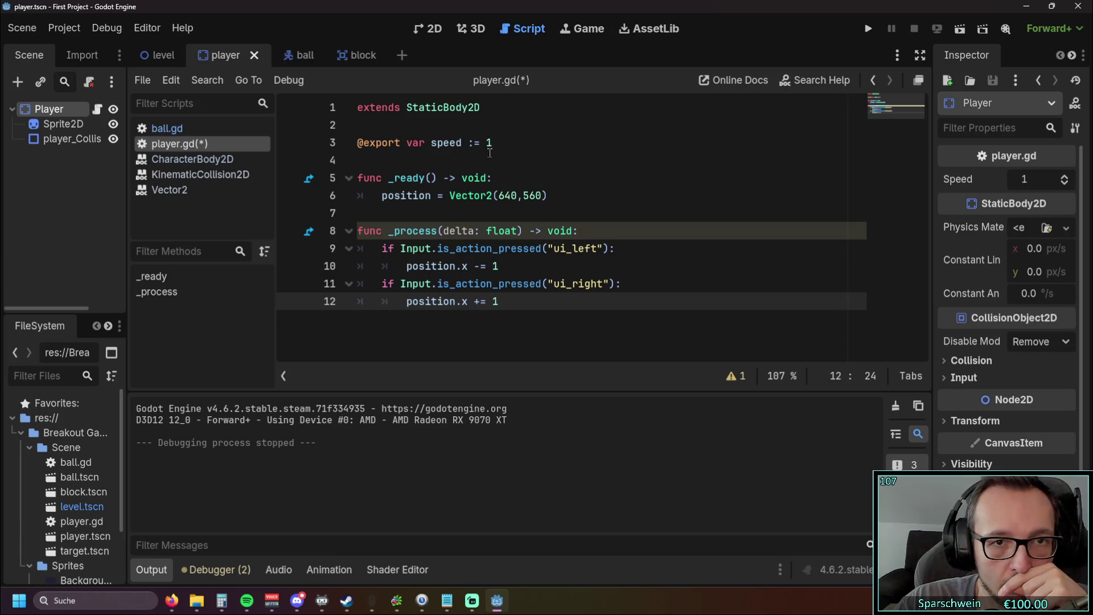
# Replace the 1 with speed in the left and right moves on lines 10 and 12.
pyautogui.doubleClick(495, 265)
pyautogui.write('speed')
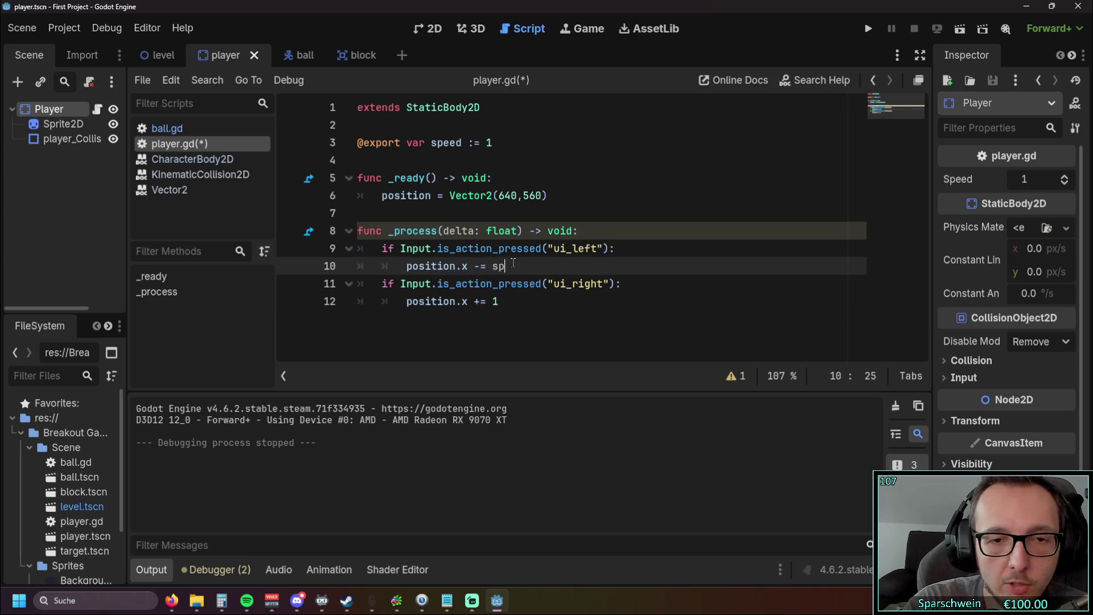
pyautogui.doubleClick(496, 301)
pyautogui.write('spee')
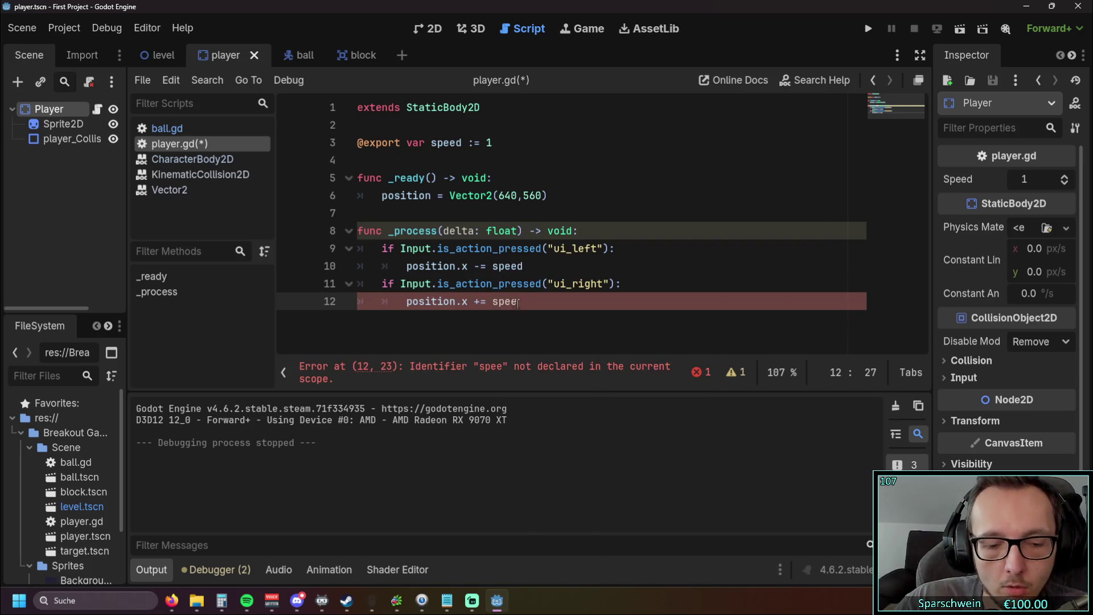
pyautogui.write('d')
# Set the exported speed default to 600 and test-run the game.
pyautogui.doubleClick(494, 144)
pyautogui.write('600')
pyautogui.click(531, 181)
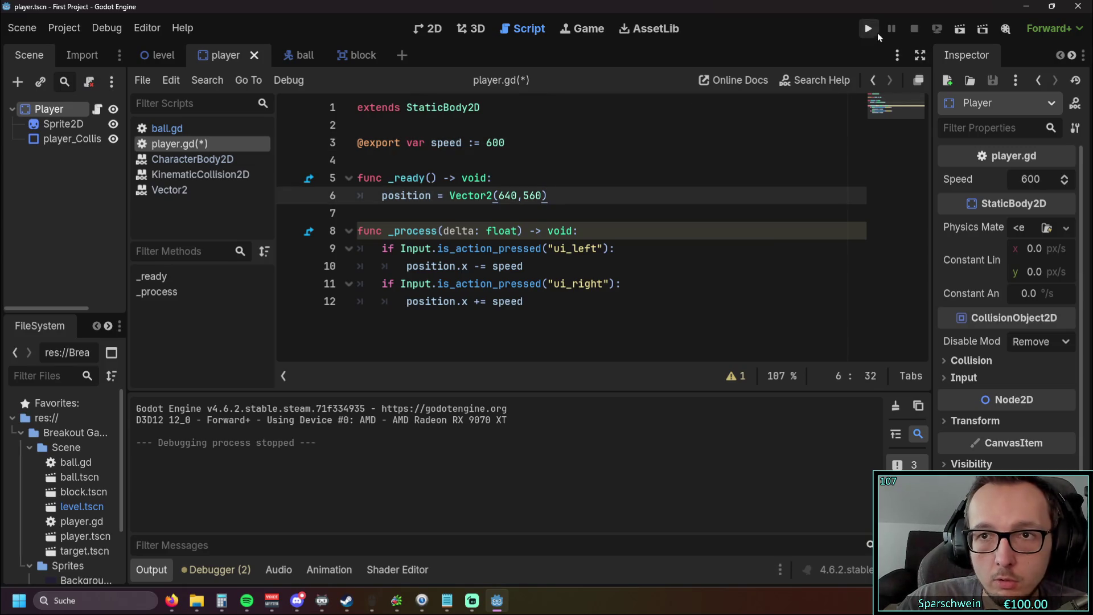
pyautogui.click(868, 28)
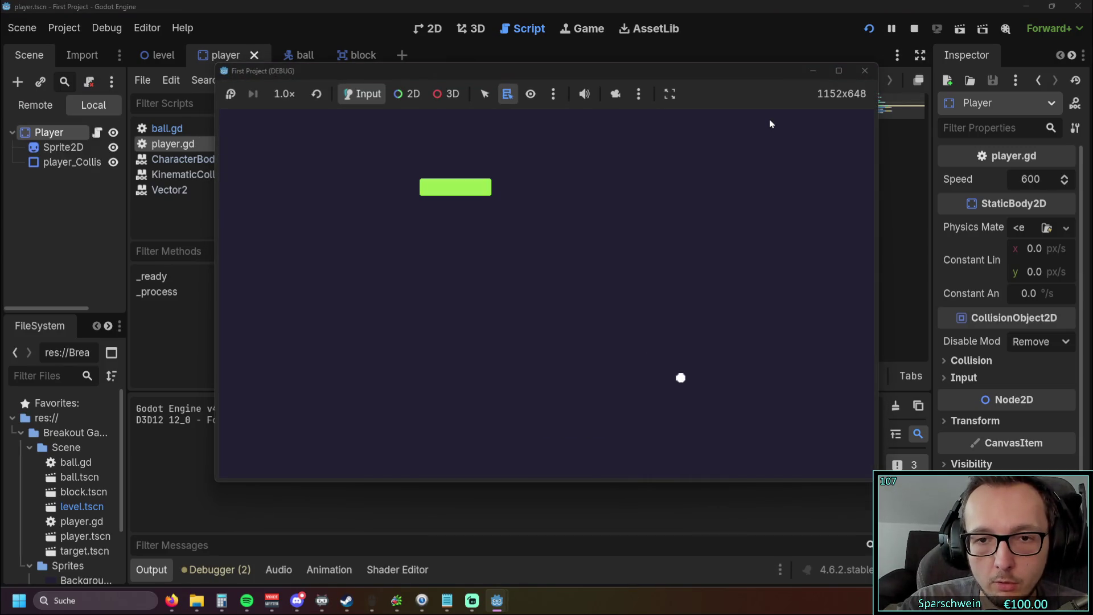
pyautogui.click(865, 70)
pyautogui.doubleClick(496, 143)
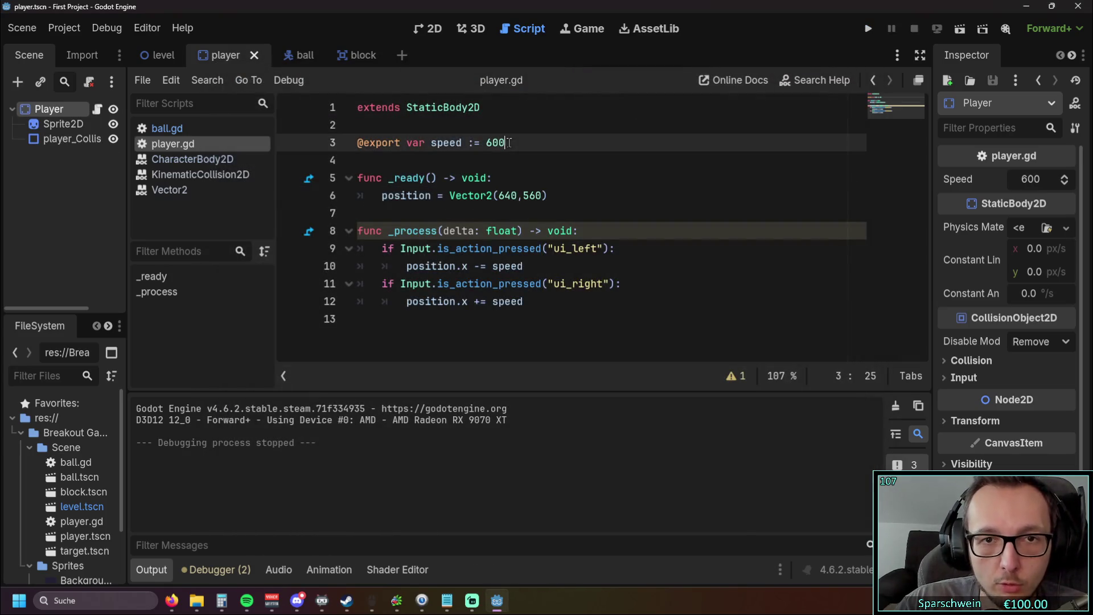
# Change the speed to 20 and test the paddle moving right and left.
pyautogui.write('20')
pyautogui.click(867, 30)
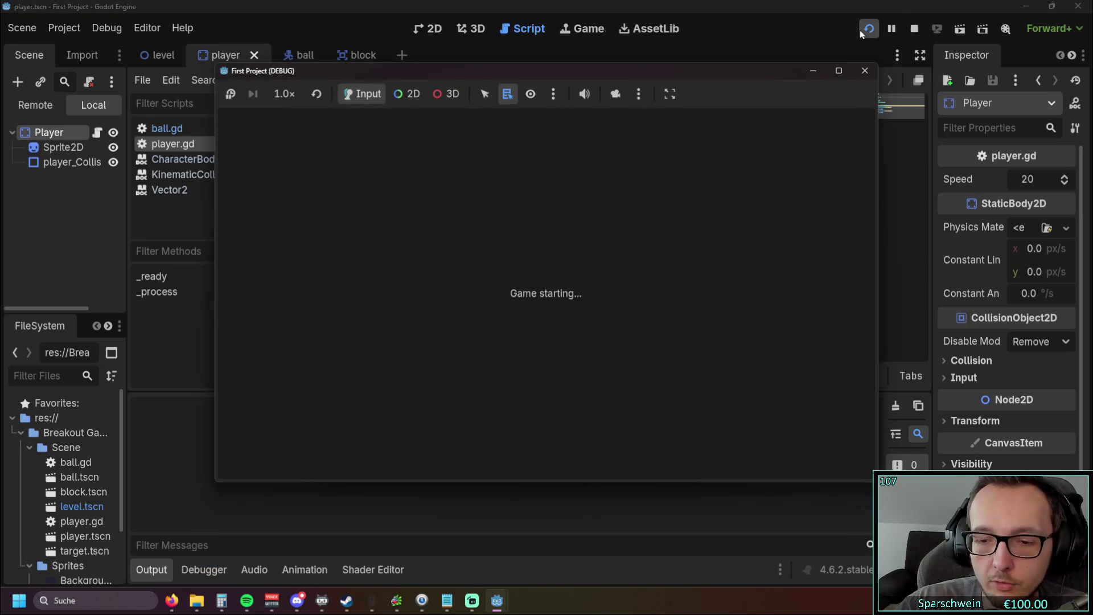
pyautogui.press('Right')
pyautogui.press('Left')
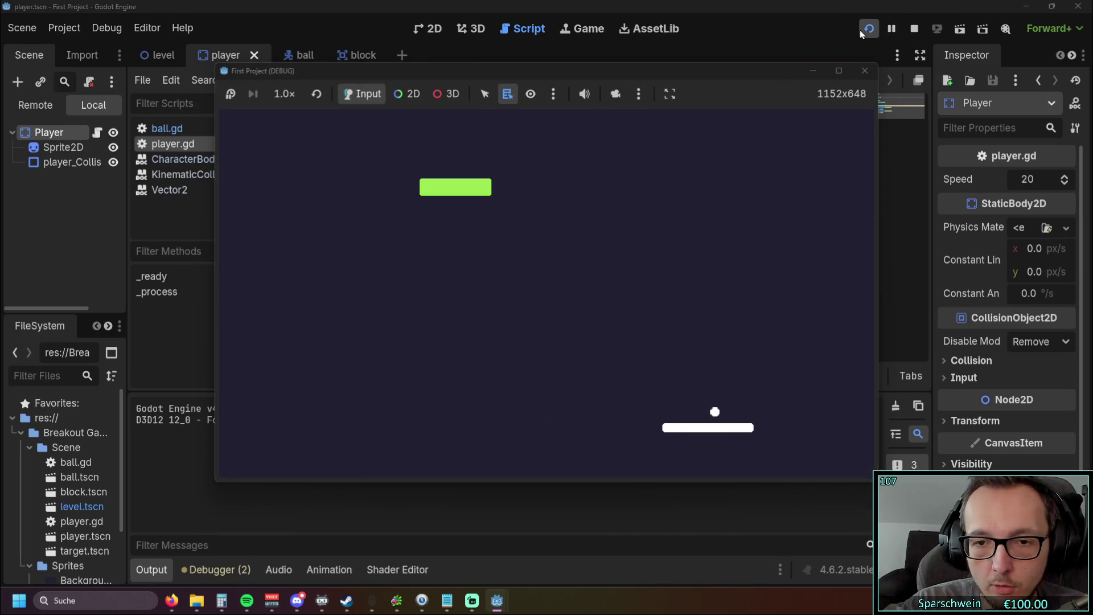
pyautogui.press('Left')
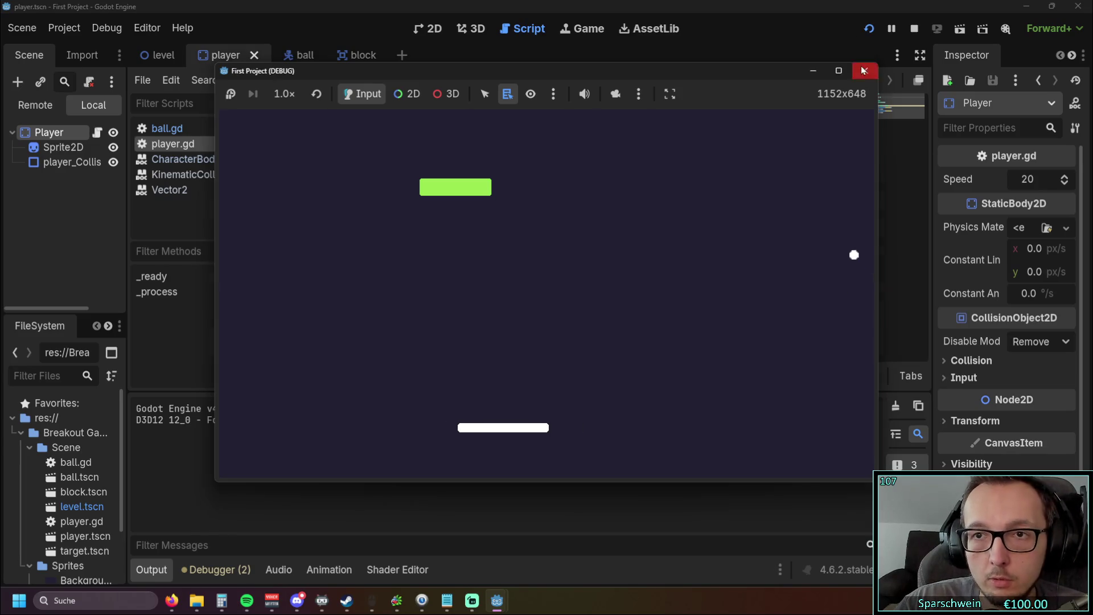
pyautogui.click(862, 70)
# Lower the speed to 10 and test-run the paddle again.
pyautogui.doubleClick(488, 142)
pyautogui.write('10')
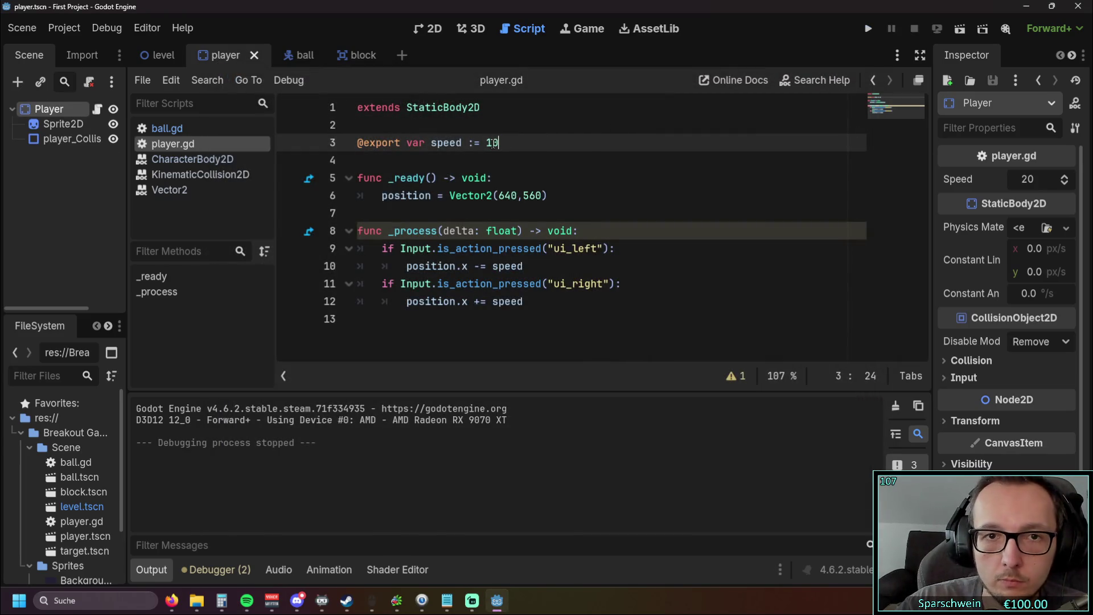
pyautogui.click(869, 29)
pyautogui.press('Right')
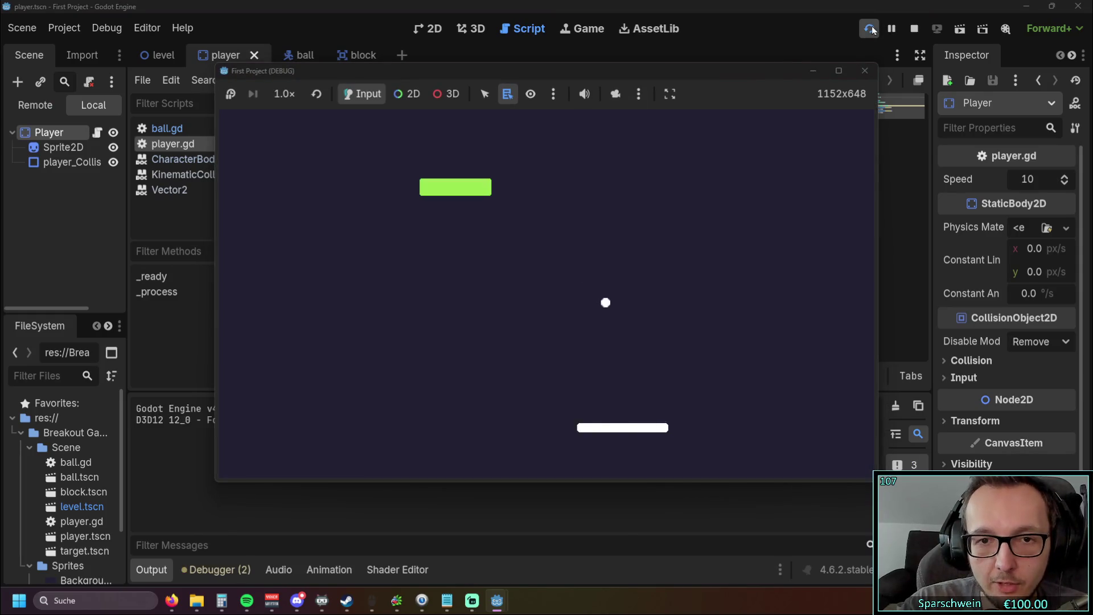
pyautogui.press('Left')
pyautogui.press('Right')
pyautogui.click(914, 28)
# Set the speed to 6 and run the game, steering the paddle left and right.
pyautogui.moveTo(509, 140); pyautogui.dragTo(485, 144)
pyautogui.write('6')
pyautogui.click(564, 185)
pyautogui.click(869, 29)
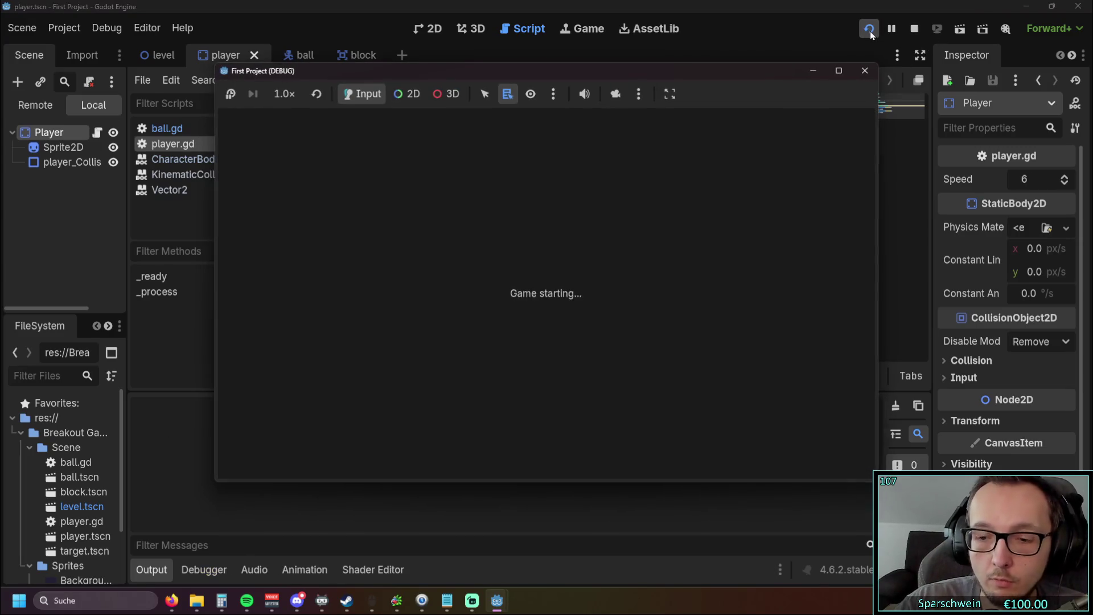
pyautogui.press('Right')
pyautogui.press('Left')
pyautogui.press('Right')
pyautogui.press('Left')
pyautogui.press('Right')
pyautogui.press('Left')
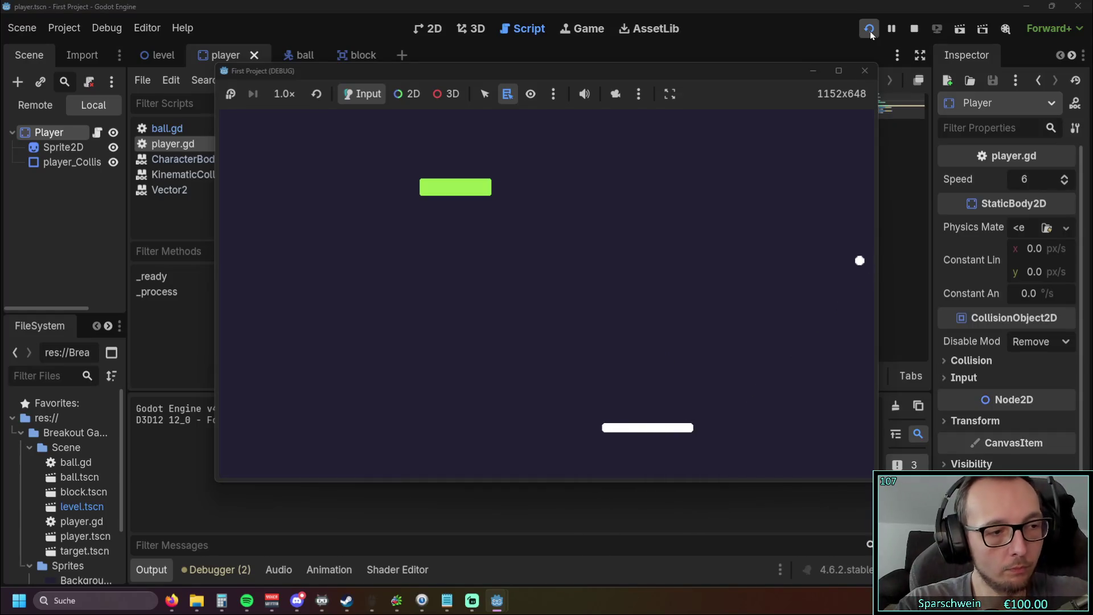
pyautogui.press('Right')
pyautogui.press('Left')
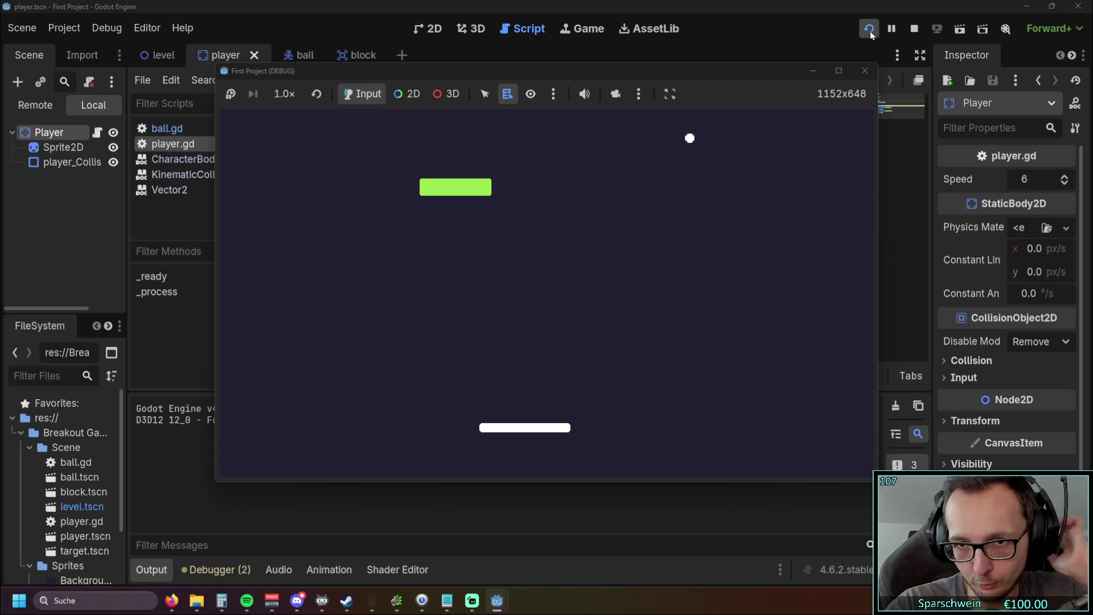
pyautogui.press('Left')
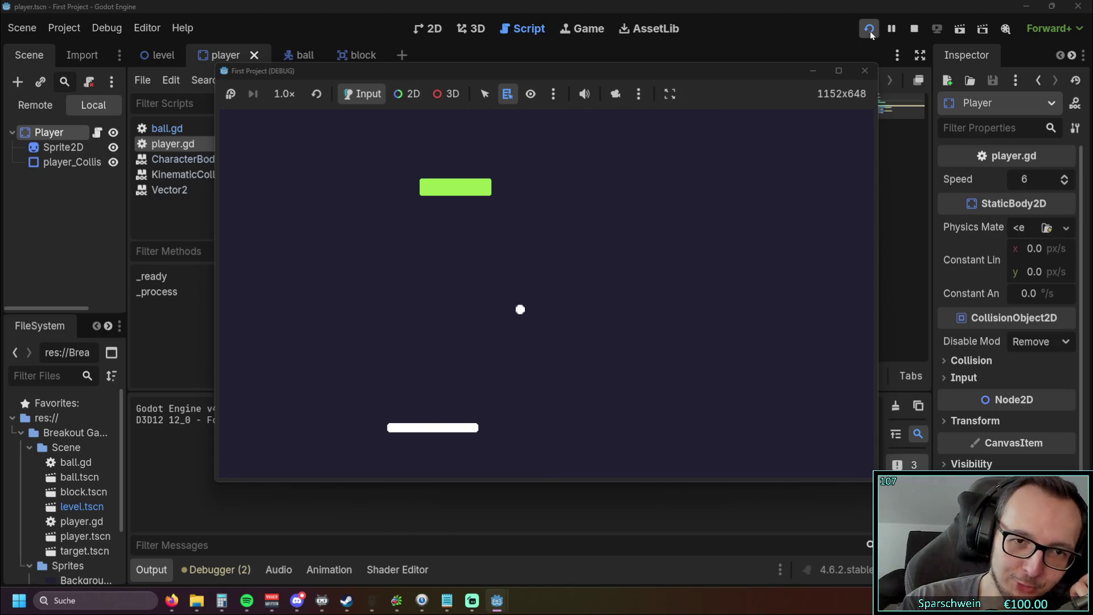
pyautogui.press('Left')
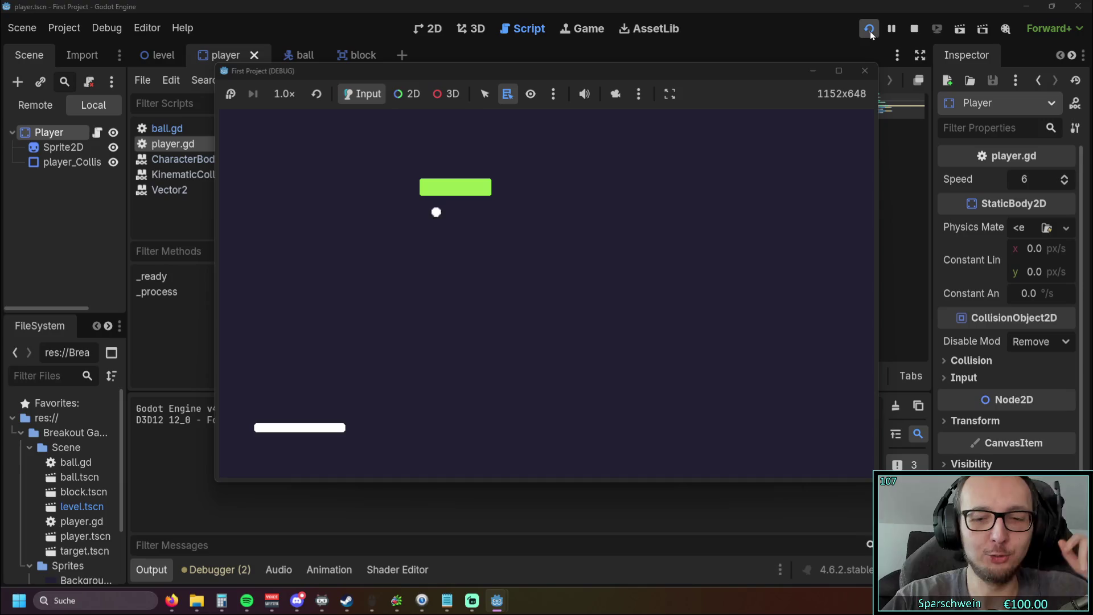
pyautogui.press('Right')
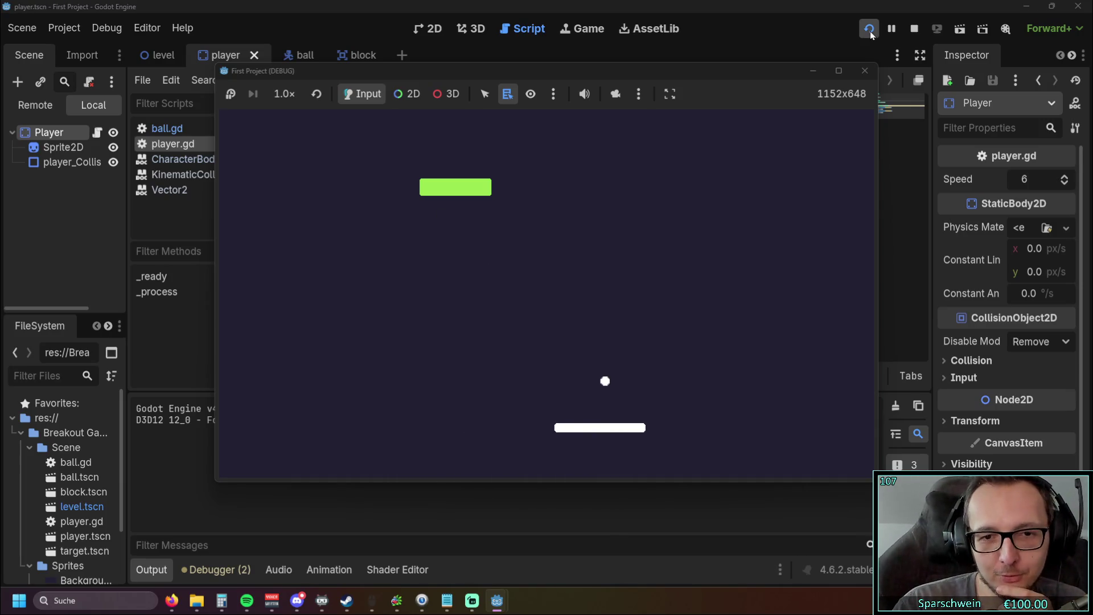
pyautogui.press('Right')
pyautogui.press('Left')
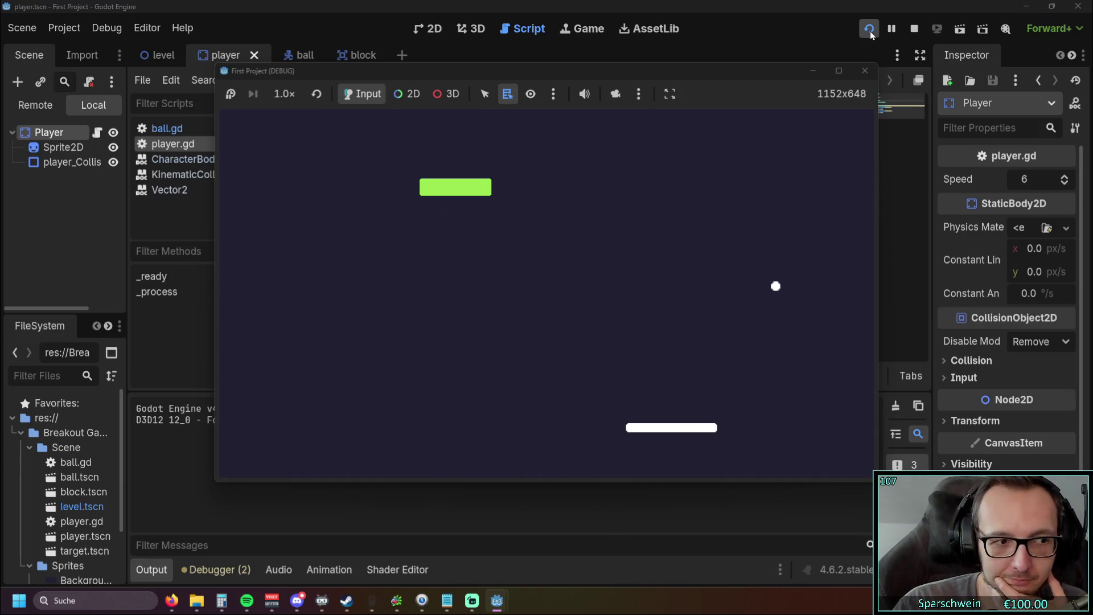
pyautogui.press('Left')
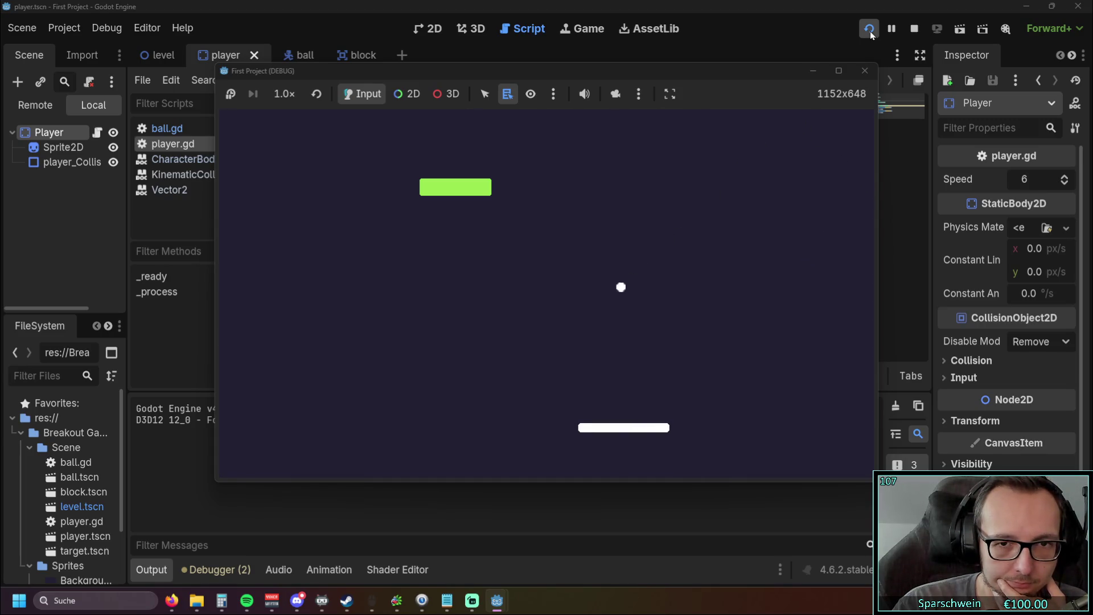
# Slide the paddle to both walls and under the falling ball, then stop the game.
pyautogui.press('Left')
pyautogui.press('Right')
pyautogui.press('Left')
pyautogui.press('Left')
pyautogui.press('Left')
pyautogui.press('Right')
pyautogui.press('Left')
pyautogui.press('Right')
pyautogui.press('Left')
pyautogui.press('Right')
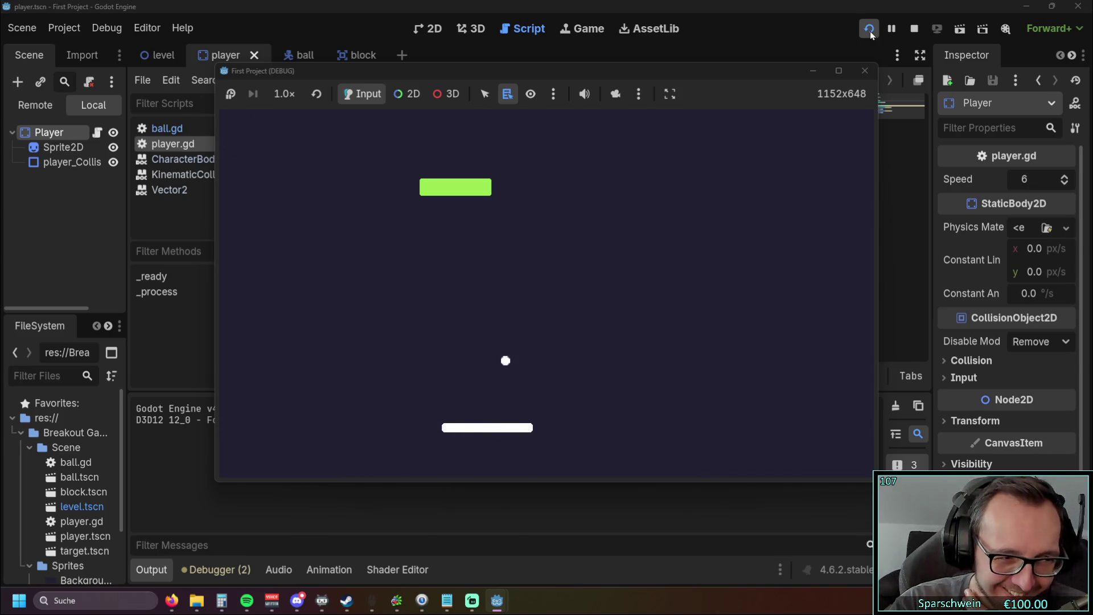
pyautogui.press('Right')
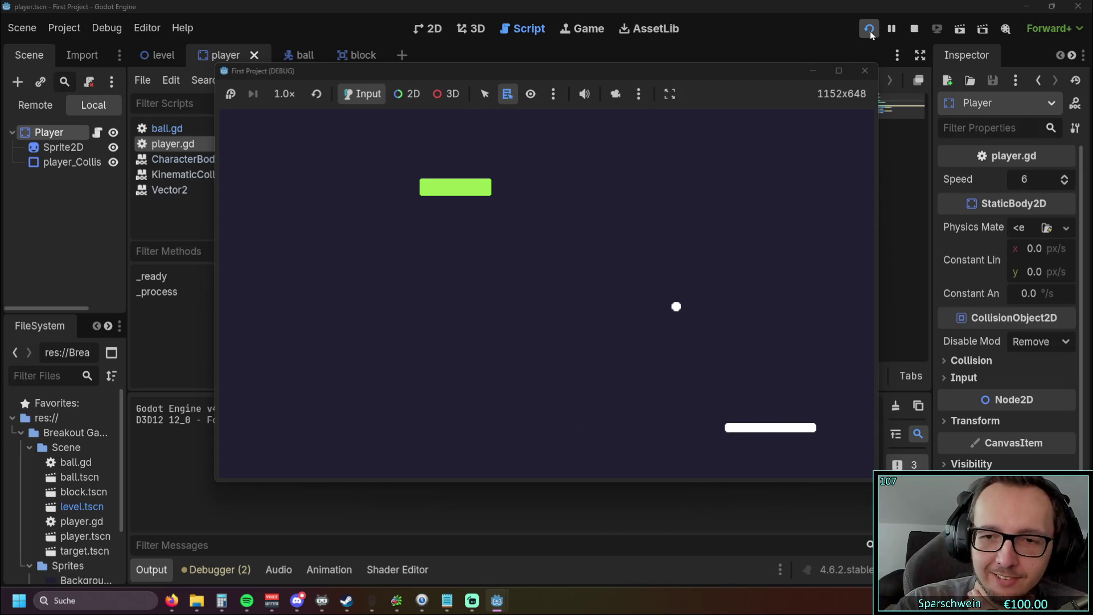
pyautogui.press('Right')
pyautogui.press('Left')
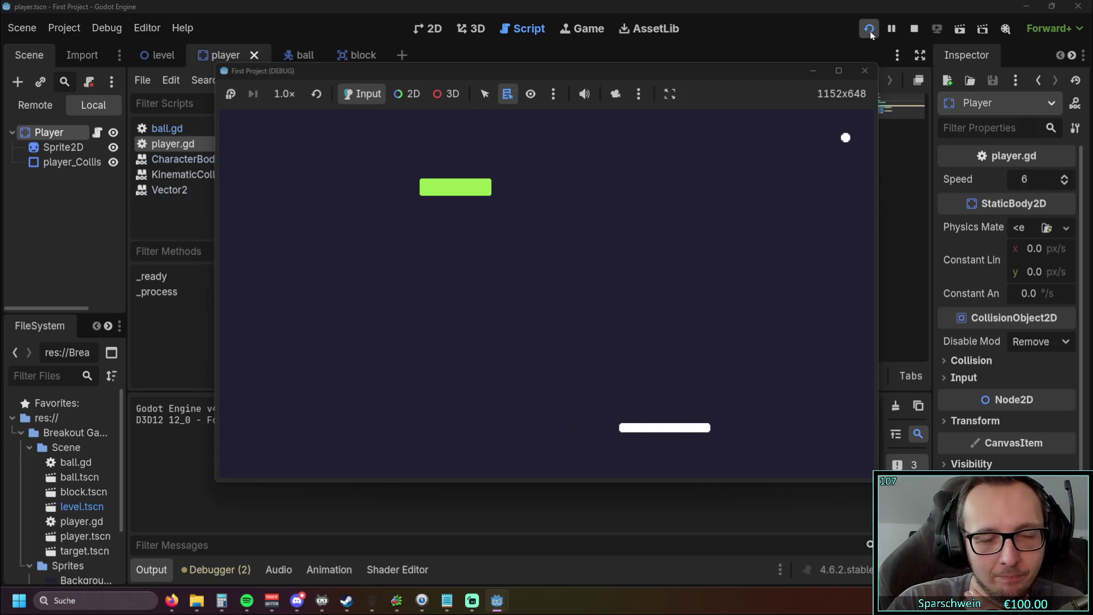
pyautogui.press('Left')
pyautogui.press('Right')
pyautogui.press('Left')
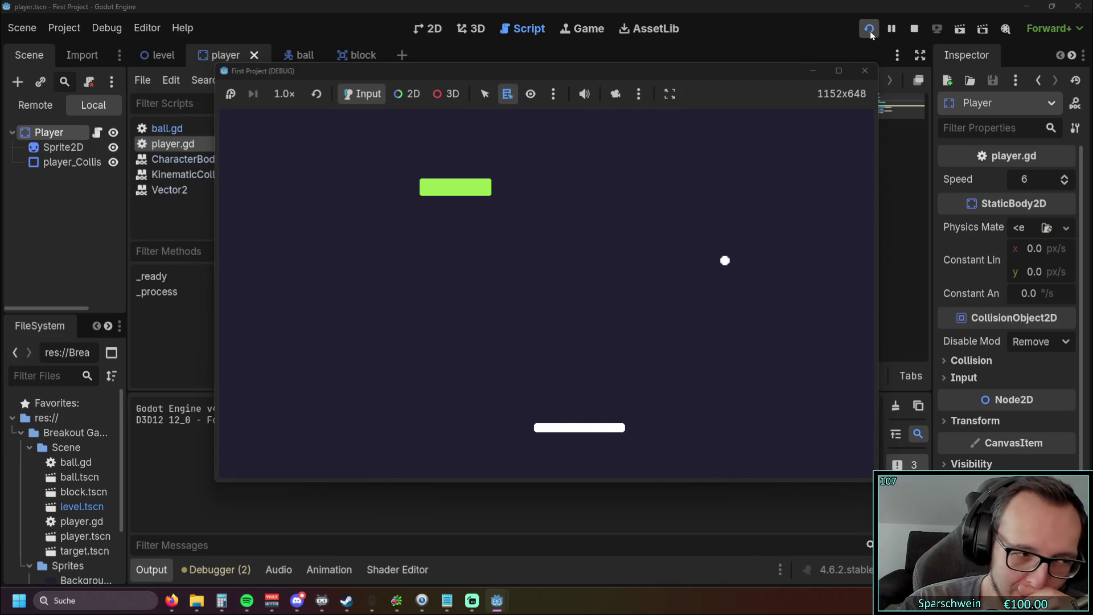
pyautogui.press('Left')
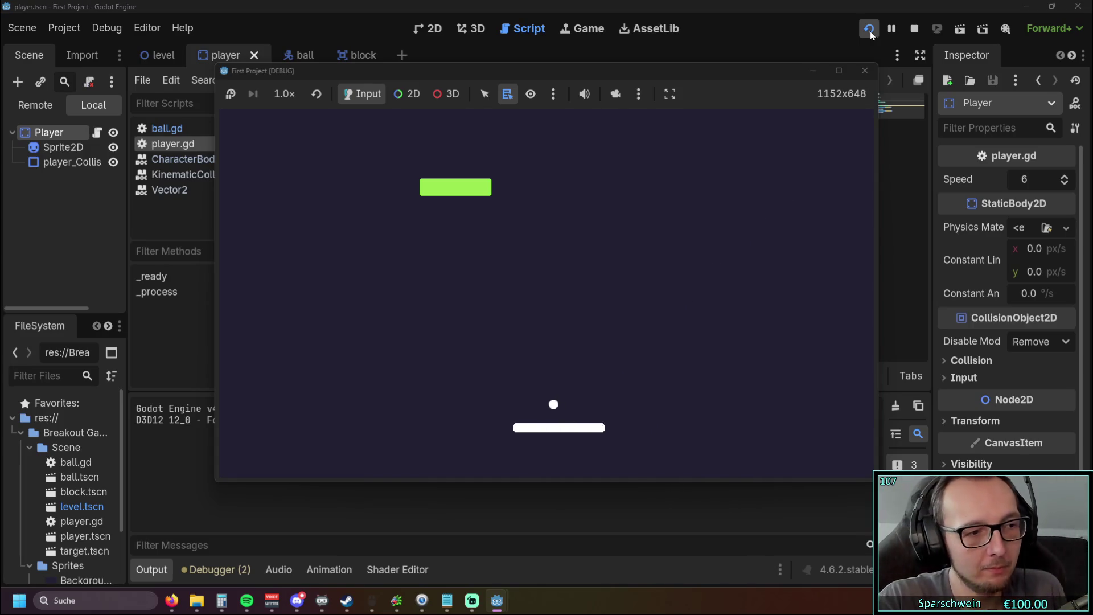
pyautogui.press('Left')
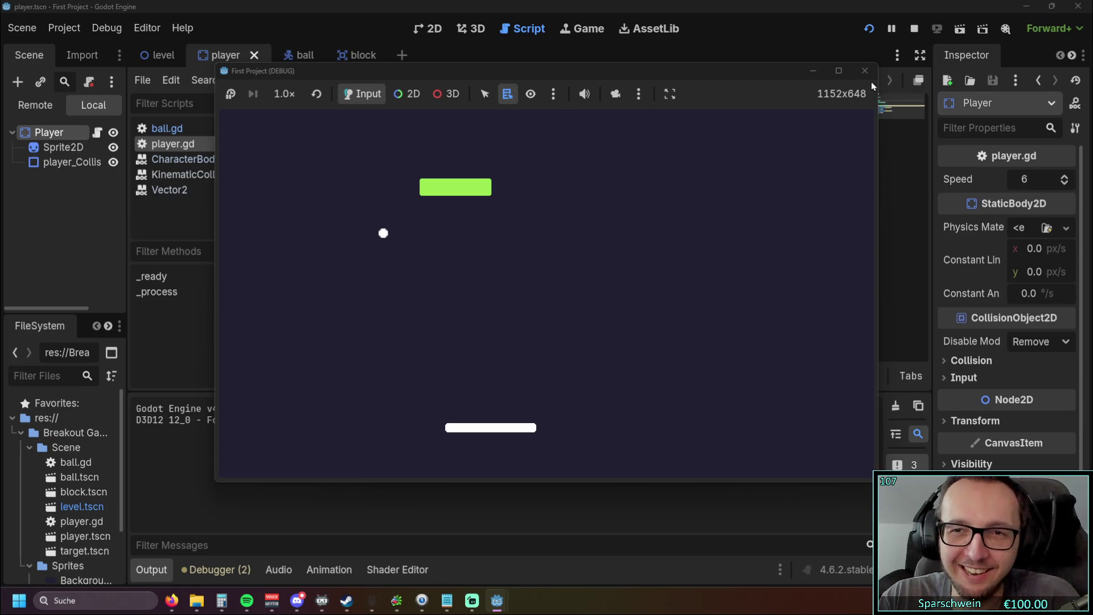
pyautogui.click(865, 71)
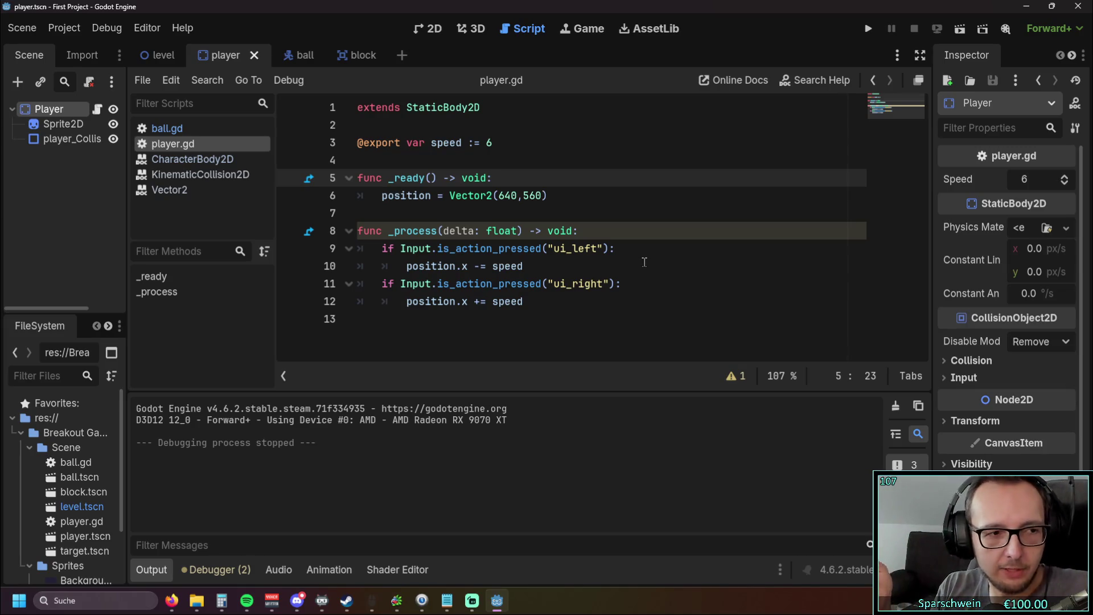
# Place the cursor on the empty line 13 of player.gd.
pyautogui.click(534, 320)
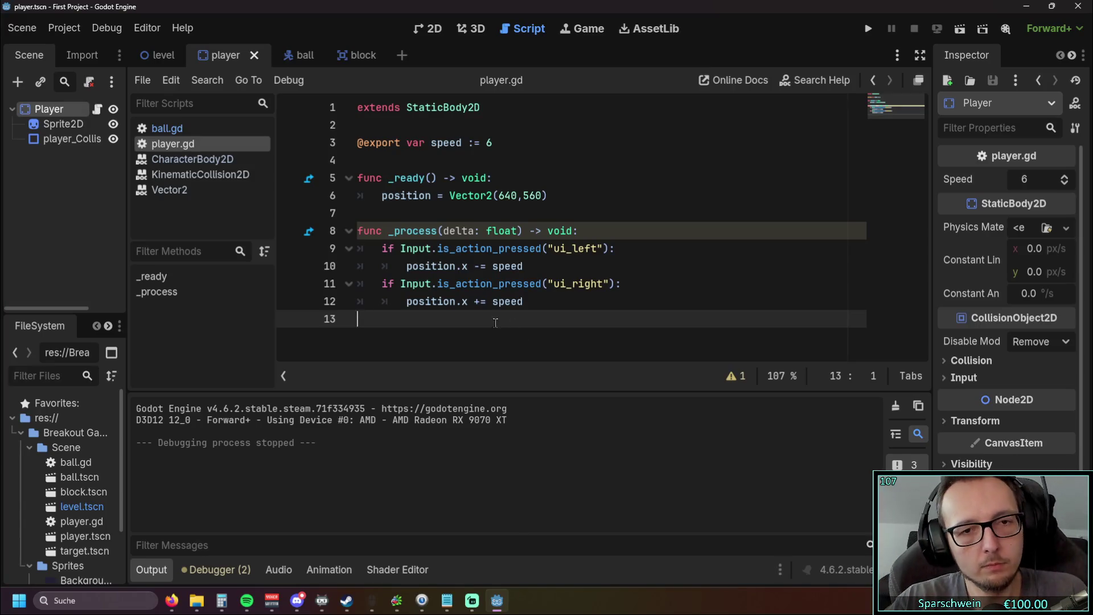
pyautogui.click(564, 301)
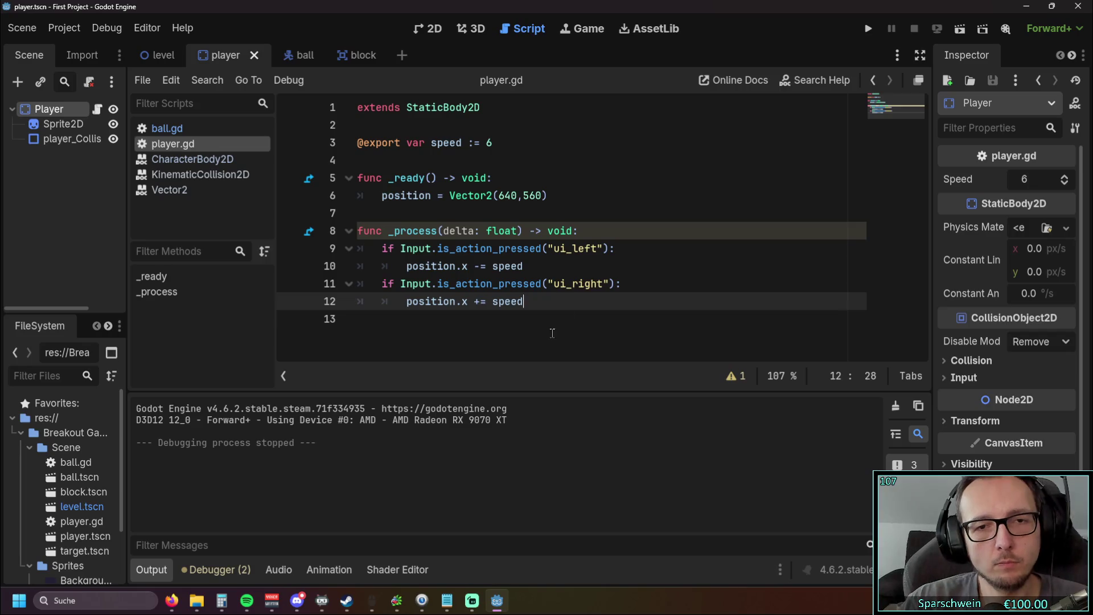
pyautogui.click(545, 335)
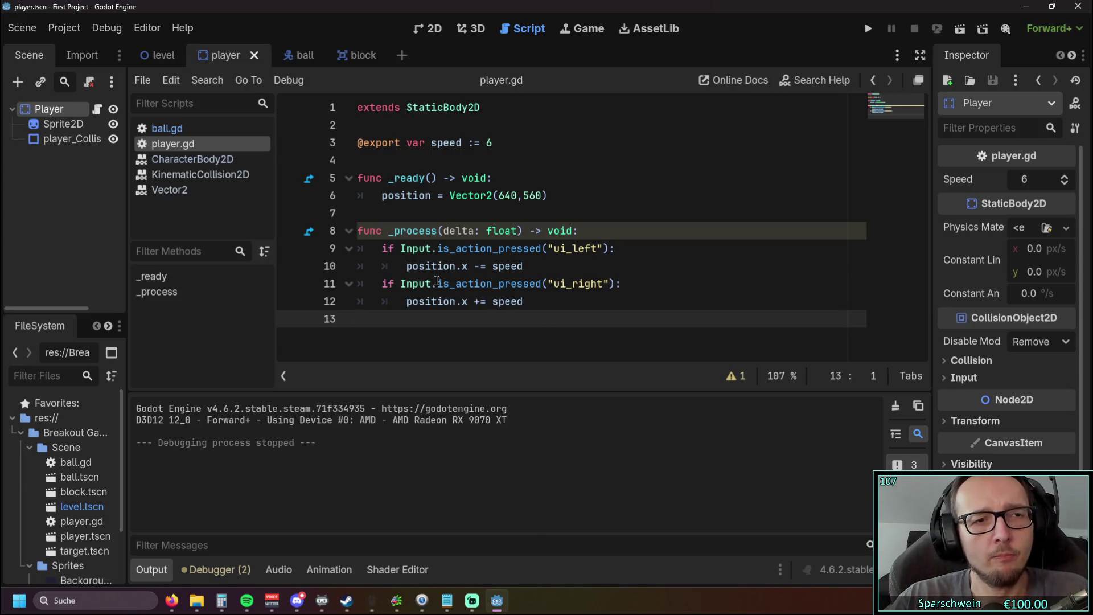
# Switch to the level scene, widen the Scene dock, and select the Player node.
pyautogui.click(159, 55)
pyautogui.moveTo(128, 188); pyautogui.dragTo(330, 187)
pyautogui.click(66, 138)
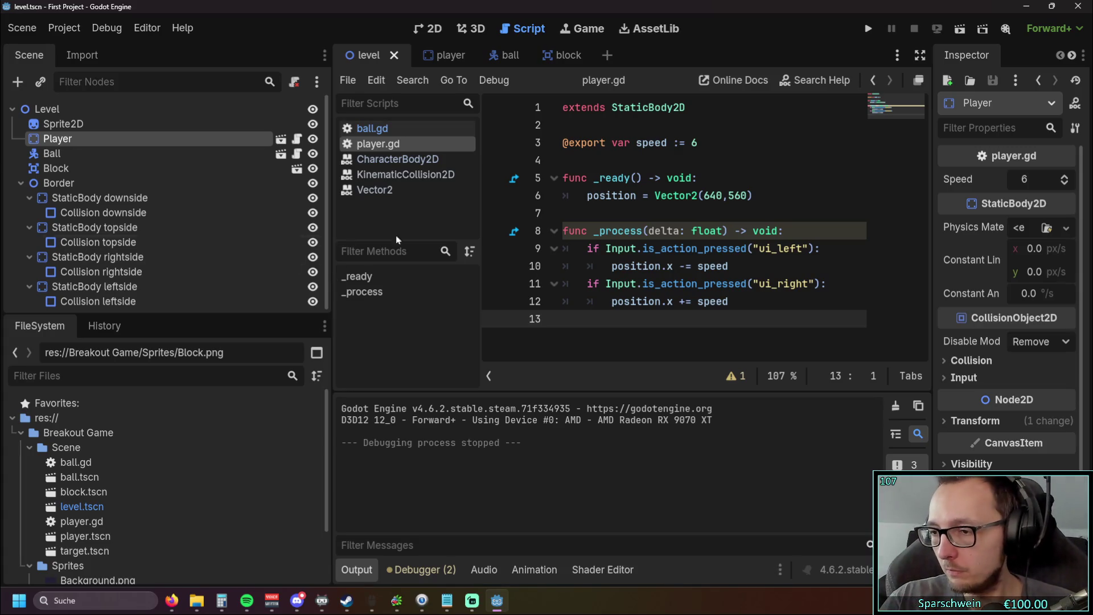
pyautogui.hotkey('alt', 'Tab')
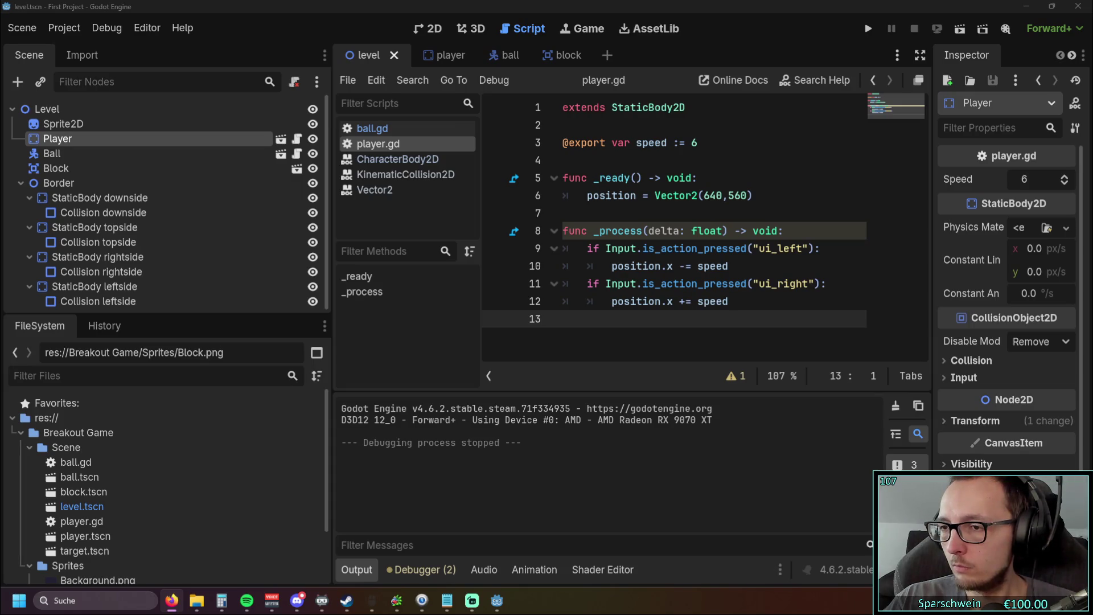
pyautogui.hotkey('alt', 'Tab')
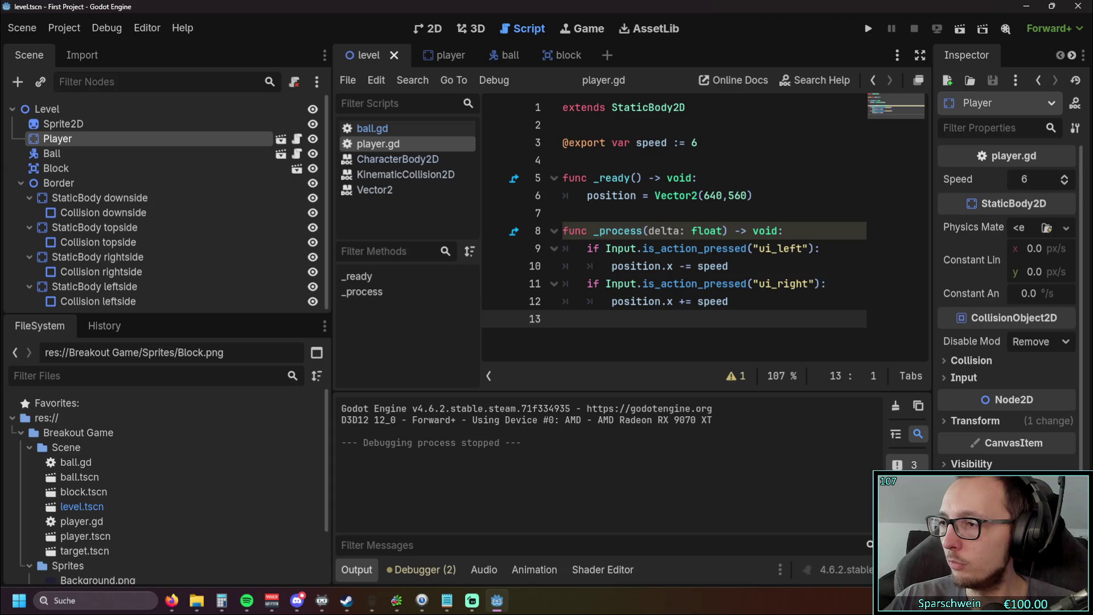
pyautogui.hotkey('alt', 'Tab')
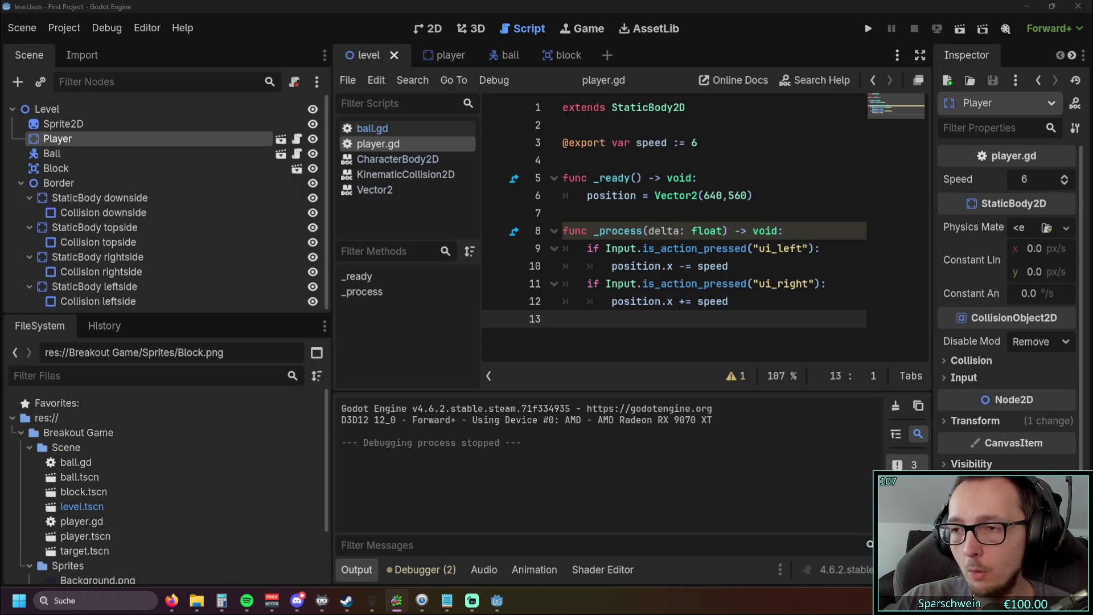
pyautogui.click(610, 335)
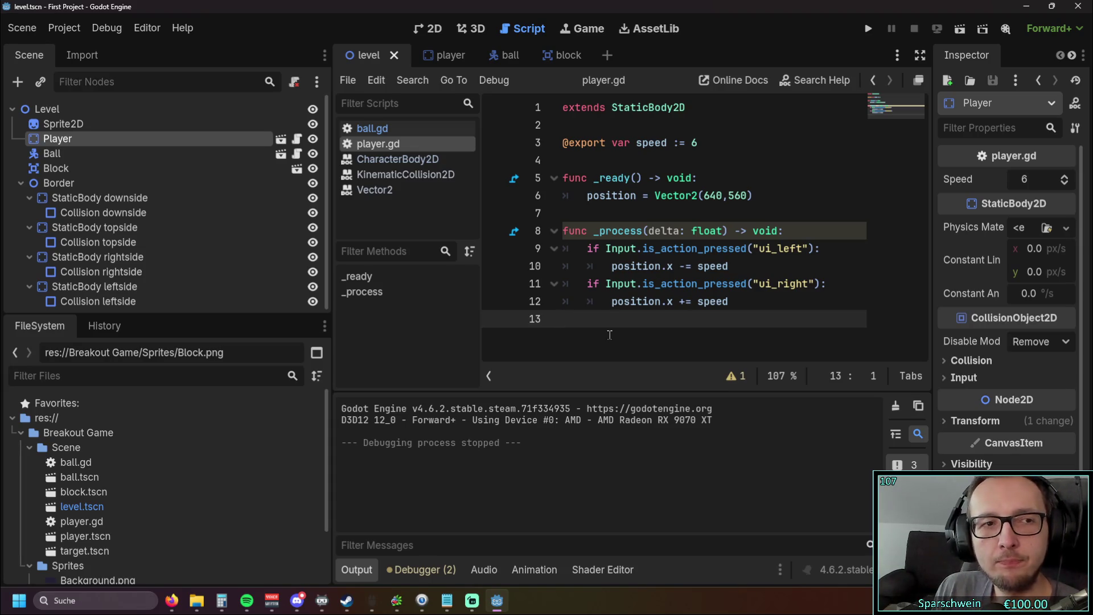
pyautogui.click(107, 159)
# Select the Player node and widen the Inspector to review its collision settings.
pyautogui.click(114, 141)
pyautogui.click(112, 127)
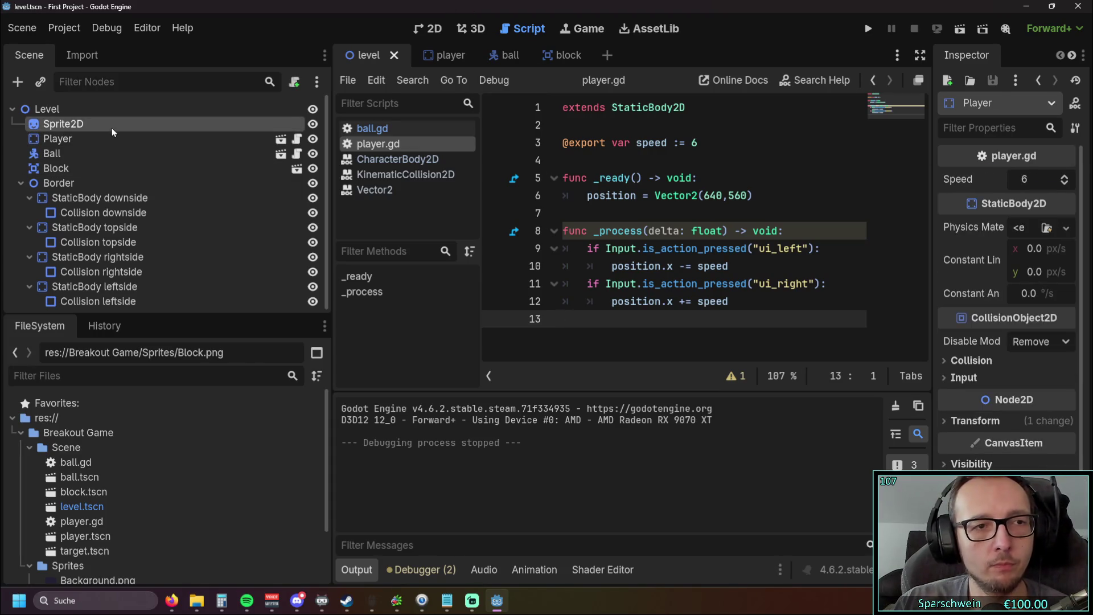
pyautogui.click(112, 134)
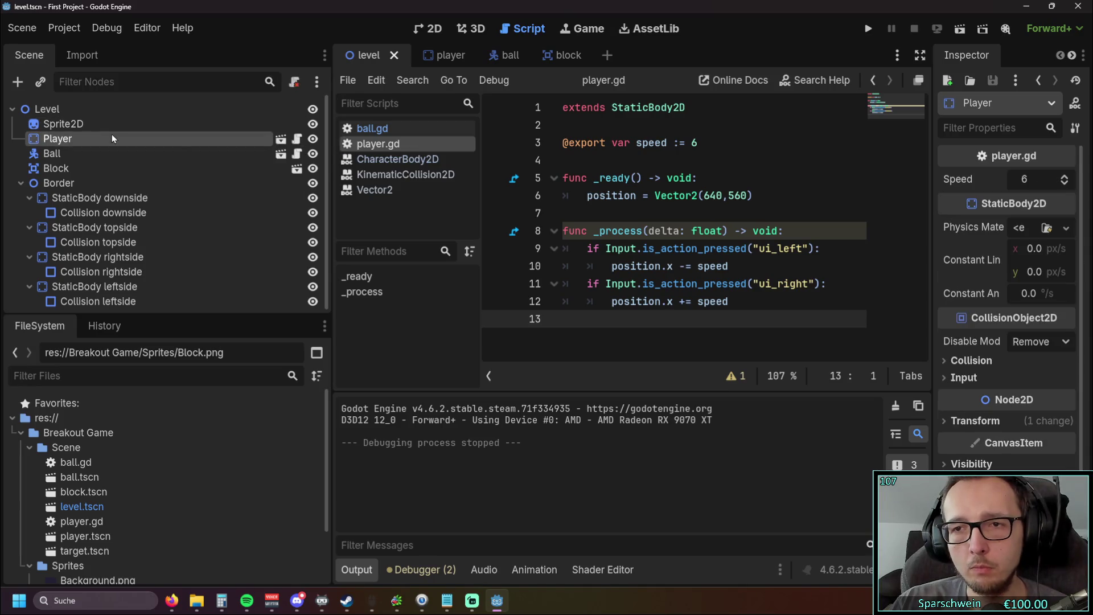
pyautogui.moveTo(932, 249); pyautogui.dragTo(775, 246)
pyautogui.scroll(-3, 818, 448)
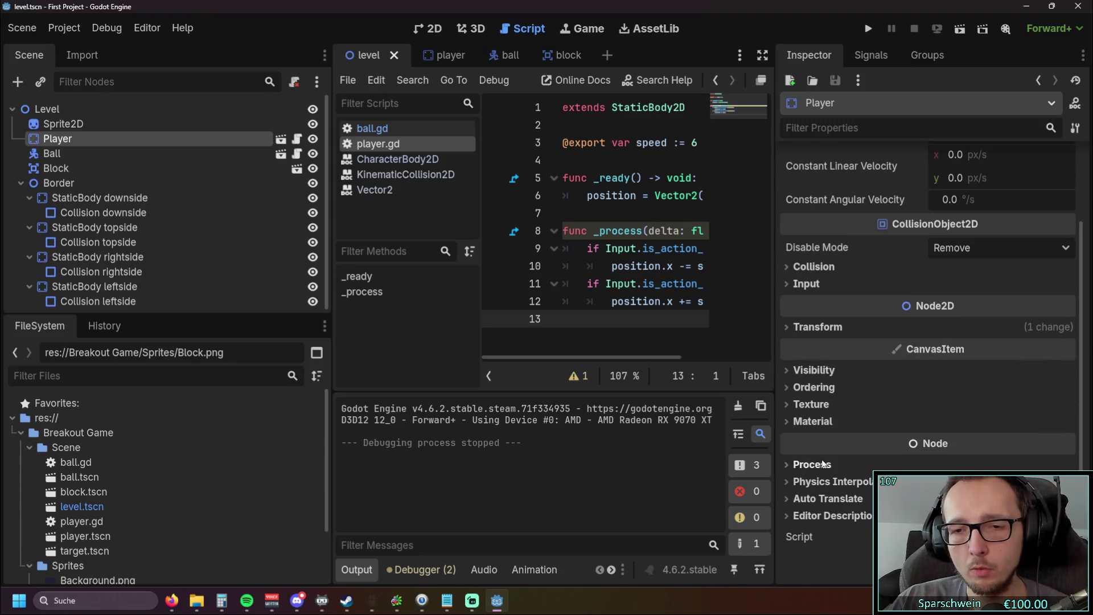
pyautogui.scroll(3, 860, 436)
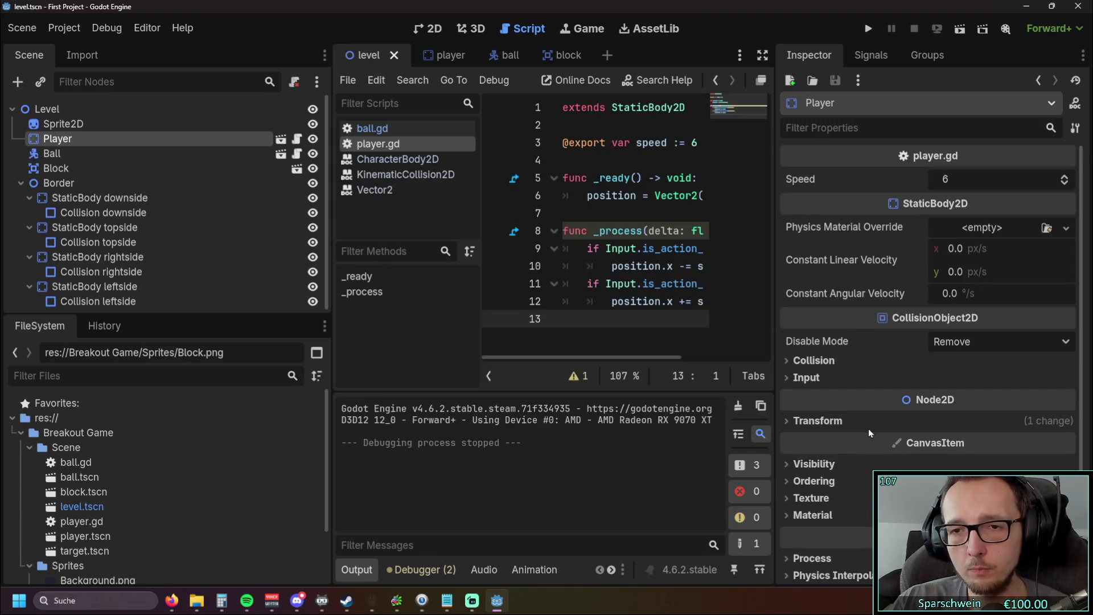
pyautogui.click(798, 361)
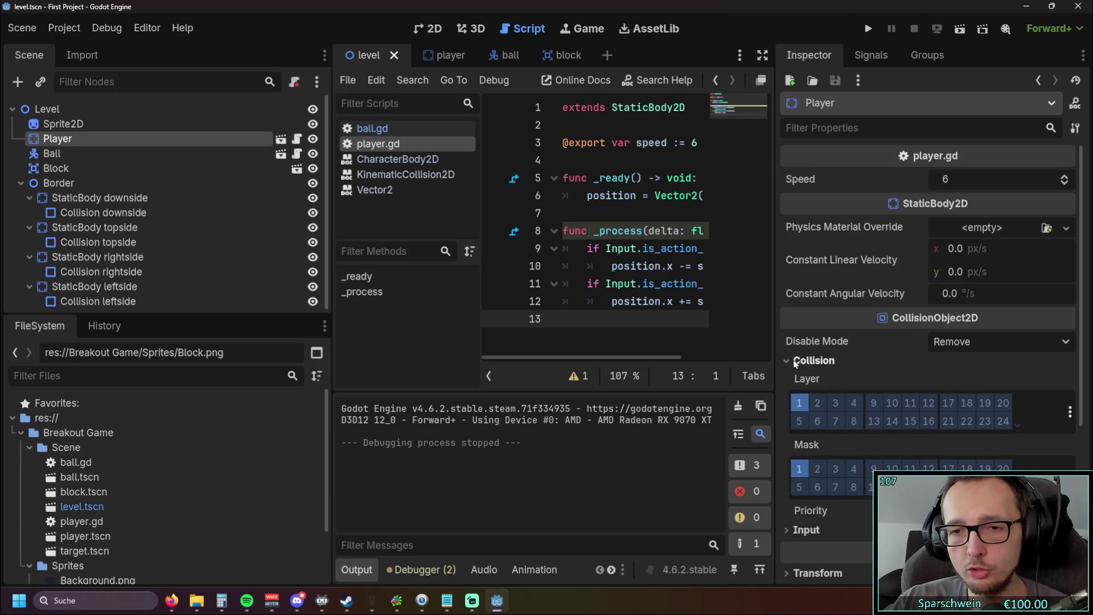
pyautogui.click(796, 361)
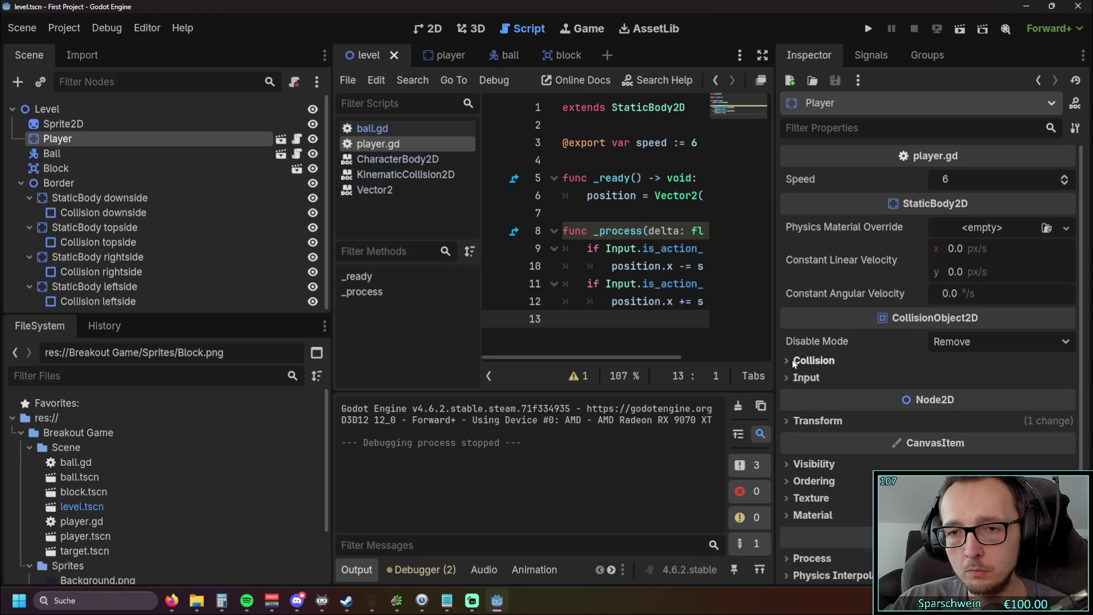
# Test-run with Disable Mode set to Make Static, then revert it to Remove.
pyautogui.click(976, 345)
pyautogui.click(978, 378)
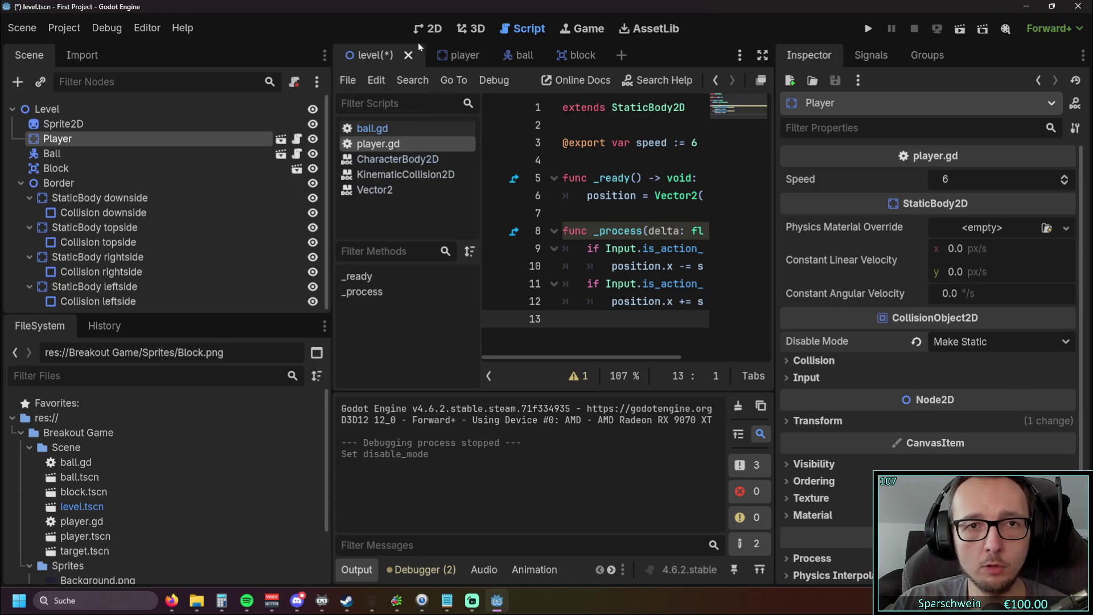
pyautogui.click(863, 30)
pyautogui.press('Right')
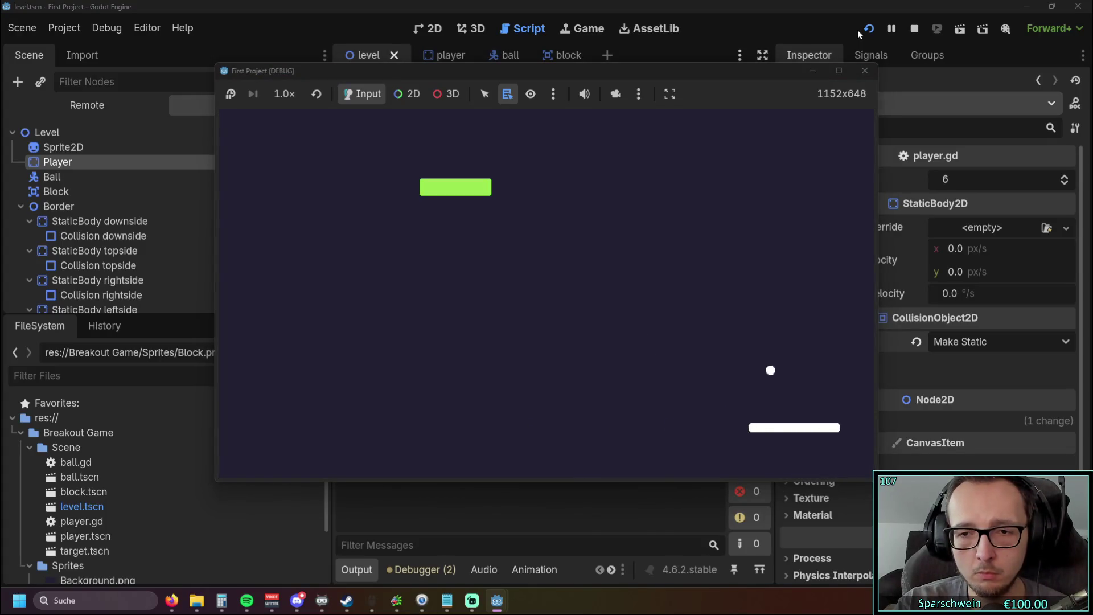
pyautogui.press('Left')
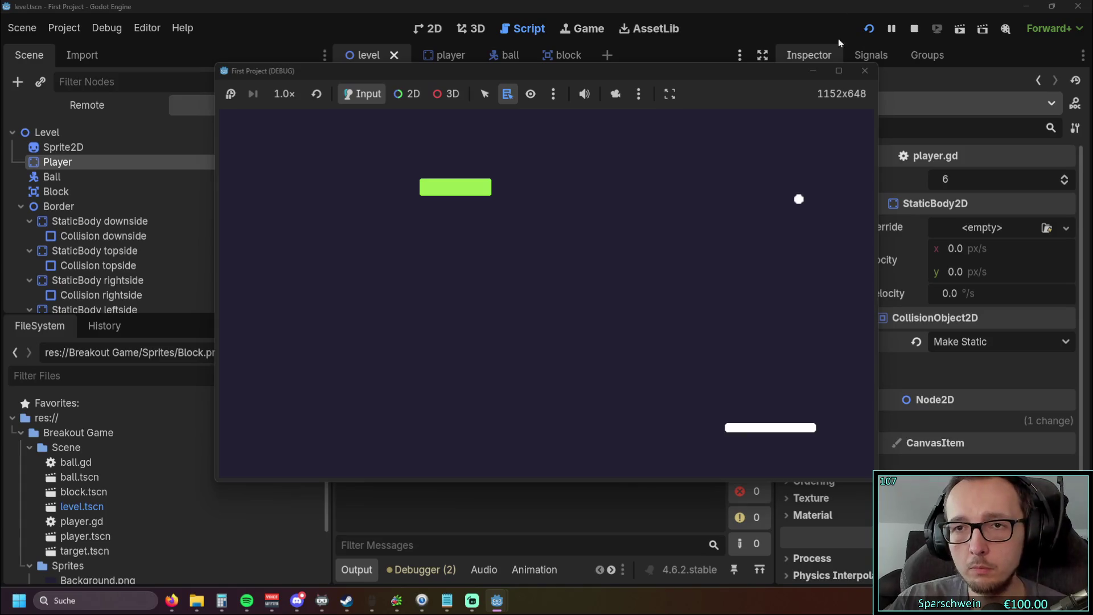
pyautogui.click(914, 28)
pyautogui.click(916, 342)
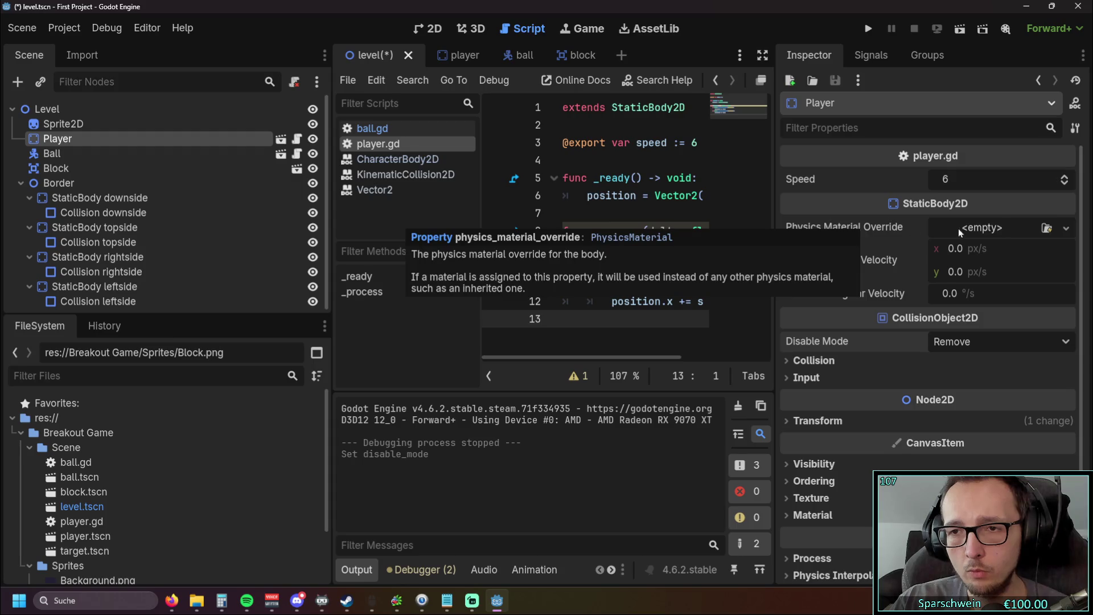
# Toggle collision layer 2 on and off for the Player, leaving only layer 1.
pyautogui.click(1067, 228)
pyautogui.click(1066, 229)
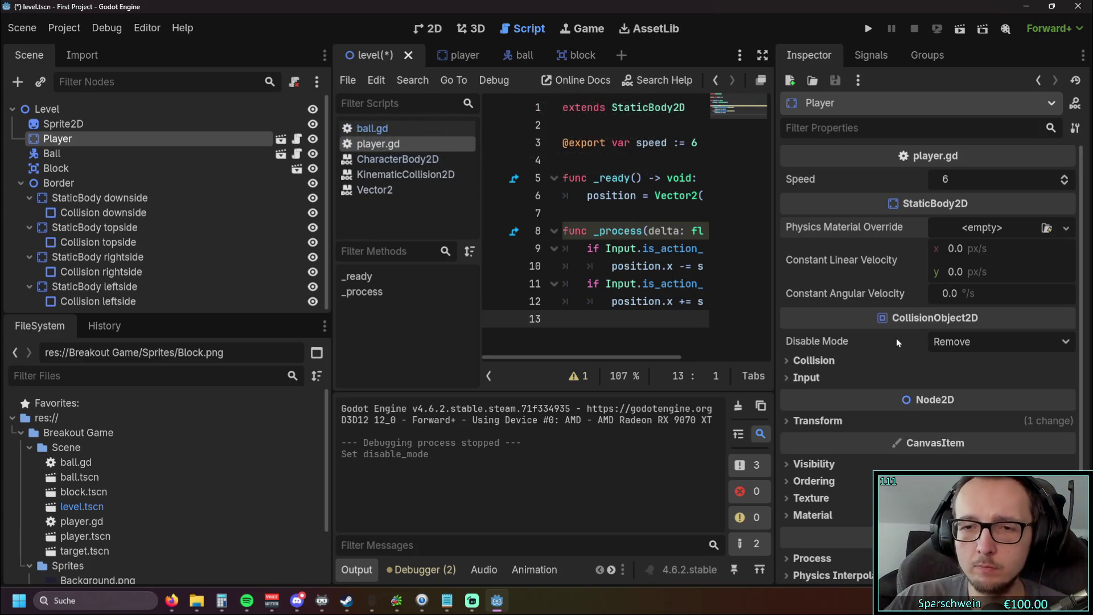
pyautogui.click(811, 360)
pyautogui.click(816, 403)
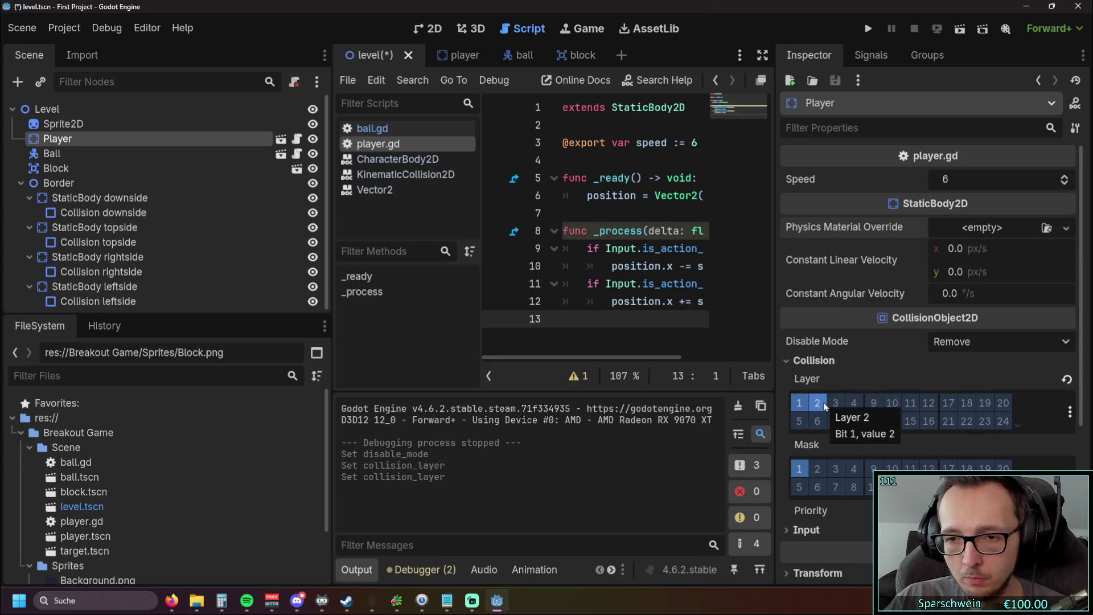
pyautogui.click(817, 403)
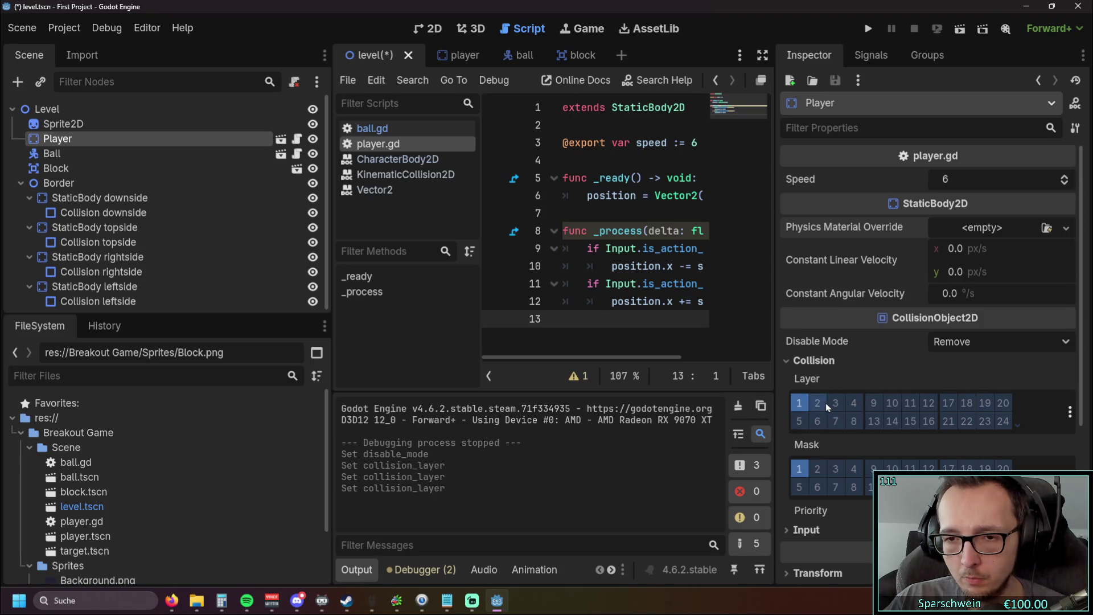
pyautogui.rightClick(822, 401)
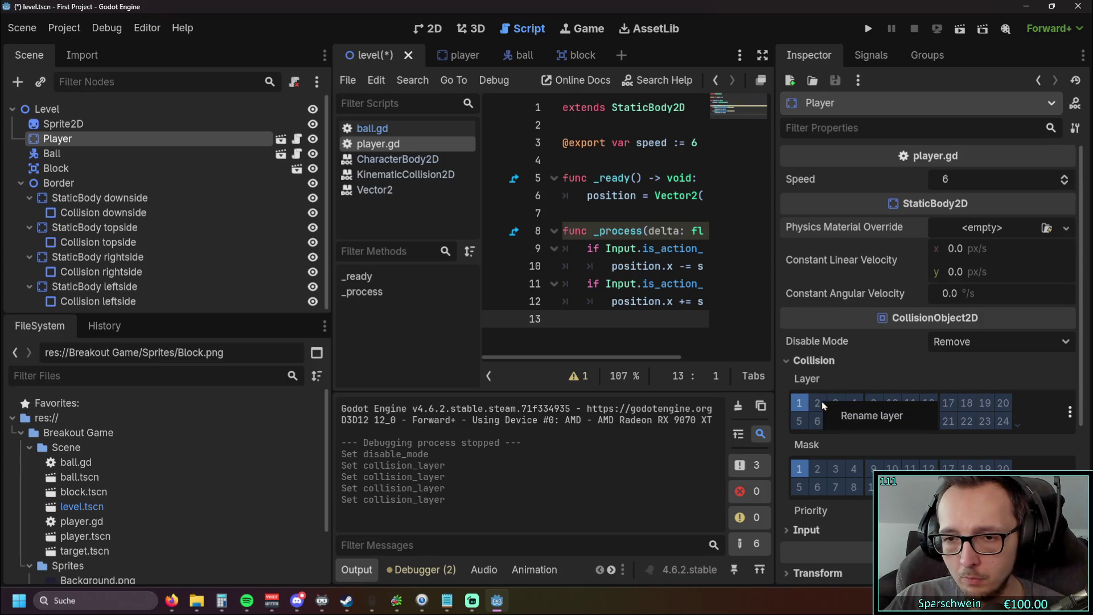
pyautogui.rightClick(813, 385)
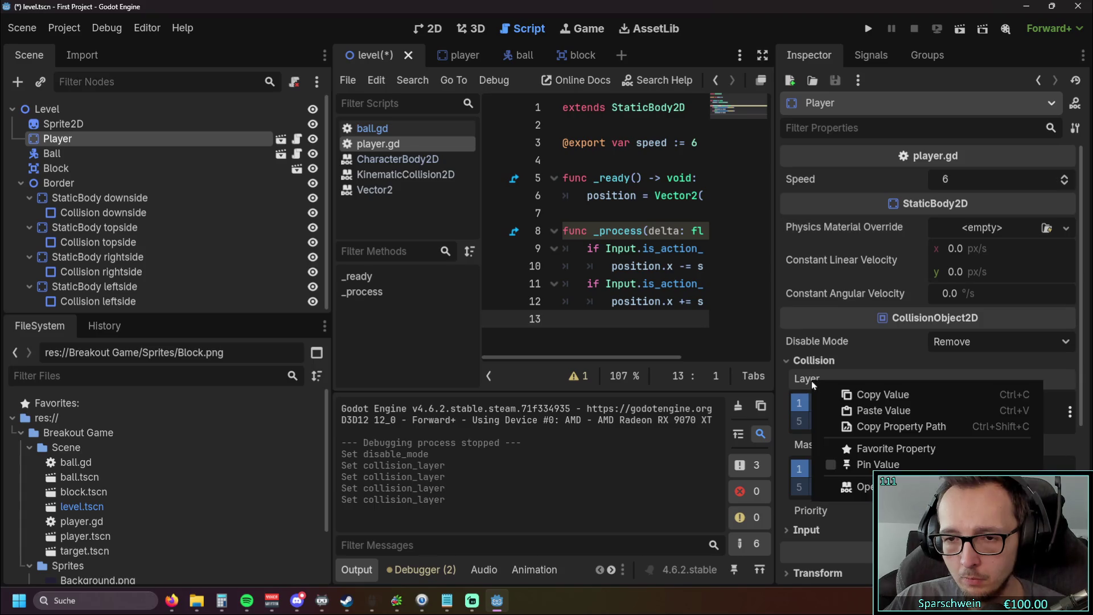
pyautogui.click(901, 369)
# Compare the Ball's collision properties with the Player's.
pyautogui.scroll(-2, 919, 446)
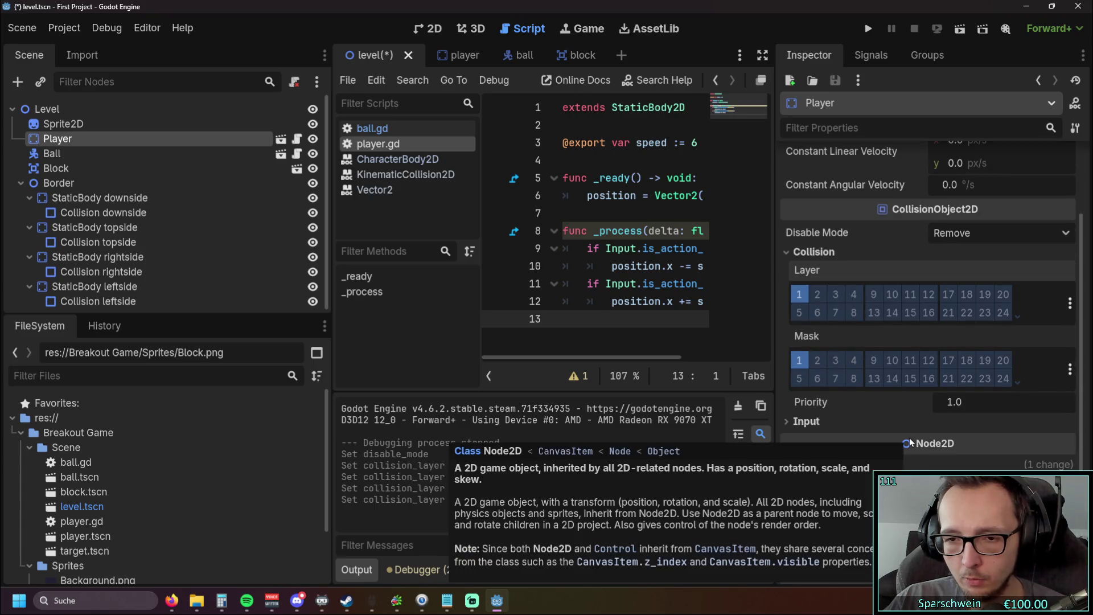
pyautogui.scroll(1, 890, 409)
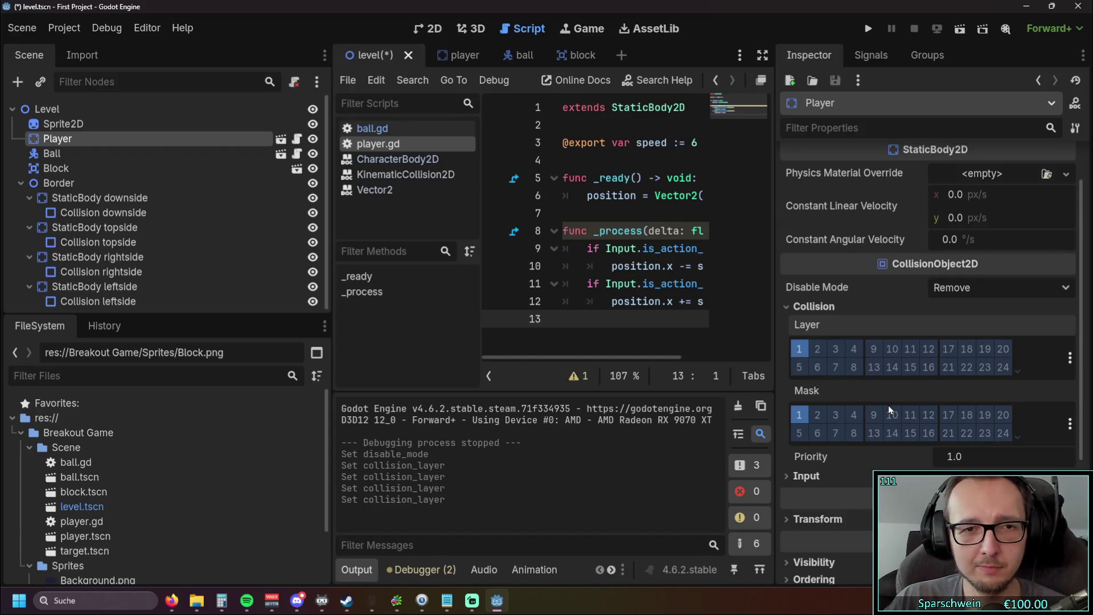
pyautogui.scroll(-4, 881, 402)
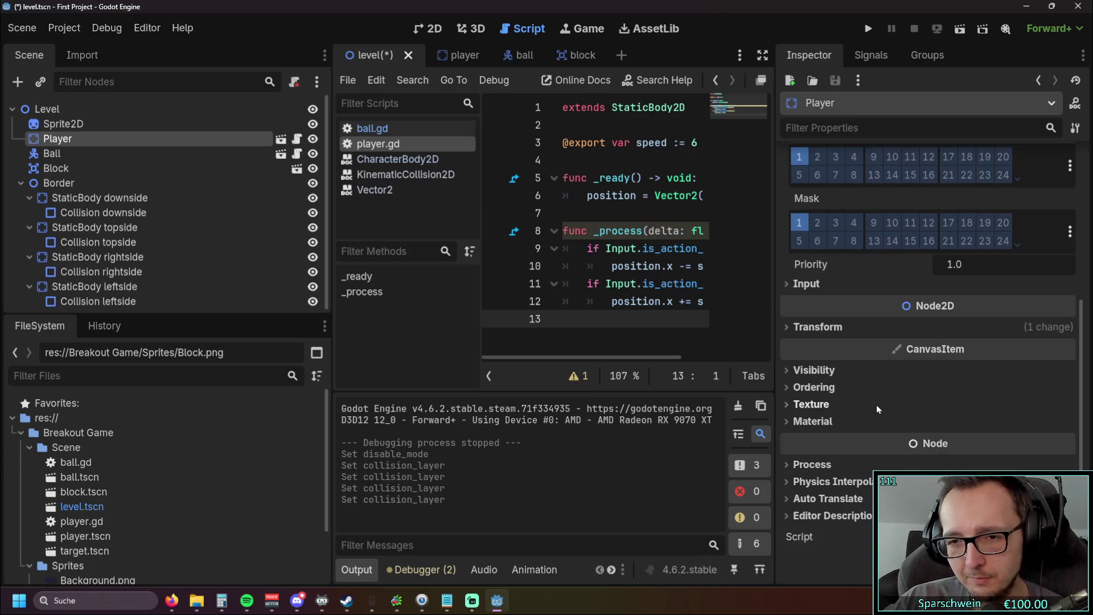
pyautogui.scroll(3, 877, 404)
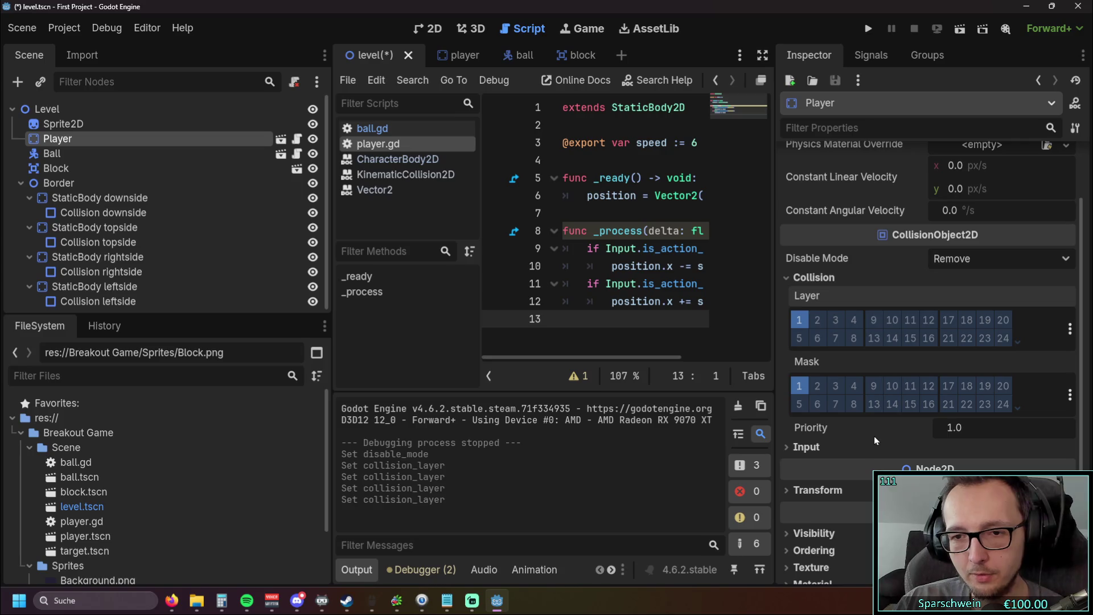
pyautogui.moveTo(874, 436)
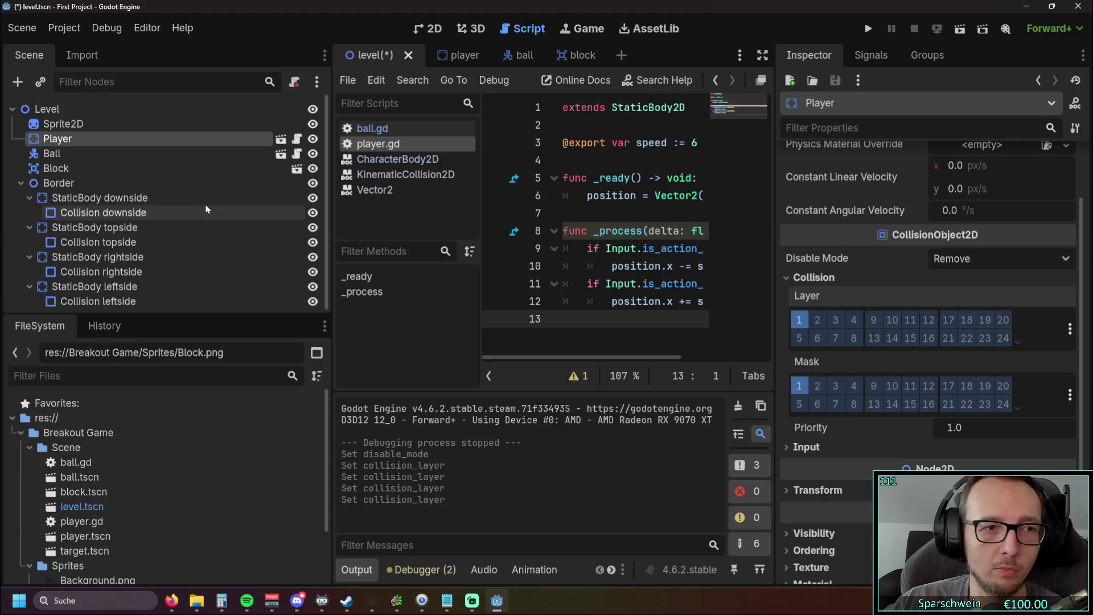
pyautogui.click(94, 153)
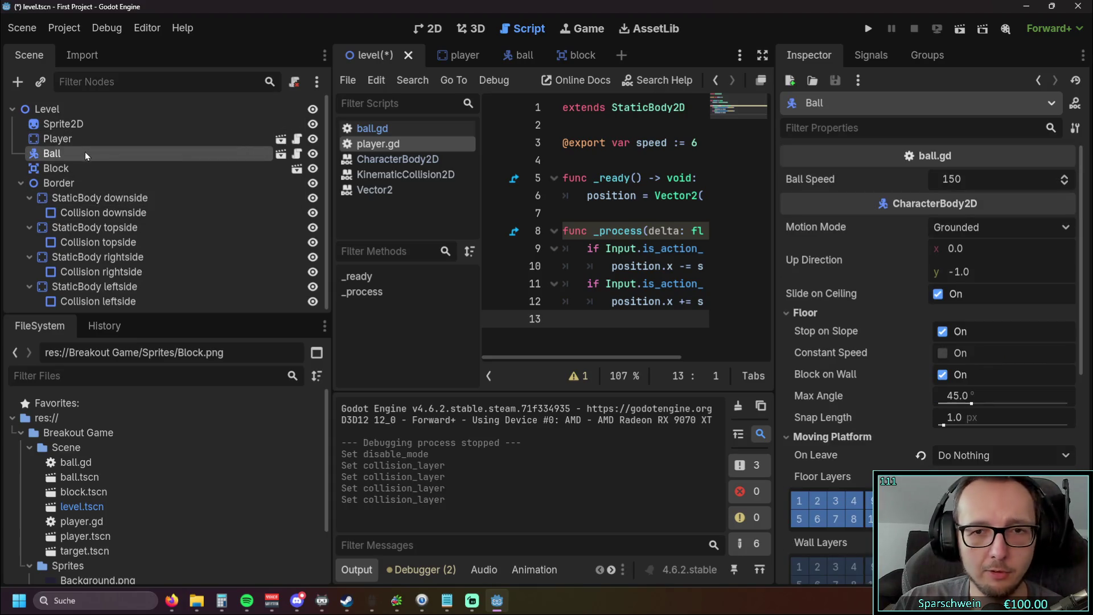
pyautogui.scroll(-3, 841, 259)
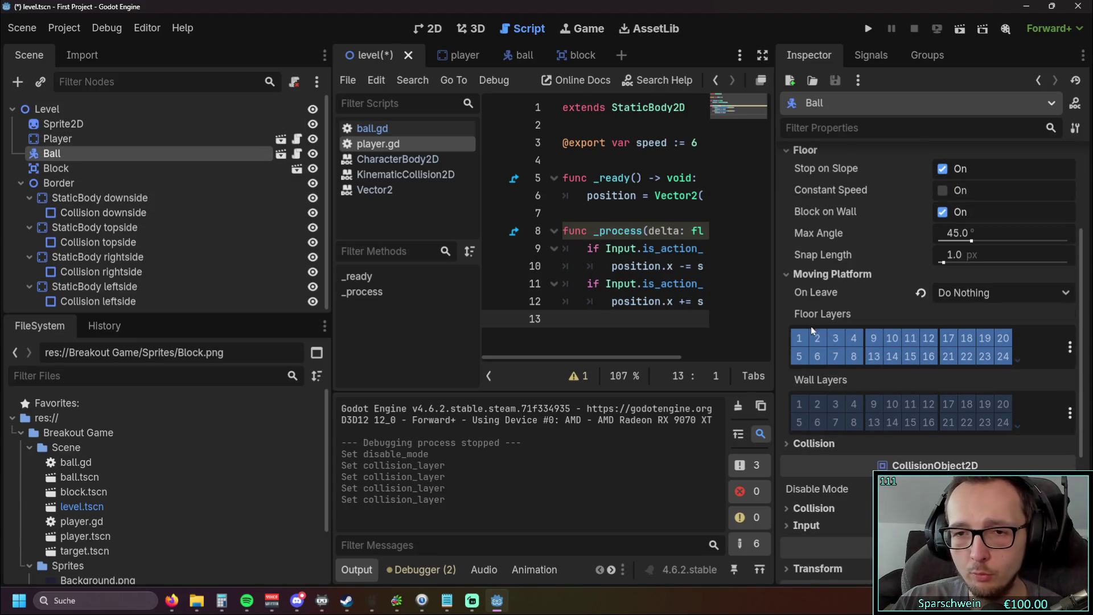
pyautogui.scroll(-5, 855, 388)
pyautogui.scroll(5, 854, 405)
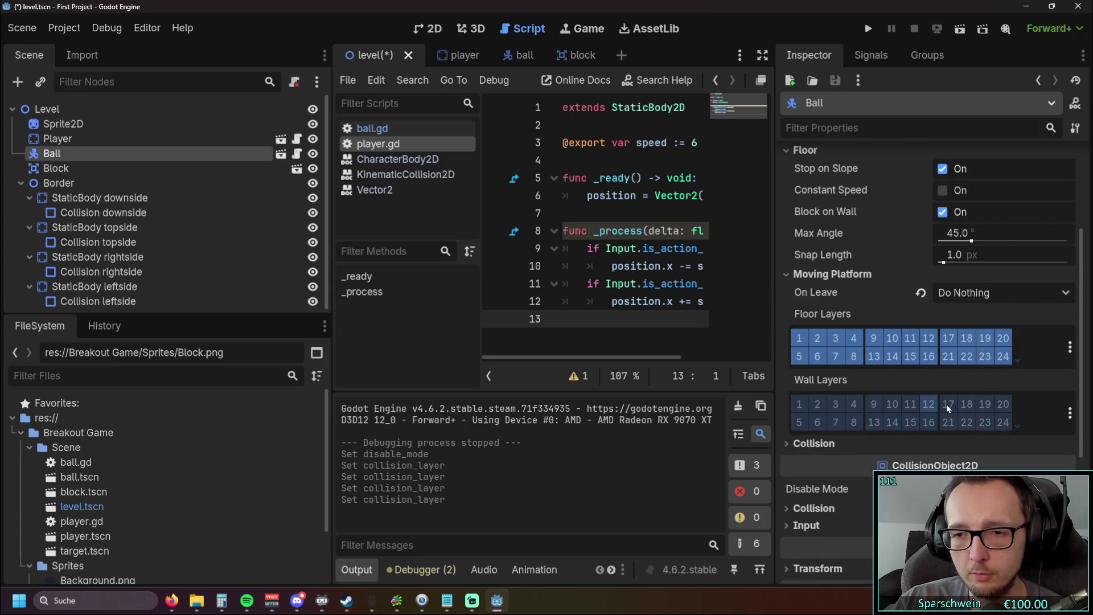
pyautogui.click(71, 140)
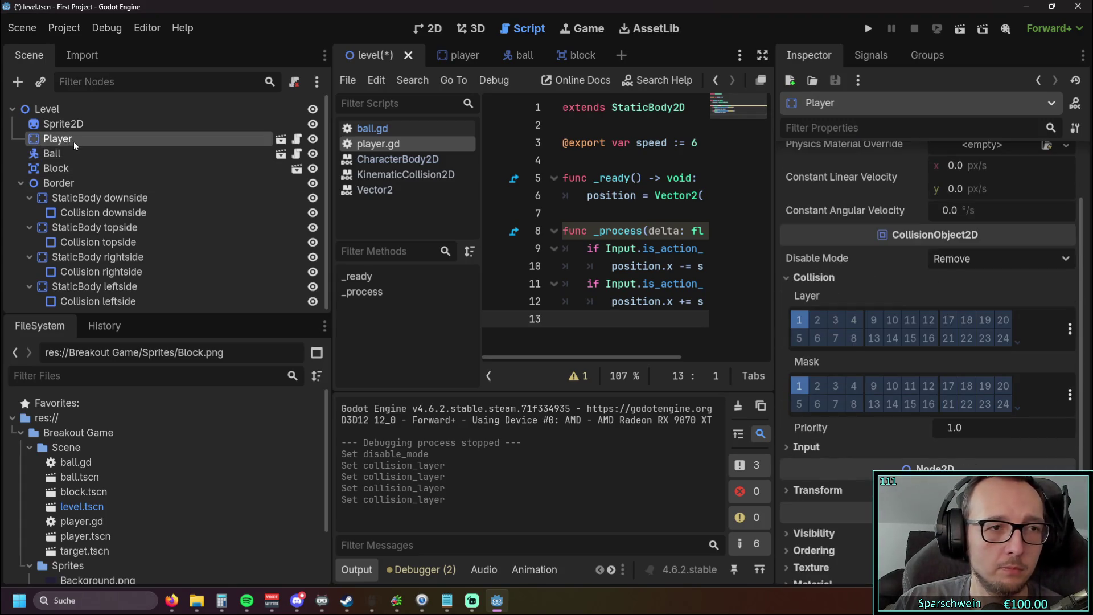
# Check the Block, Border and StaticBody downside collision layers, then show the 2D view.
pyautogui.click(63, 183)
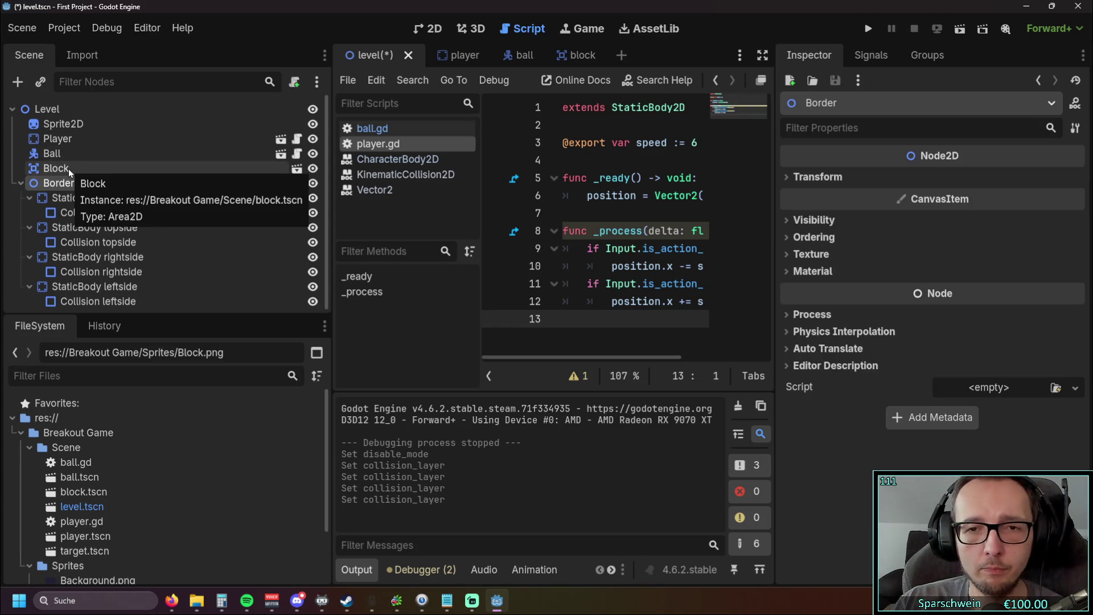
pyautogui.click(67, 169)
pyautogui.click(74, 151)
pyautogui.click(74, 163)
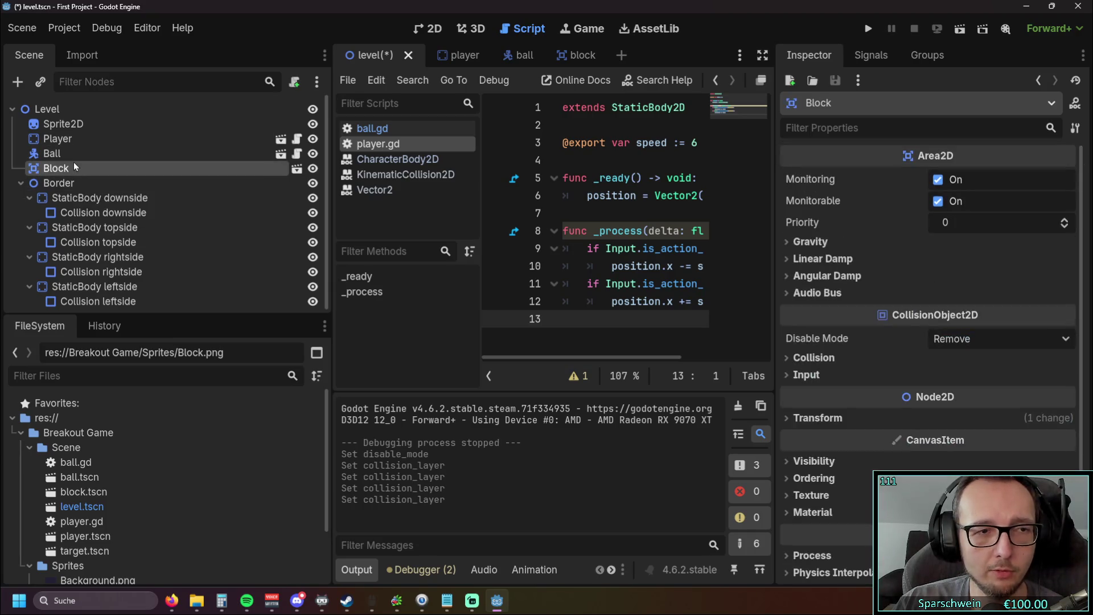
pyautogui.click(73, 156)
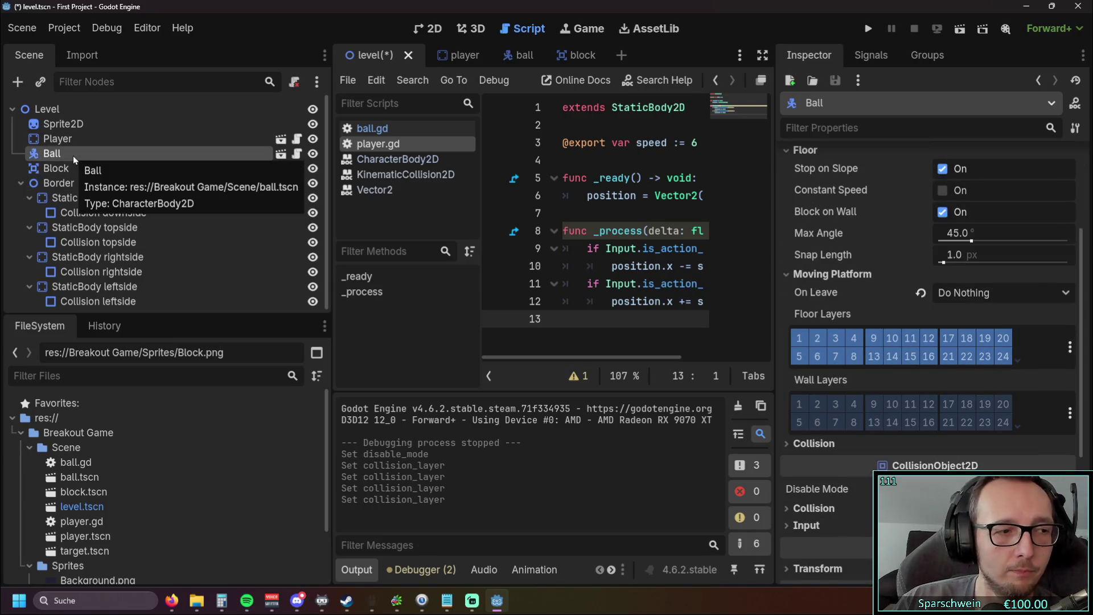
pyautogui.click(74, 170)
pyautogui.click(83, 145)
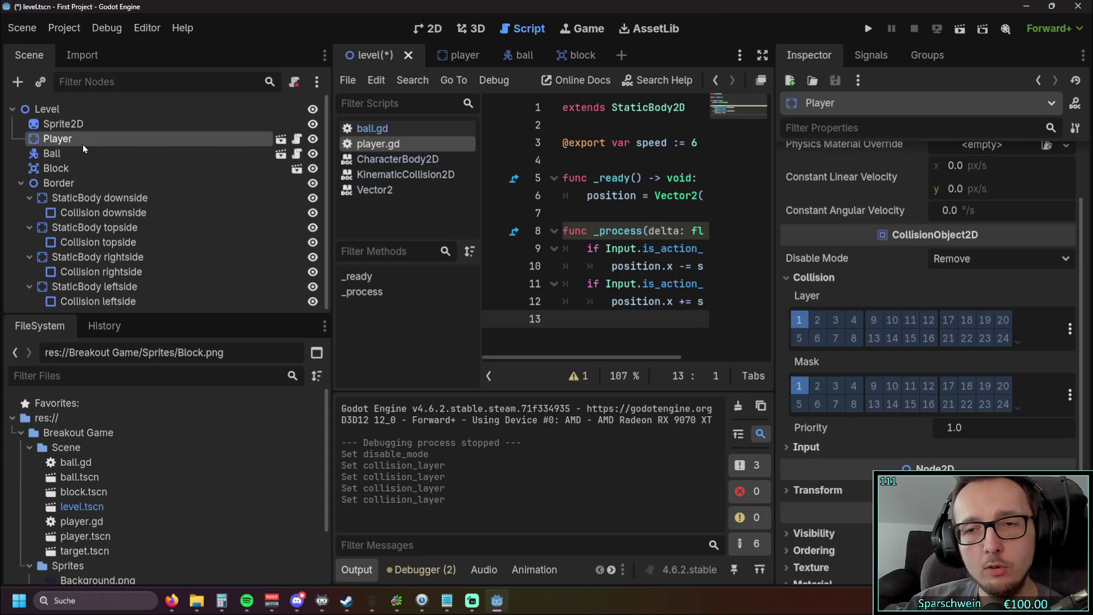
pyautogui.click(78, 186)
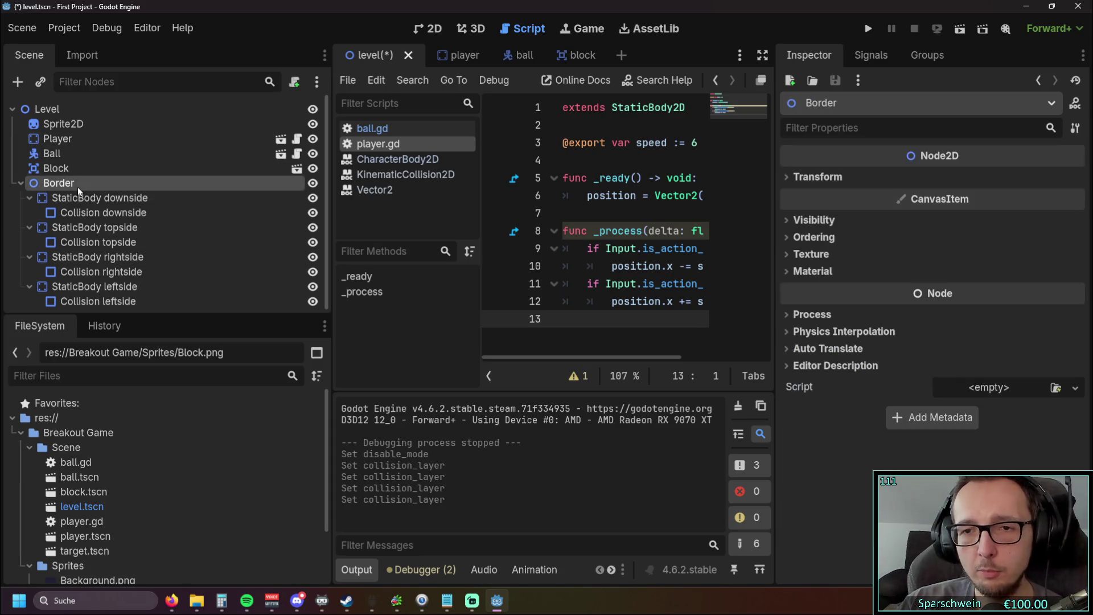
pyautogui.click(83, 197)
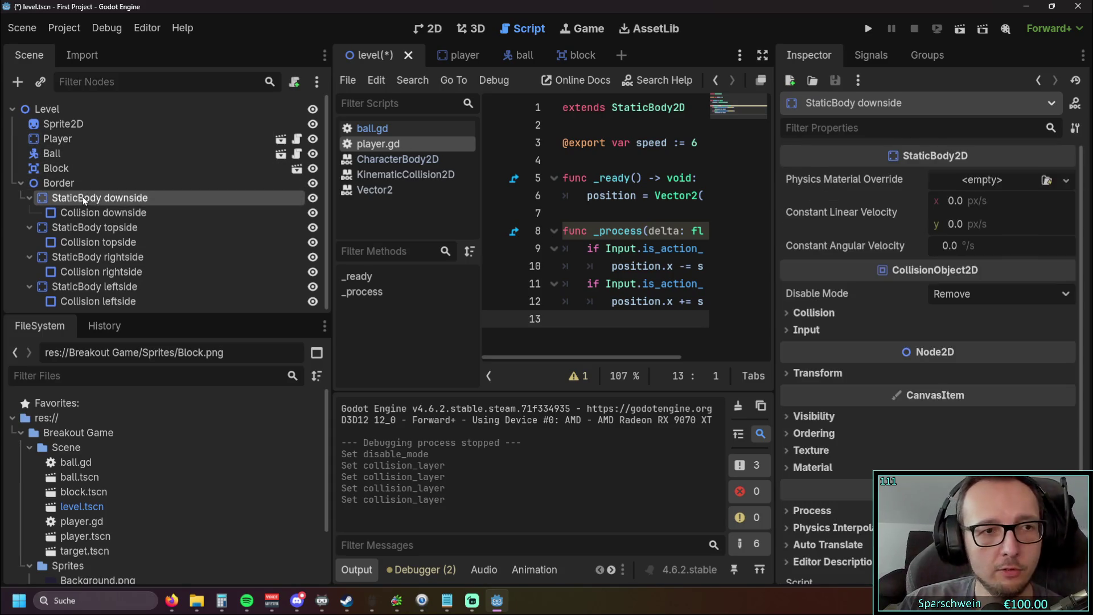
pyautogui.click(793, 314)
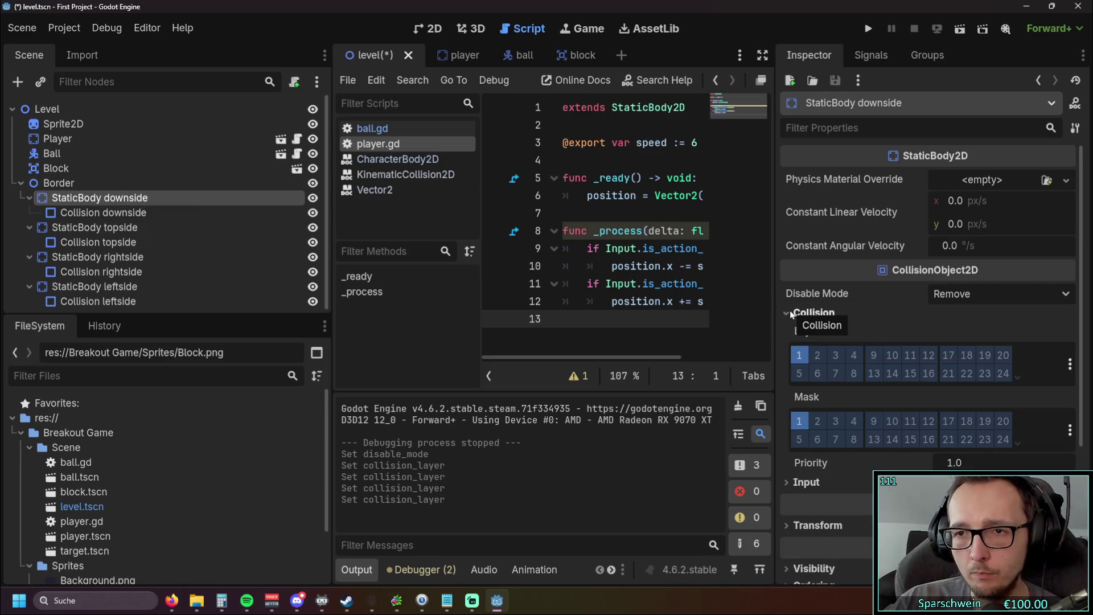
pyautogui.click(791, 314)
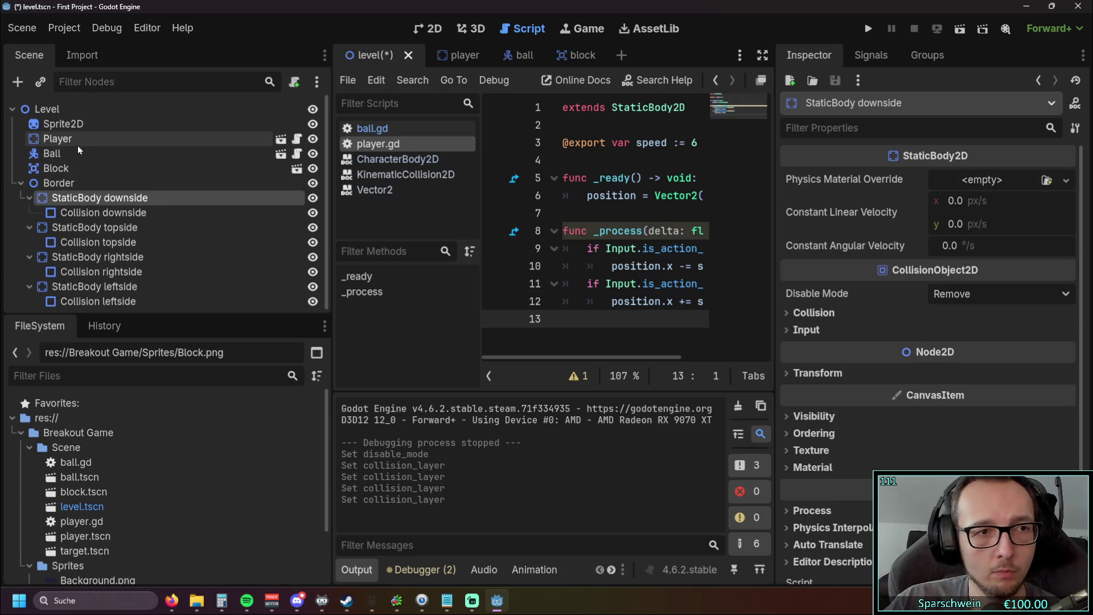
pyautogui.click(78, 145)
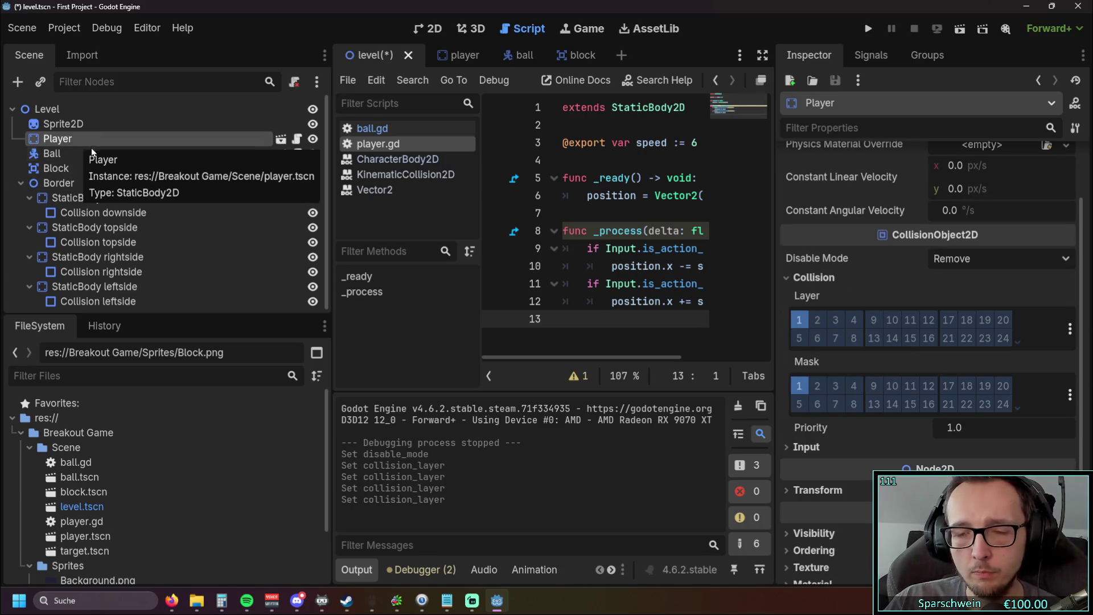
pyautogui.click(425, 33)
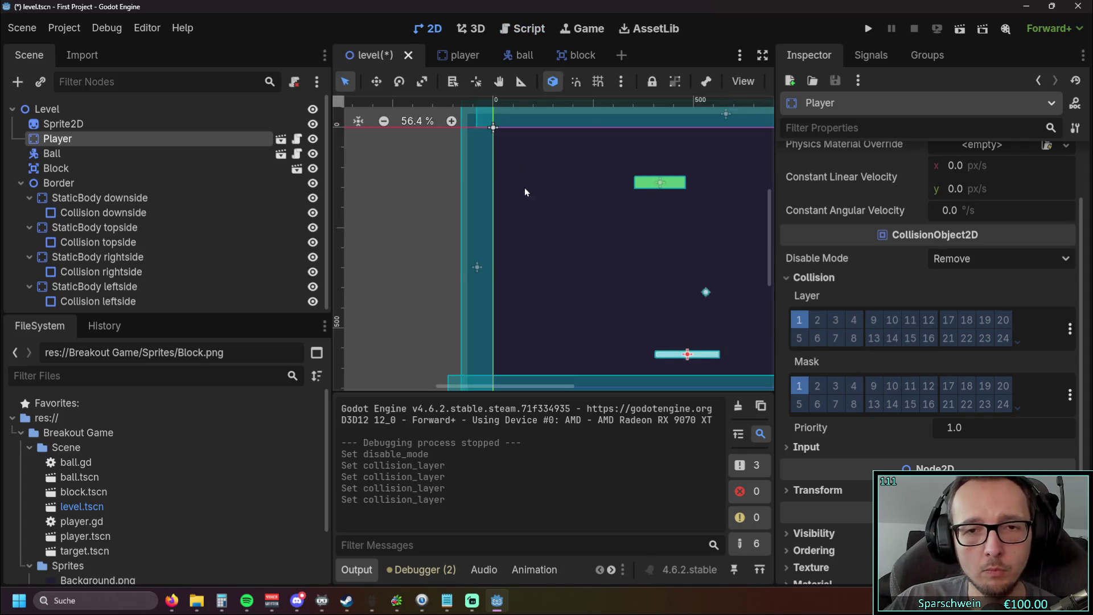
# Pan the level view, then open the player scene.
pyautogui.scroll(-1, 555, 233)
pyautogui.scroll(1, 641, 278)
pyautogui.moveTo(641, 278)
pyautogui.mouseDown()
pyautogui.moveTo(598, 254)
pyautogui.moveTo(469, 251)
pyautogui.moveTo(461, 230)
pyautogui.mouseUp()
pyautogui.scroll(-1, 472, 261)
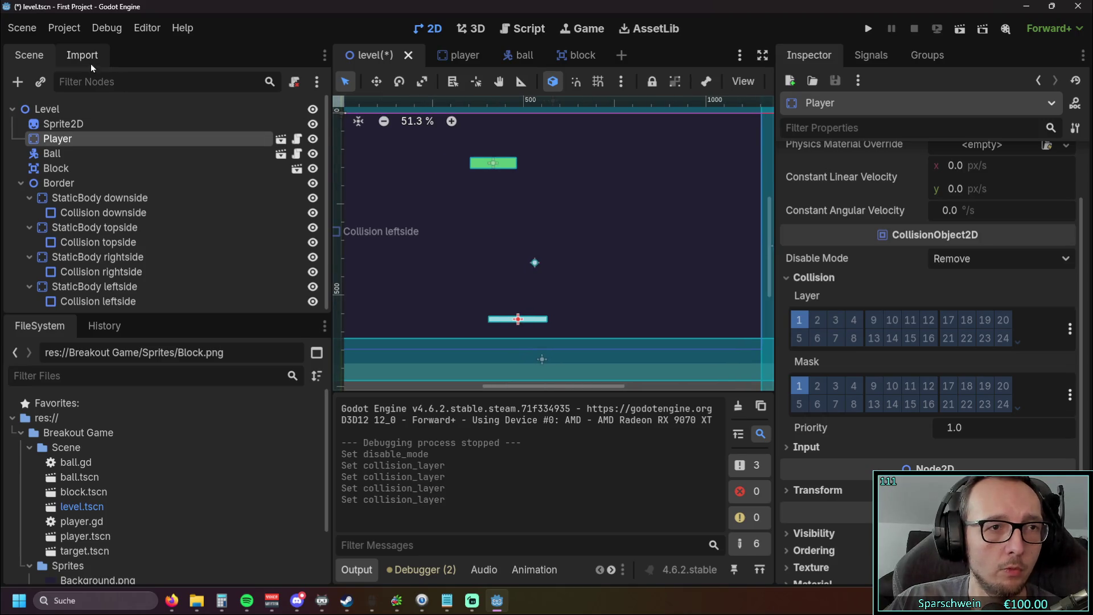
pyautogui.click(64, 28)
pyautogui.click(444, 176)
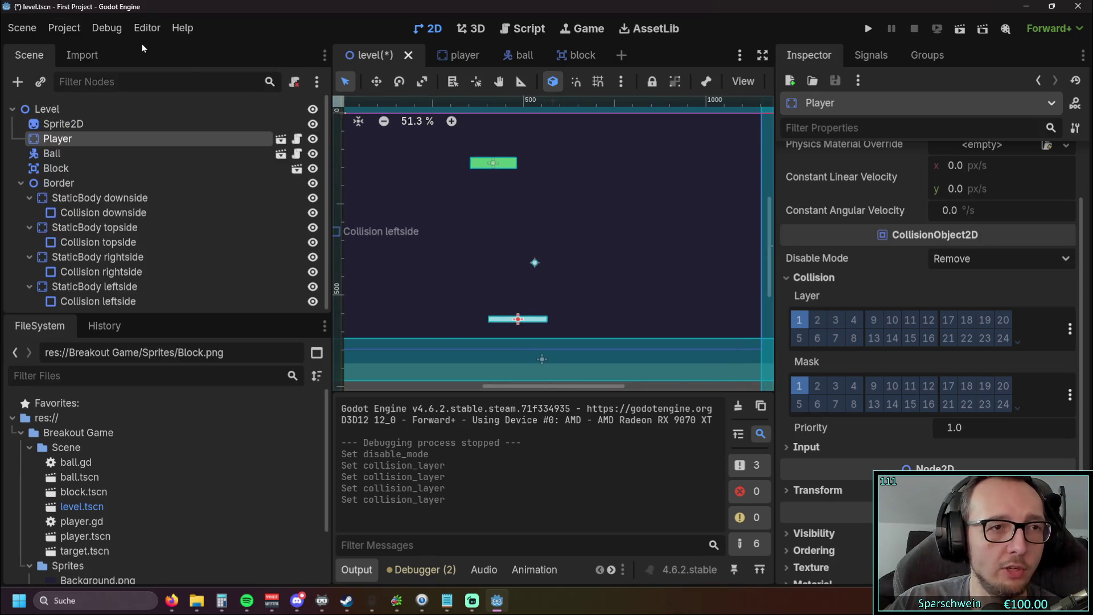
pyautogui.click(445, 54)
# Select the paddle's collision shape, leave it enabled, and turn on One Way Collision.
pyautogui.click(109, 139)
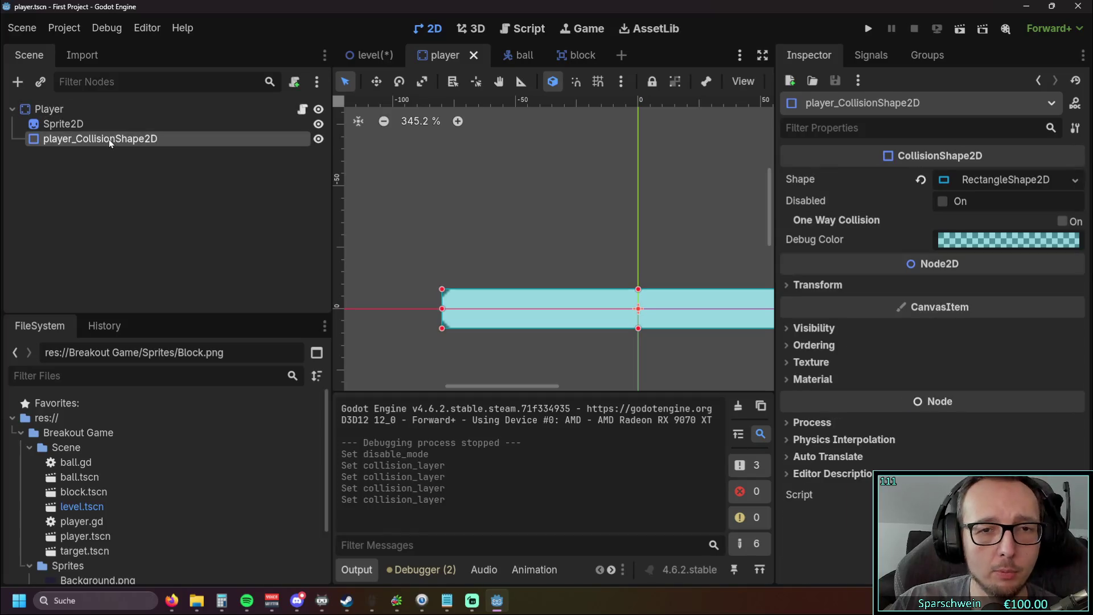
pyautogui.scroll(-2, 516, 187)
pyautogui.moveTo(617, 183); pyautogui.dragTo(563, 193)
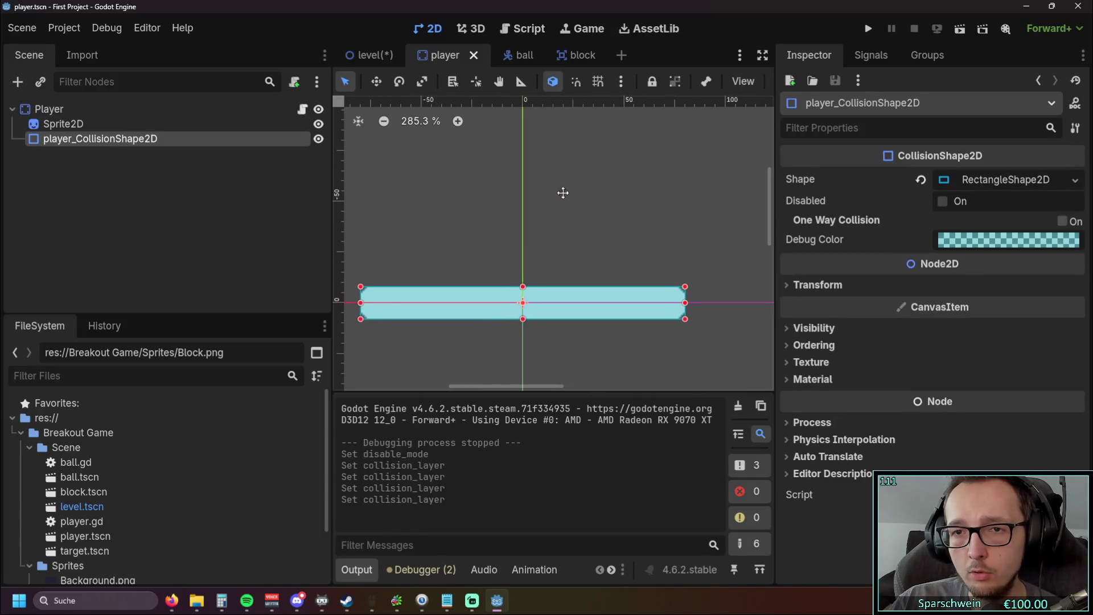
pyautogui.click(961, 201)
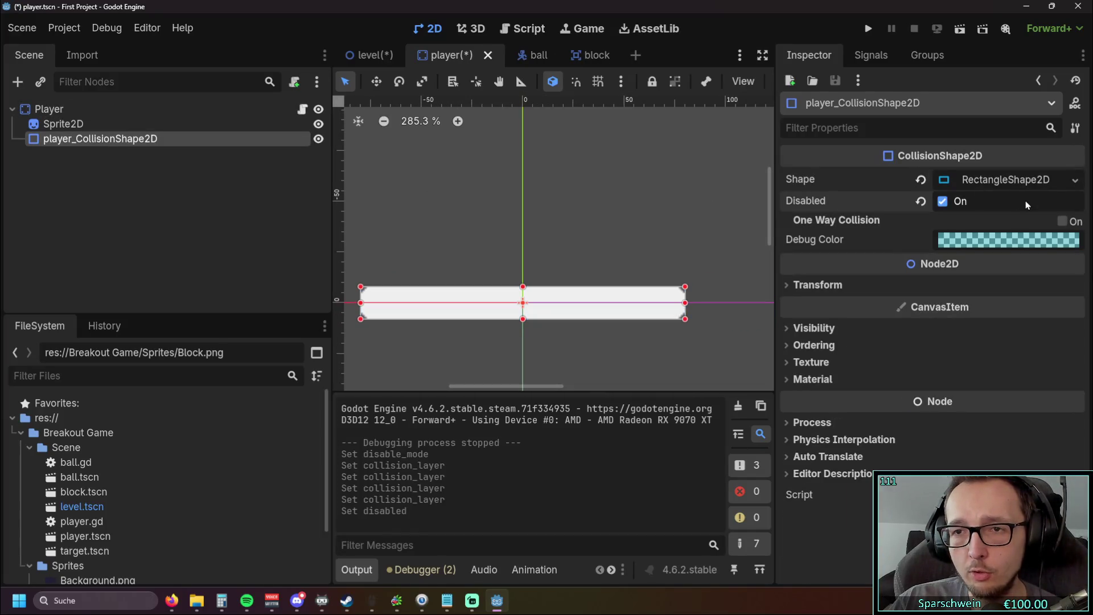
pyautogui.click(946, 203)
pyautogui.moveTo(623, 202)
pyautogui.mouseDown()
pyautogui.moveTo(693, 193)
pyautogui.moveTo(663, 196)
pyautogui.moveTo(667, 181)
pyautogui.mouseUp()
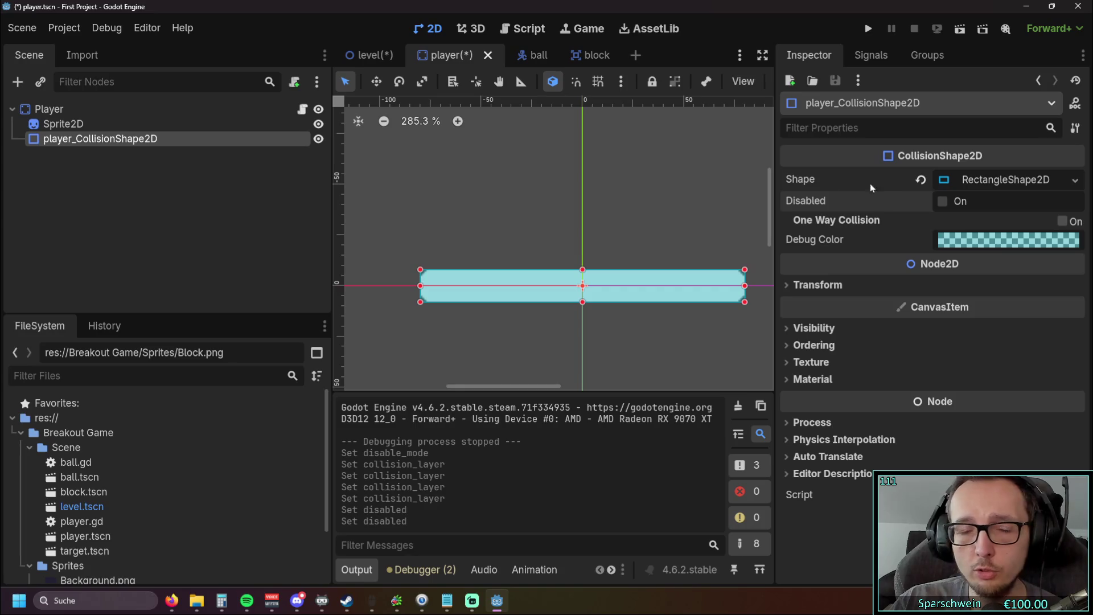
pyautogui.moveTo(672, 205)
pyautogui.mouseDown()
pyautogui.moveTo(620, 215)
pyautogui.moveTo(651, 215)
pyautogui.mouseUp()
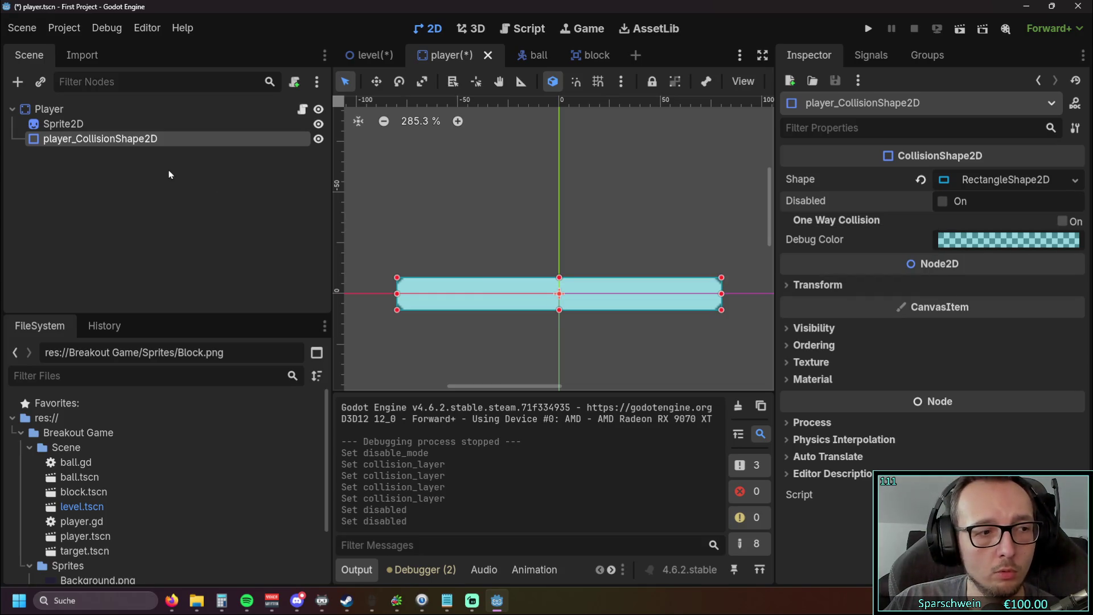
pyautogui.click(1061, 222)
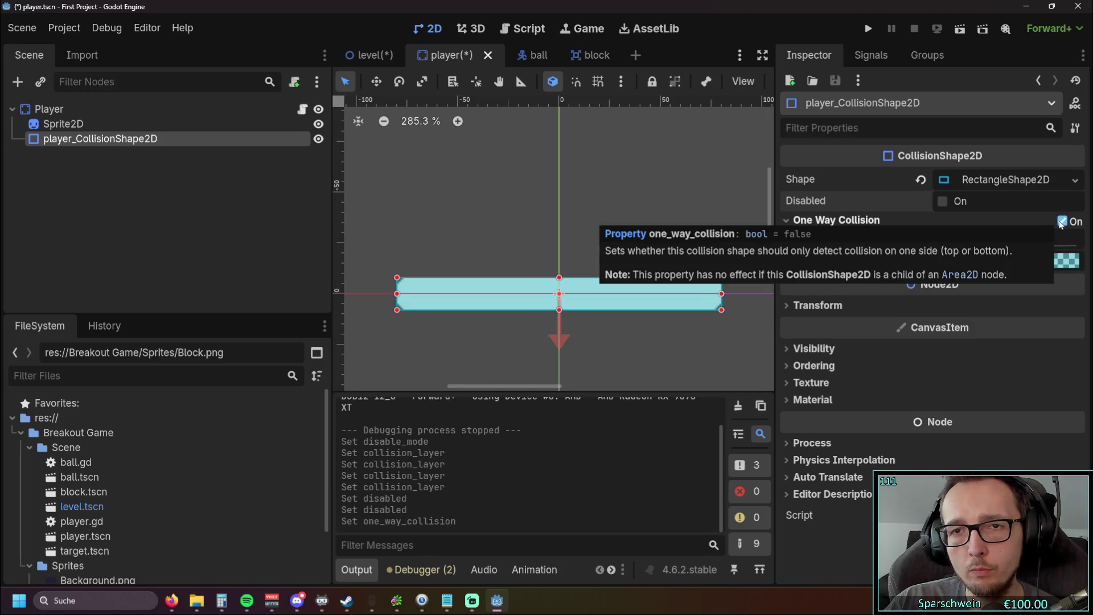
# Test-run the game with one-way collision on the paddle.
pyautogui.click(870, 30)
pyautogui.press('Right')
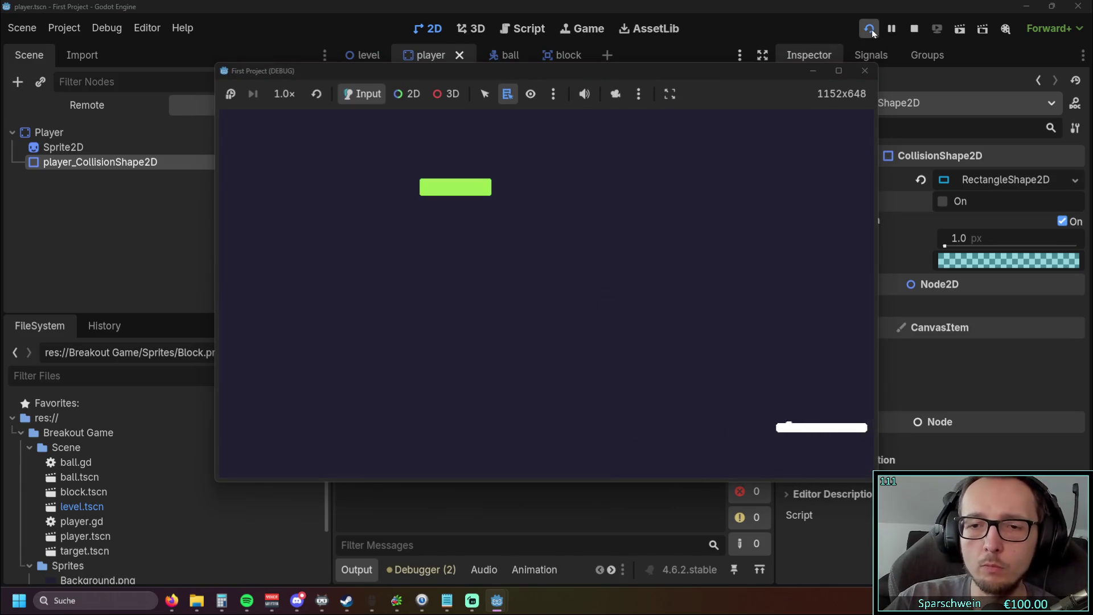
pyautogui.click(859, 72)
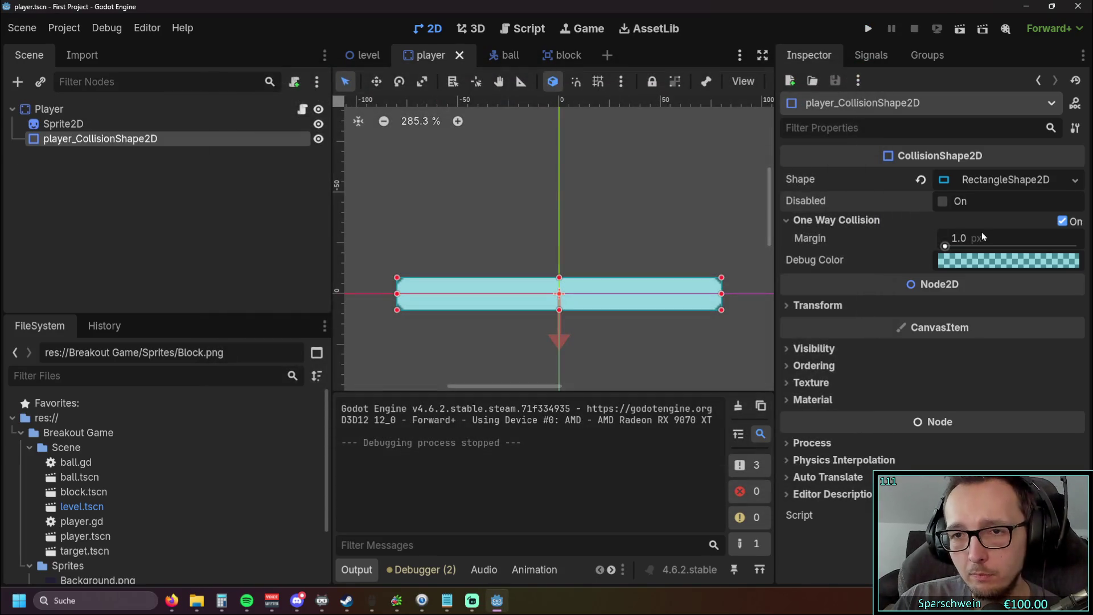
# Turn off One Way Collision, test the paddle again, then open the level scene.
pyautogui.click(1063, 221)
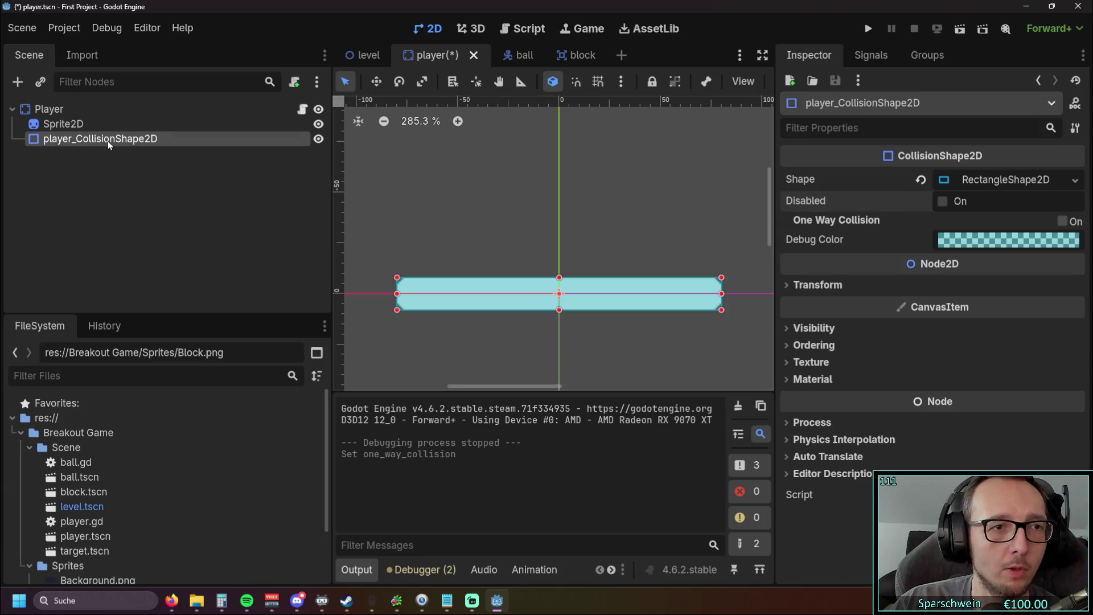
pyautogui.click(863, 30)
pyautogui.press('Right')
pyautogui.press('Left')
pyautogui.press('Right')
pyautogui.press('Left')
pyautogui.press('Left')
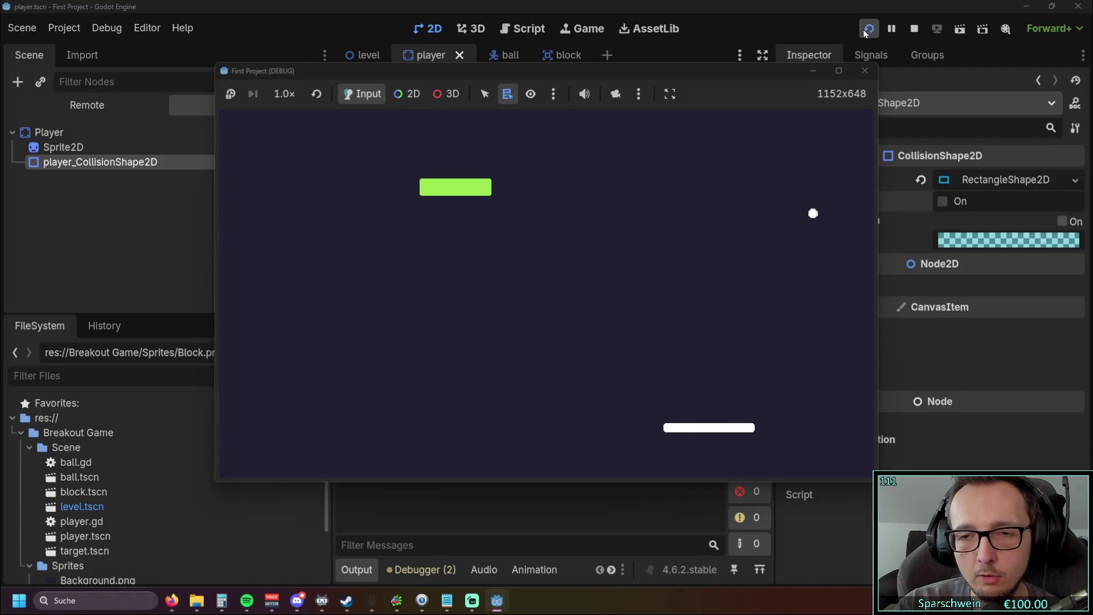
pyautogui.click(864, 69)
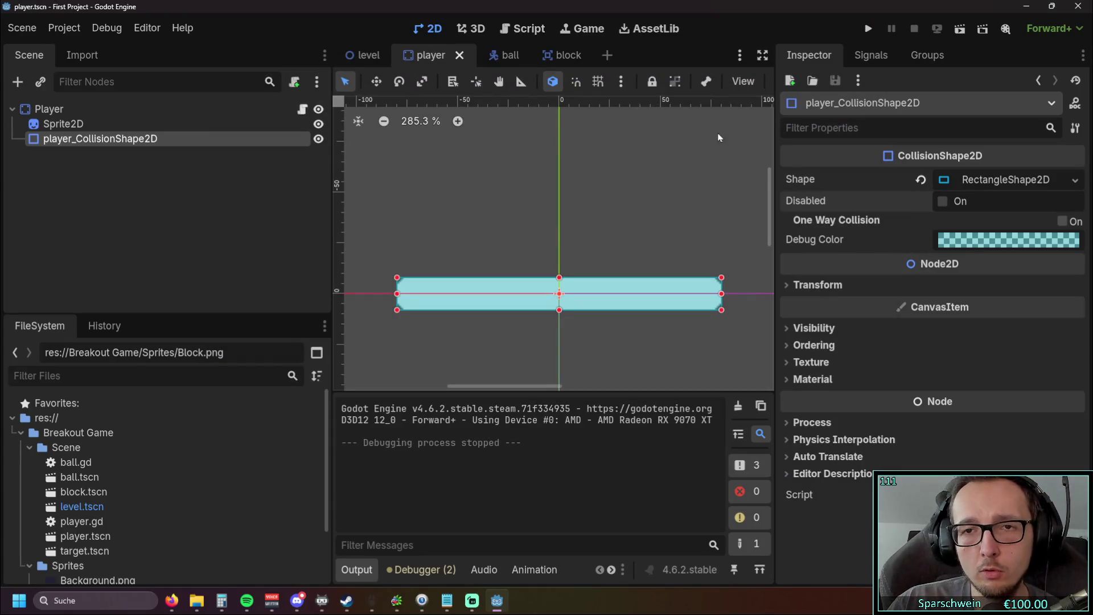
pyautogui.click(367, 56)
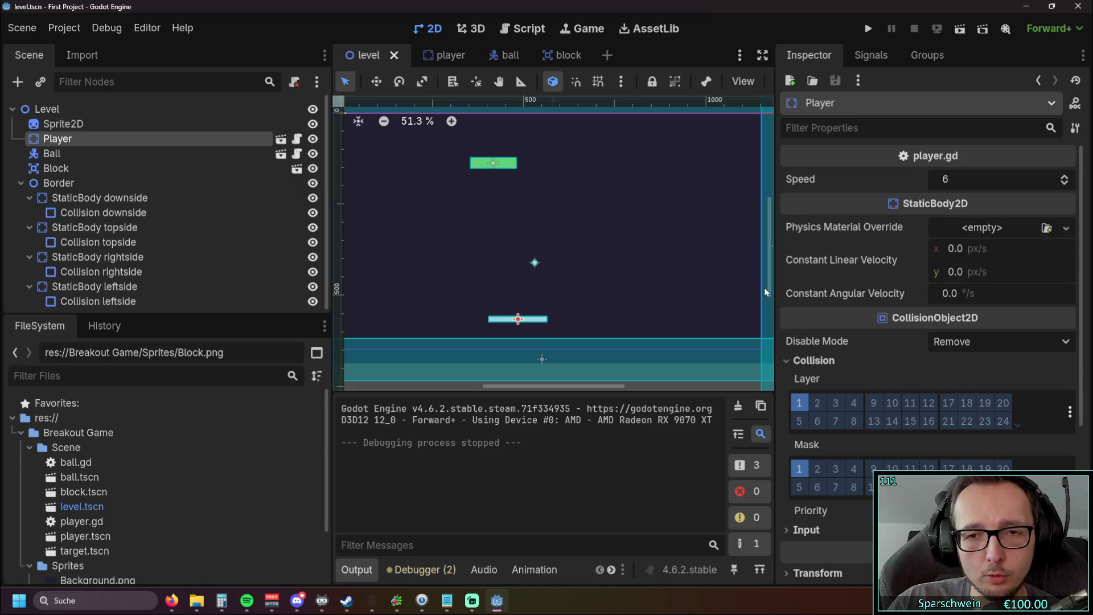
# Move the Player node below Block in the level's scene tree.
pyautogui.scroll(-1, 92, 187)
pyautogui.moveTo(58, 139)
pyautogui.mouseDown()
pyautogui.moveTo(73, 303)
pyautogui.moveTo(24, 301)
pyautogui.moveTo(35, 178)
pyautogui.moveTo(35, 308)
pyautogui.moveTo(18, 305)
pyautogui.moveTo(72, 299)
pyautogui.moveTo(56, 158)
pyautogui.mouseUp()
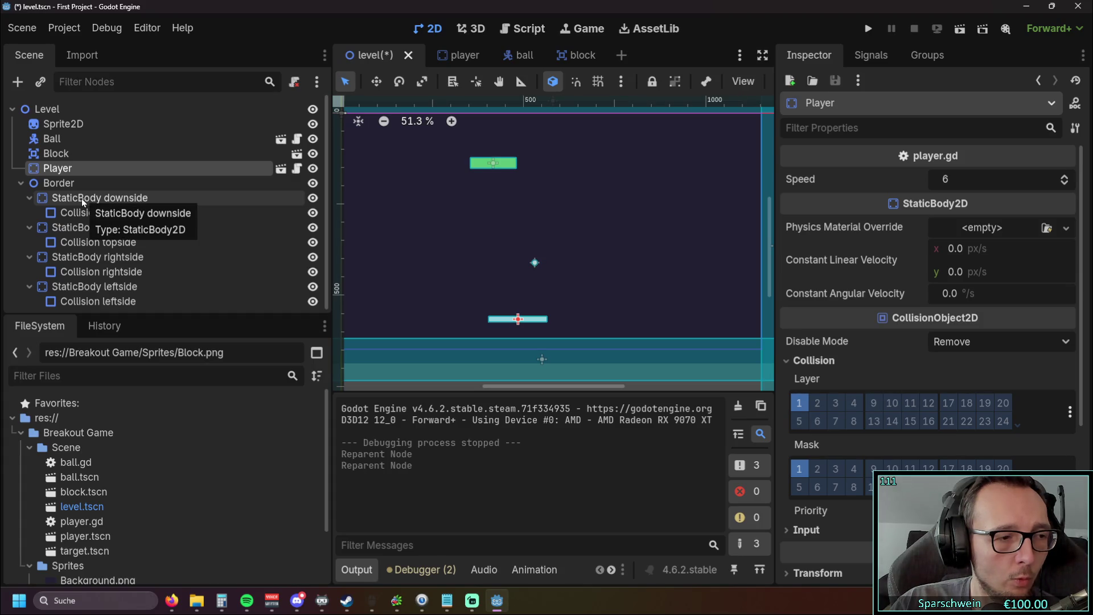
pyautogui.click(667, 230)
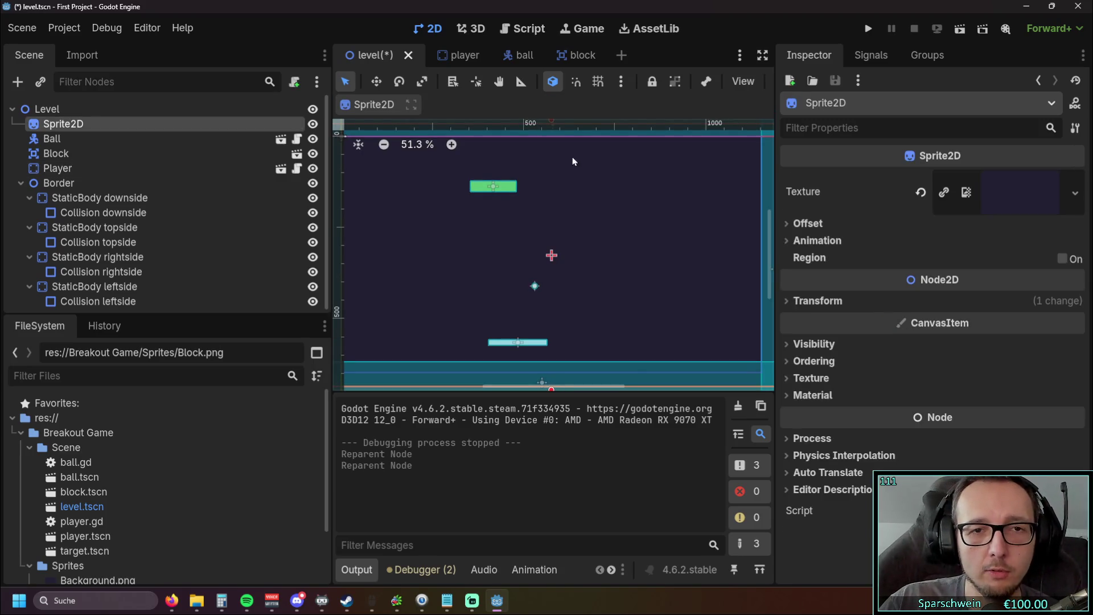
# Test-play the level, steering the paddle left and right under the bouncing ball, then stop.
pyautogui.click(867, 29)
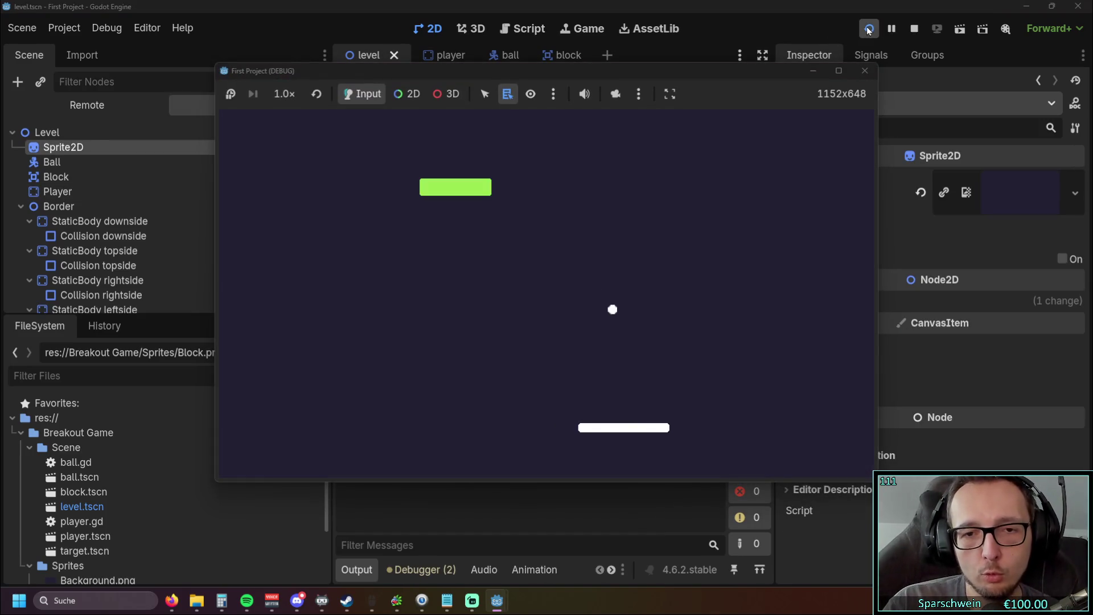
pyautogui.press('Right')
pyautogui.press('Left')
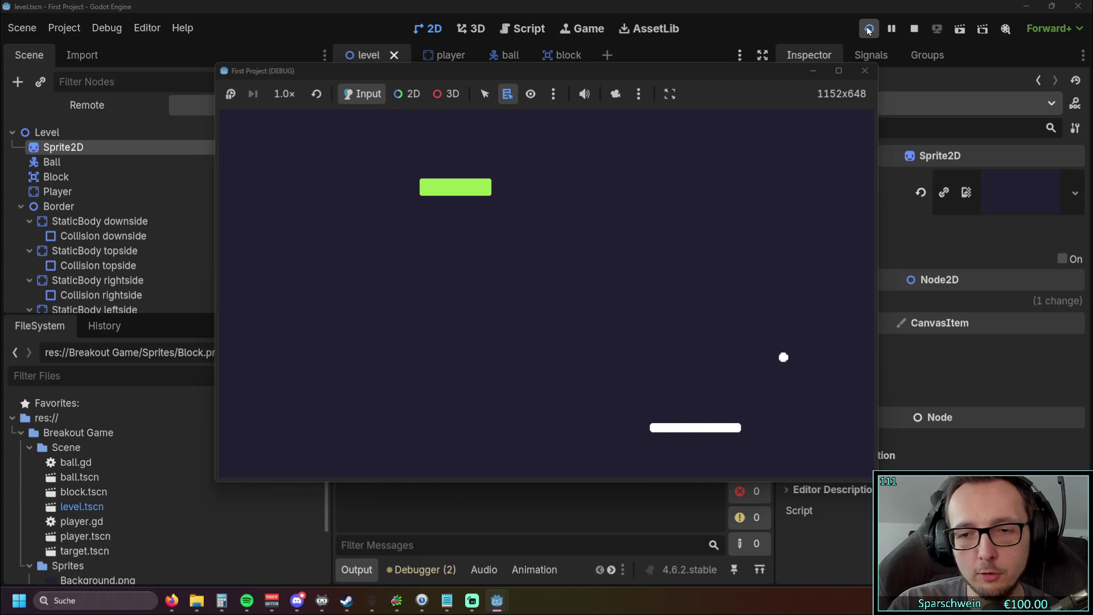
pyautogui.press('Left')
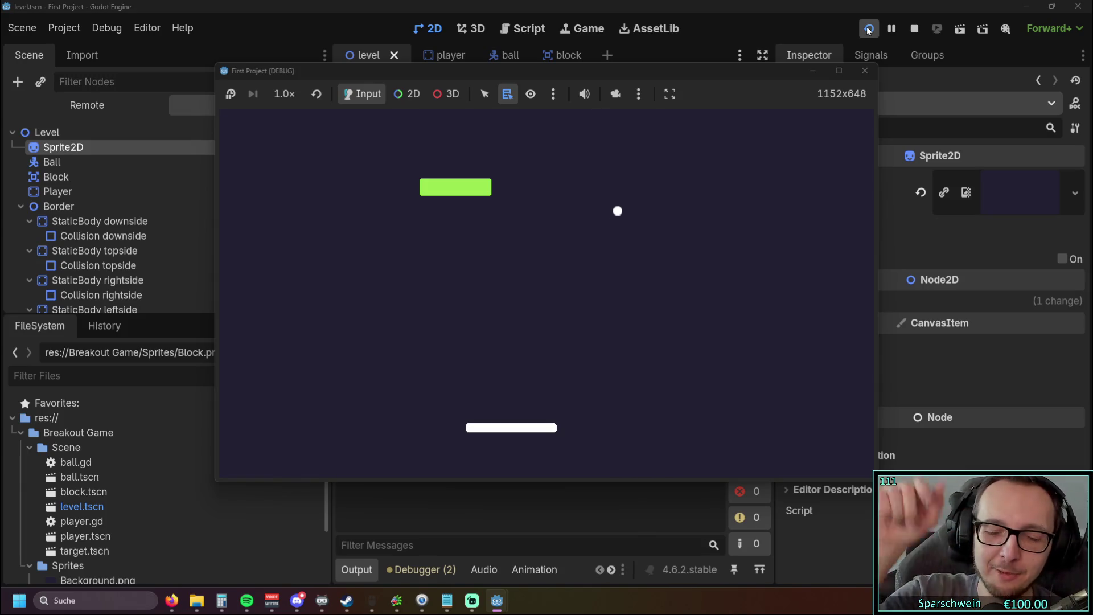
pyautogui.press('Left')
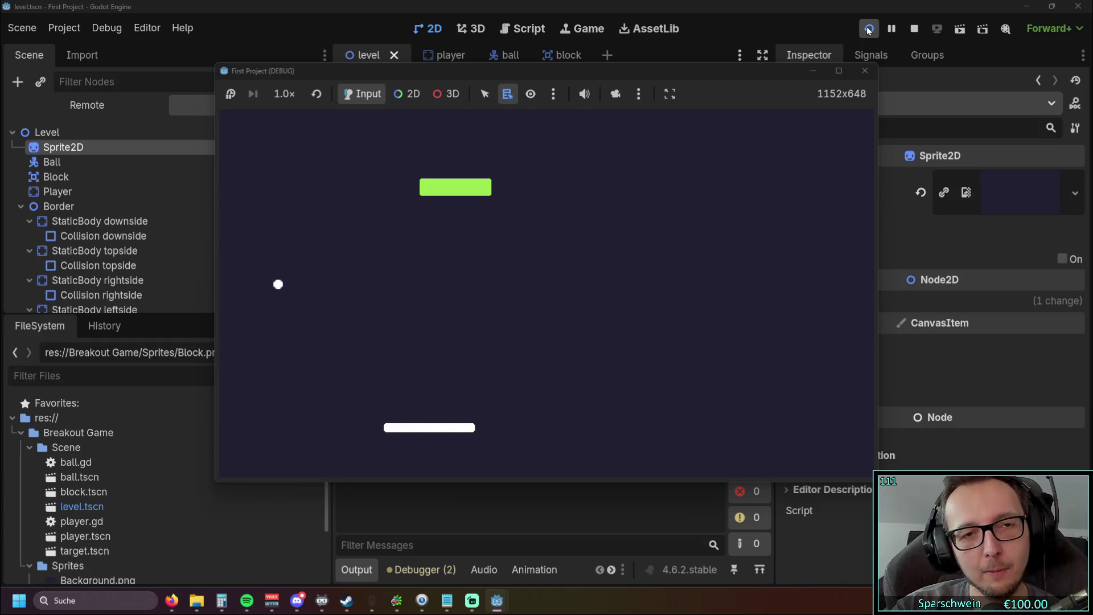
pyautogui.press('Right')
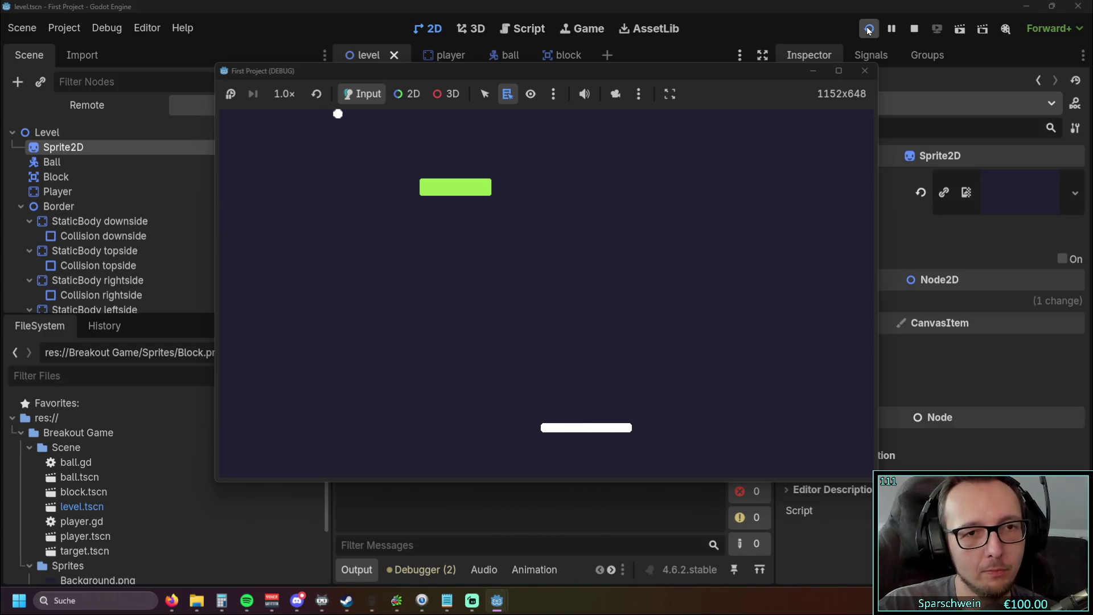
pyautogui.press('Right')
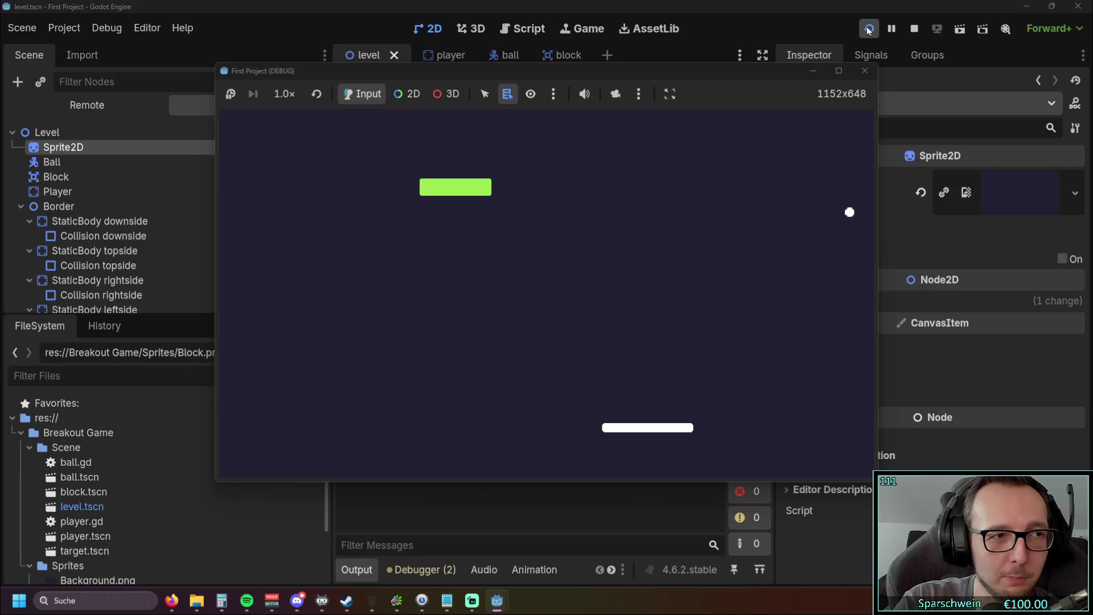
pyautogui.press('Left')
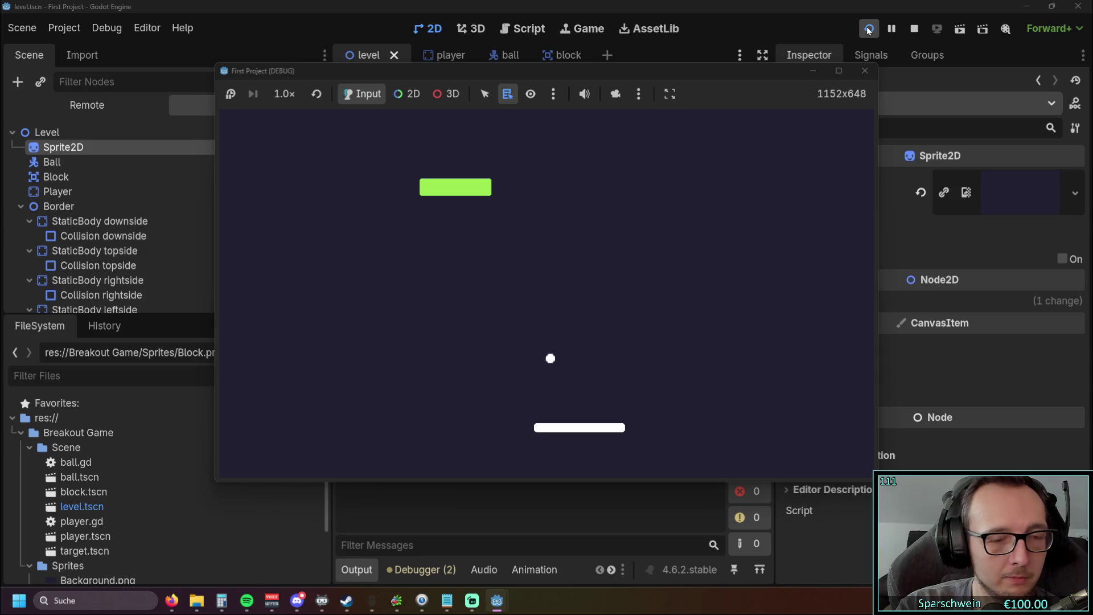
pyautogui.press('Left')
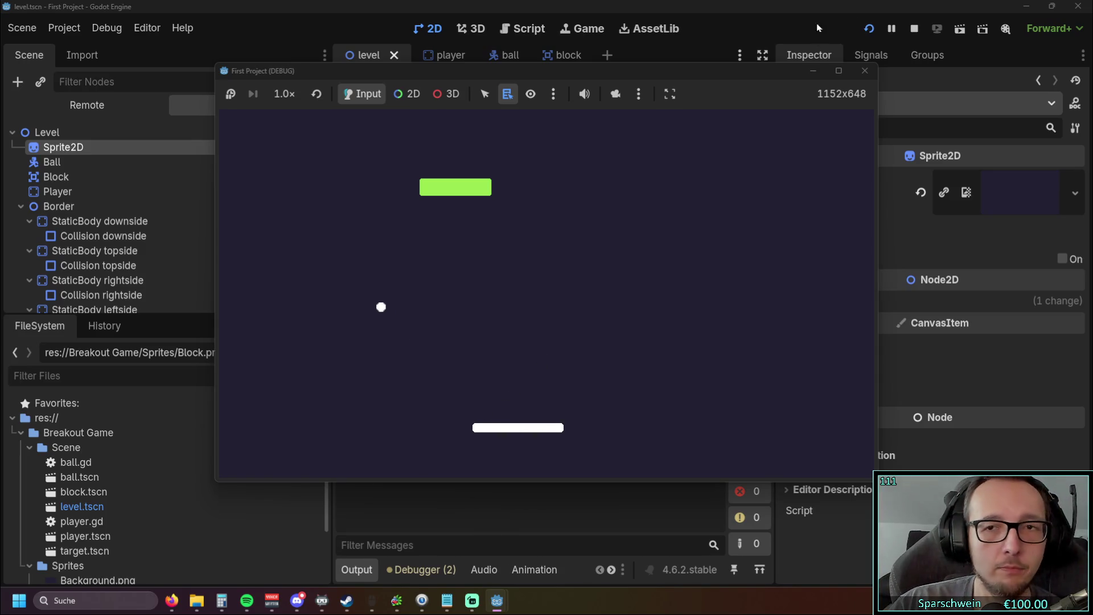
pyautogui.click(865, 70)
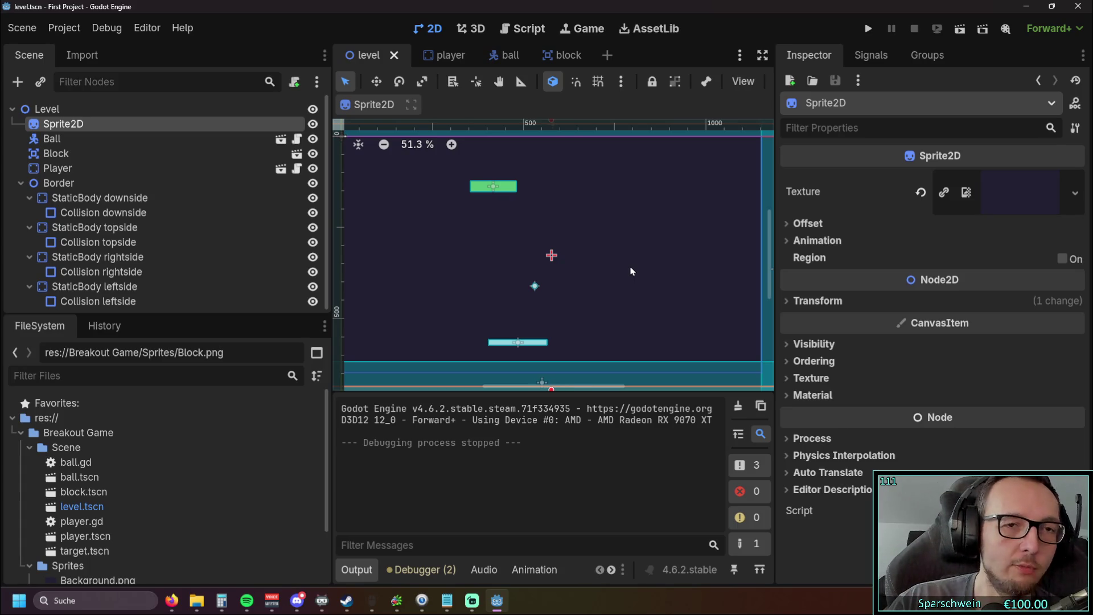
pyautogui.click(447, 55)
# Show the player scene's player.gd in the Script workspace and widen the code editor.
pyautogui.click(483, 55)
pyautogui.click(431, 55)
pyautogui.click(366, 51)
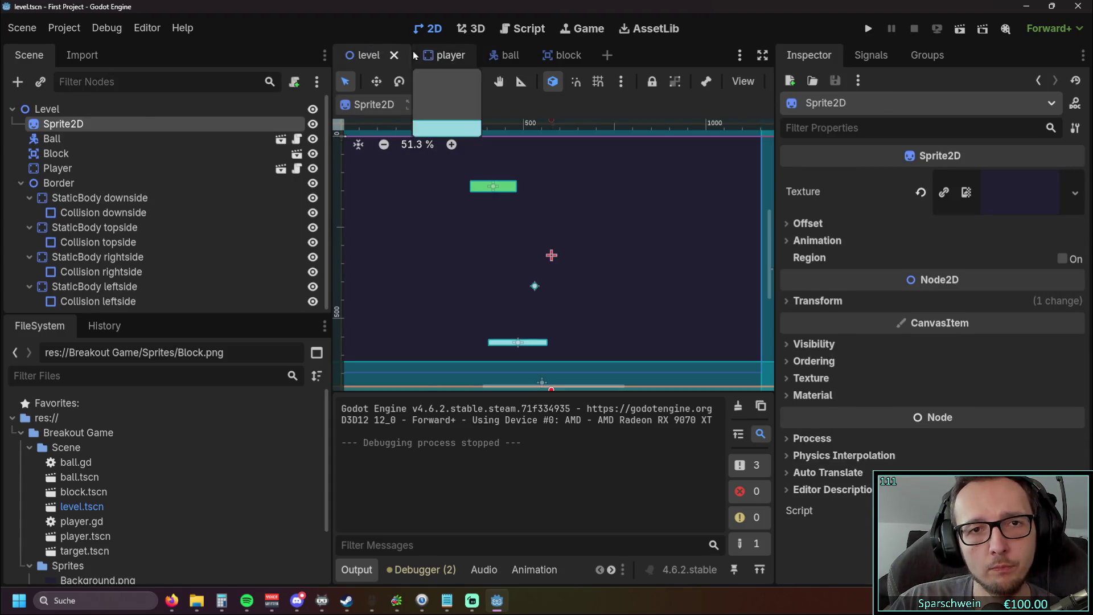
pyautogui.click(415, 56)
pyautogui.click(532, 29)
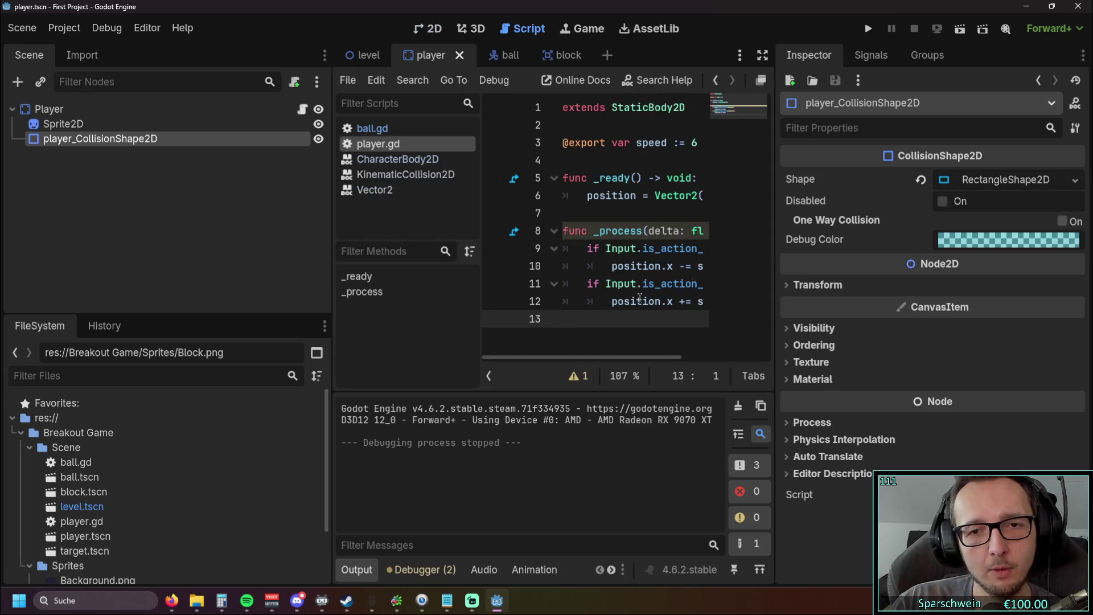
pyautogui.moveTo(776, 256); pyautogui.dragTo(910, 256)
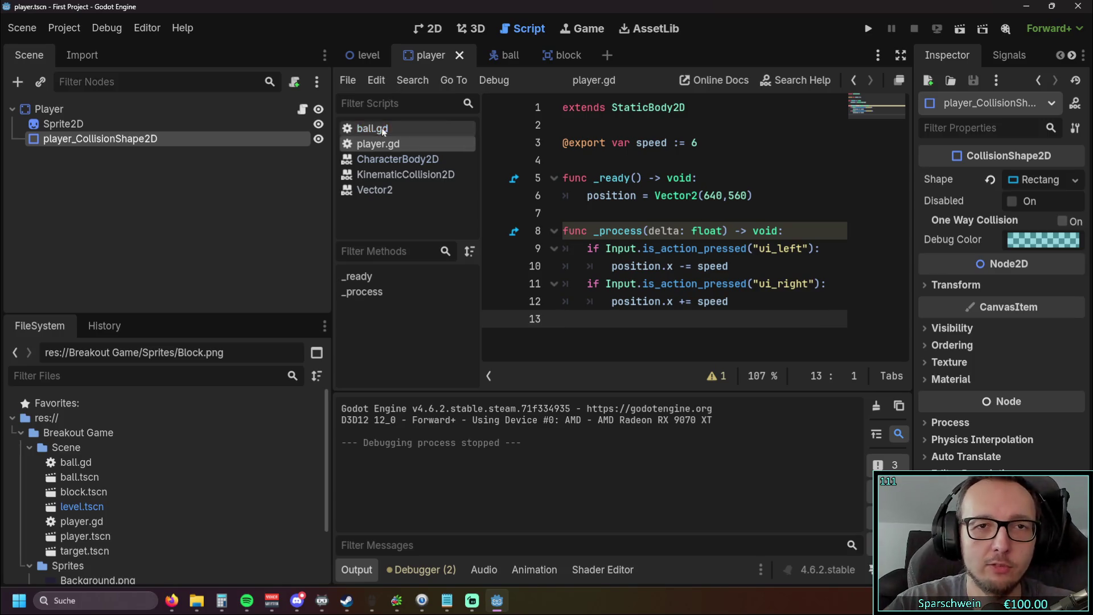
# Run the game and push the paddle left into the wall, then stop it.
pyautogui.click(865, 32)
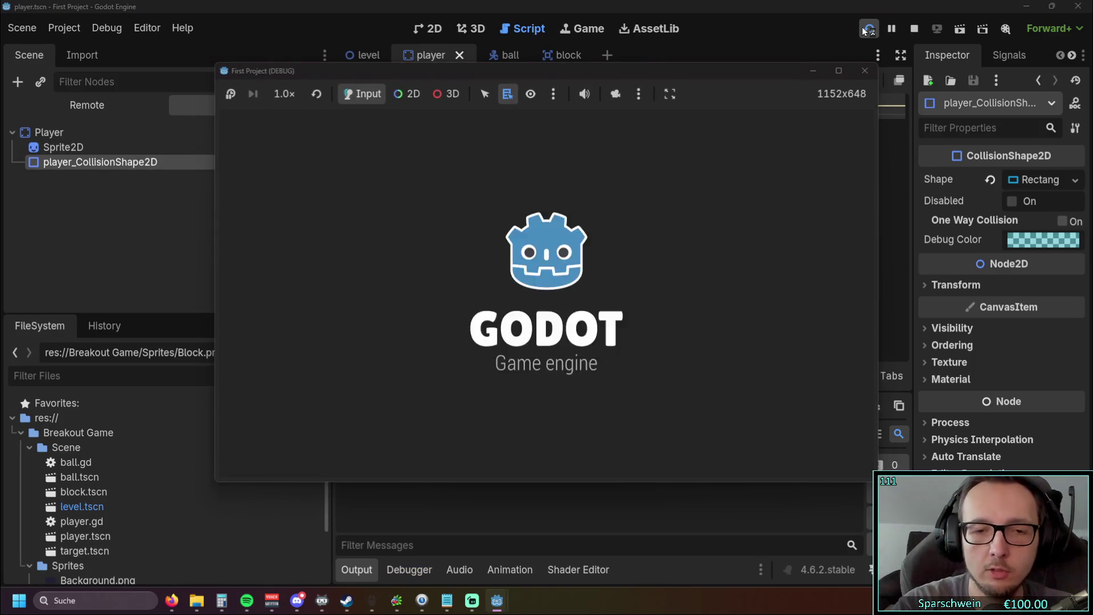
pyautogui.press('Left')
pyautogui.press('Left')
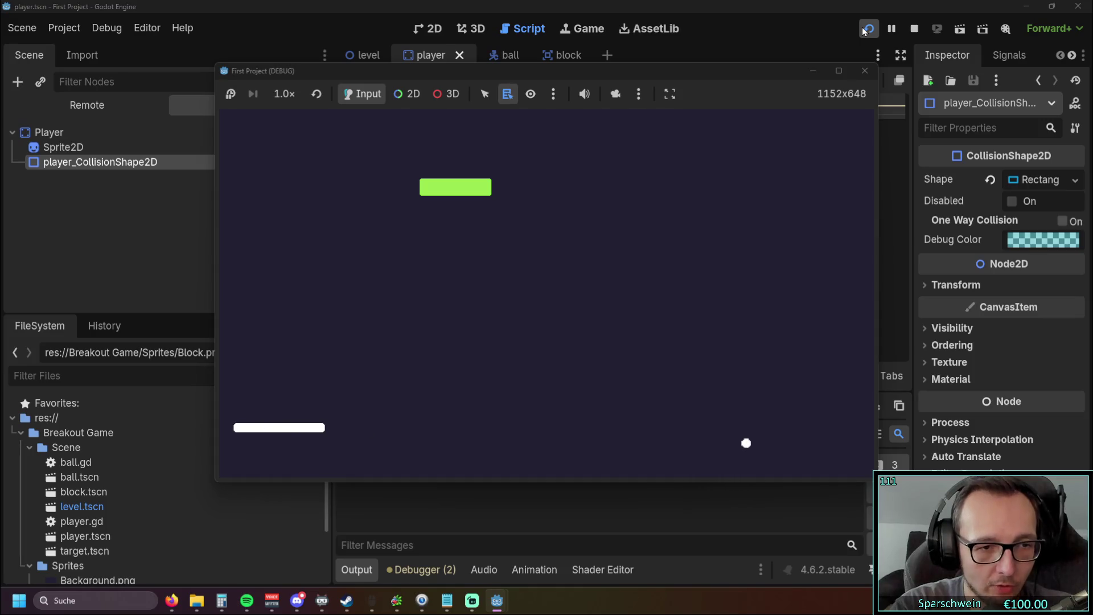
pyautogui.press('Left')
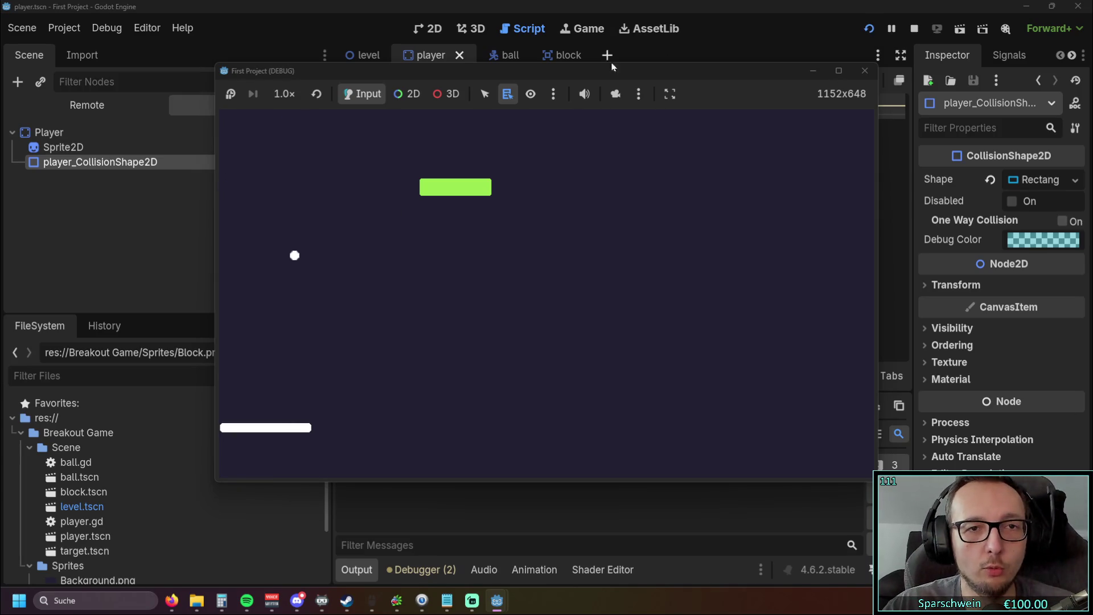
pyautogui.click(865, 71)
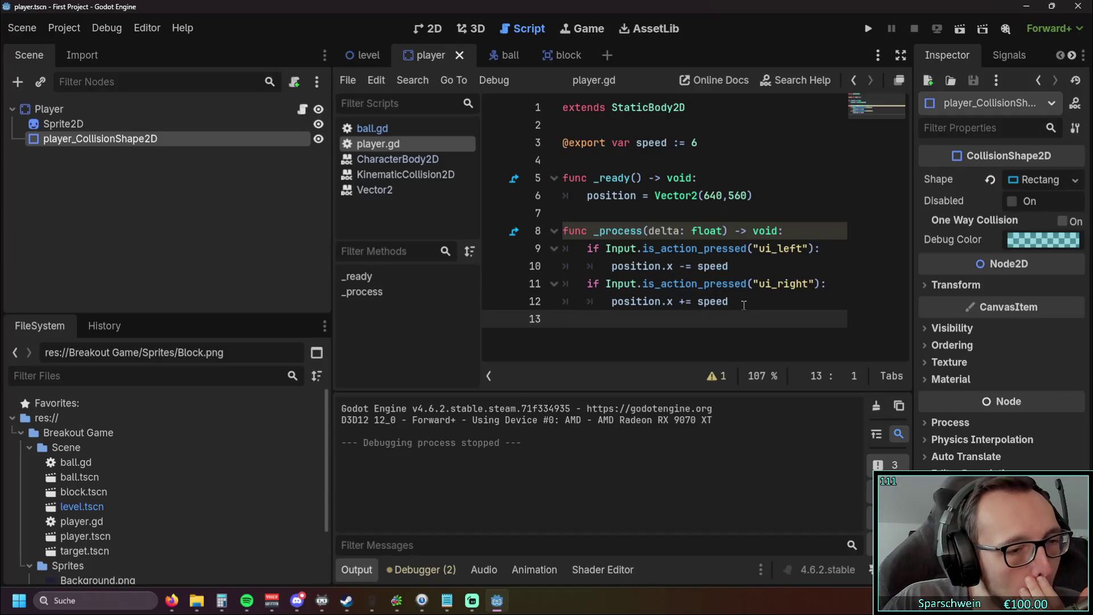
# Add a print(position) line after line 10 of player.gd.
pyautogui.click(734, 272)
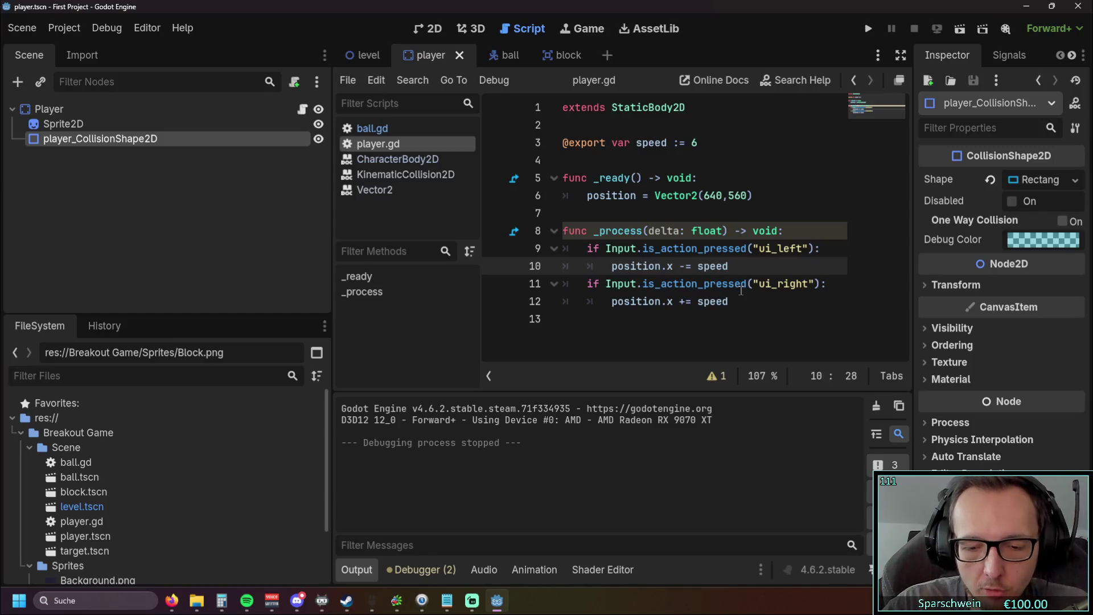
pyautogui.press('Return')
pyautogui.write('print(')
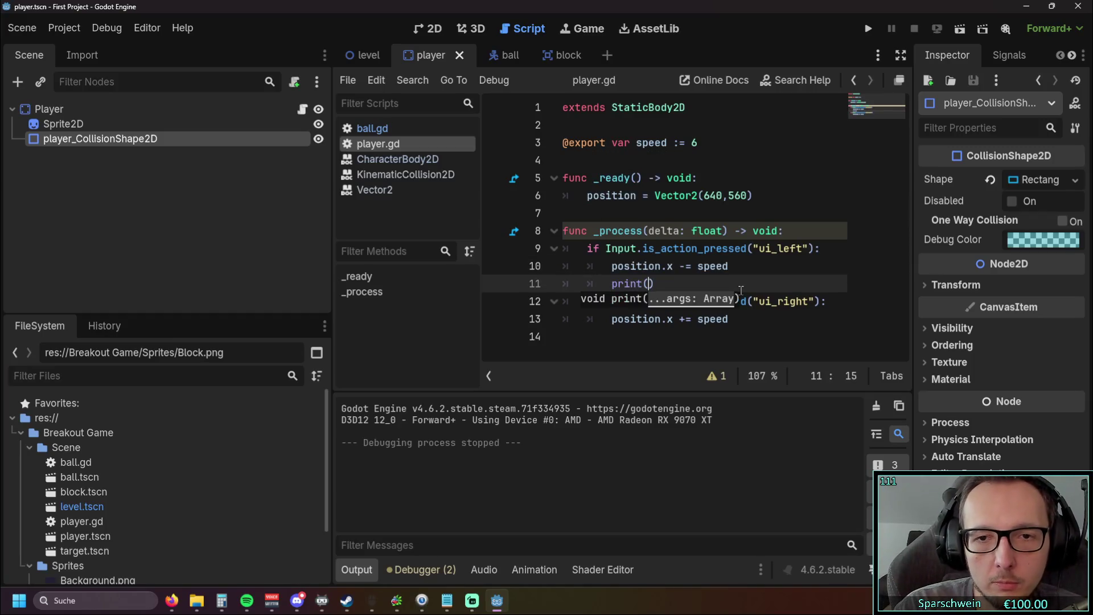
pyautogui.write('position')
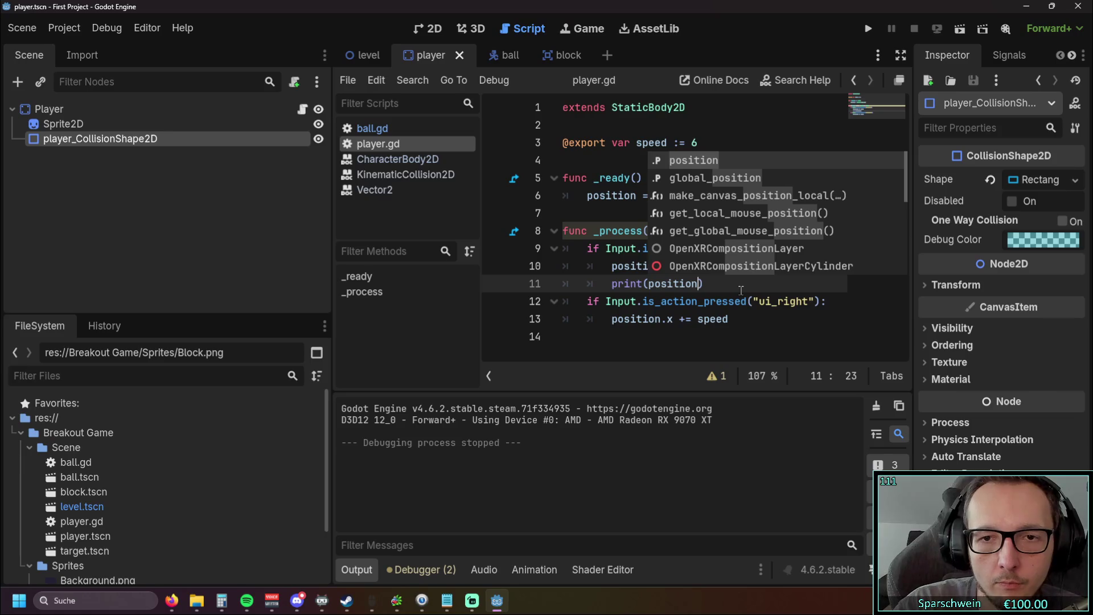
# Log paddle positions in a test run, down to (82.0, 560.0), then delete the print(position) line.
pyautogui.click(674, 335)
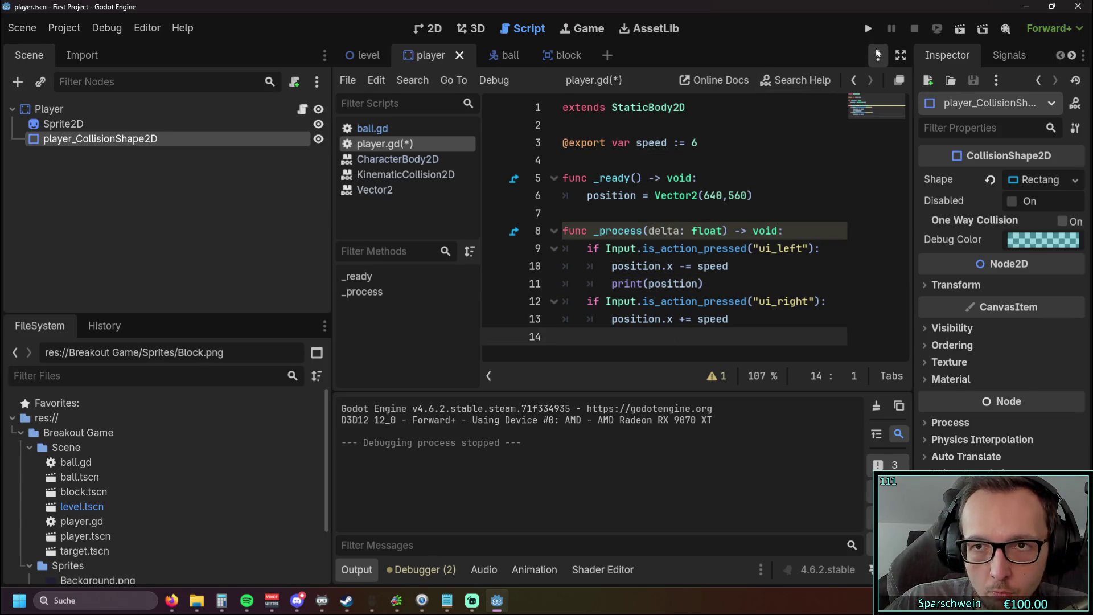
pyautogui.click(868, 33)
pyautogui.press('Left')
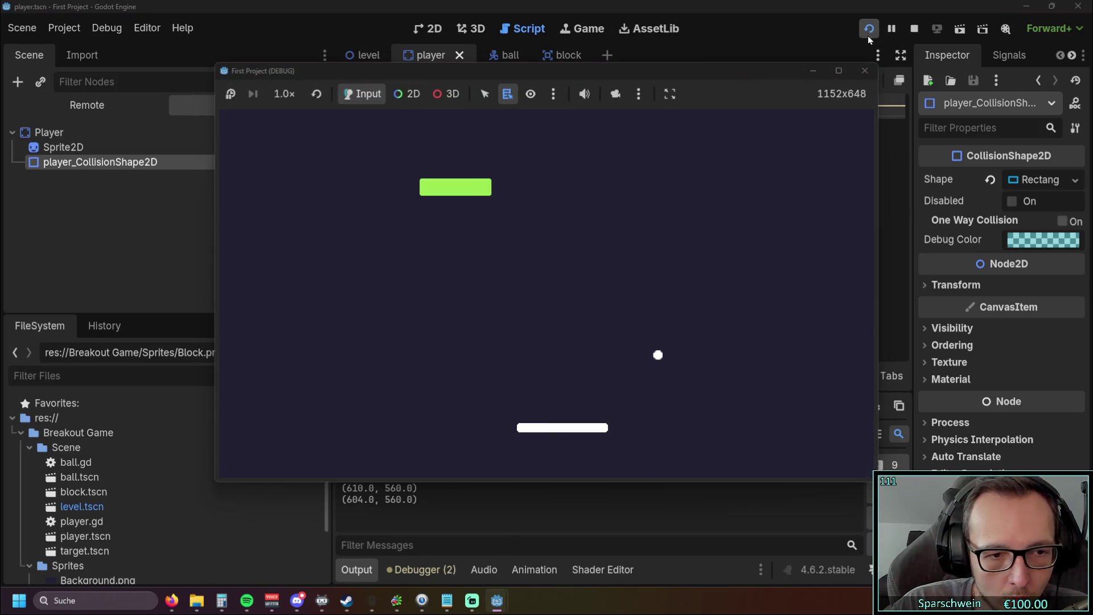
pyautogui.press('Left')
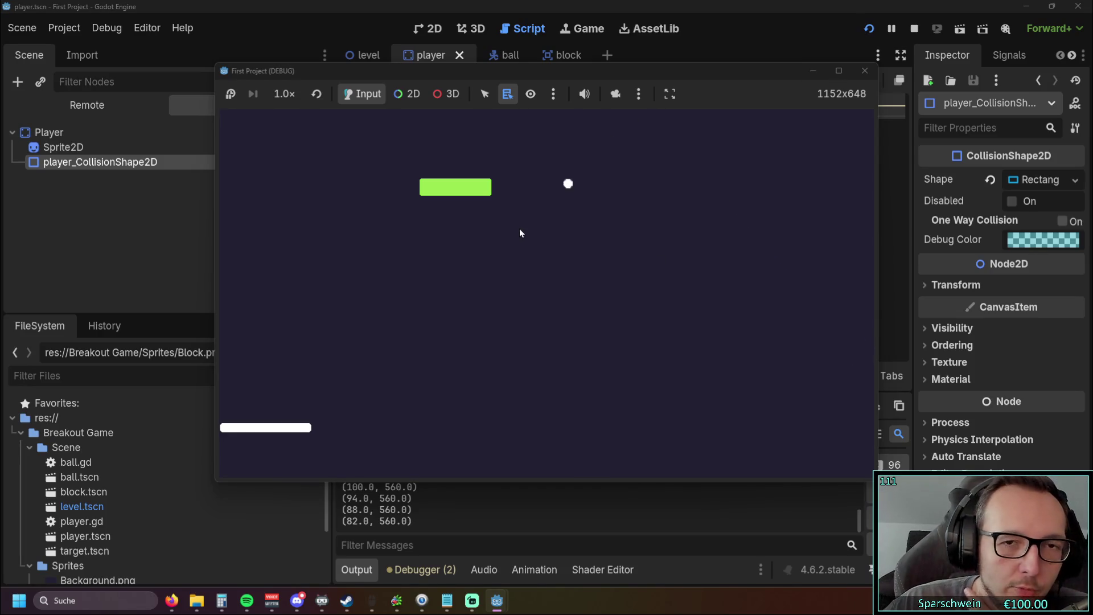
pyautogui.click(865, 71)
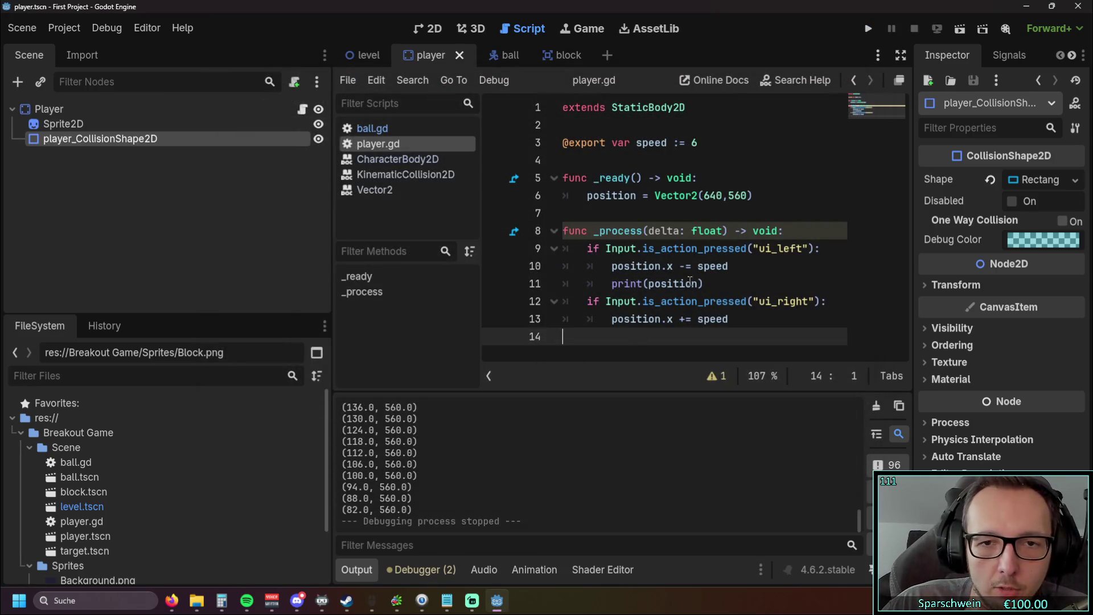
pyautogui.moveTo(565, 282); pyautogui.dragTo(548, 282)
pyautogui.press('BackSpace')
pyautogui.press('BackSpace')
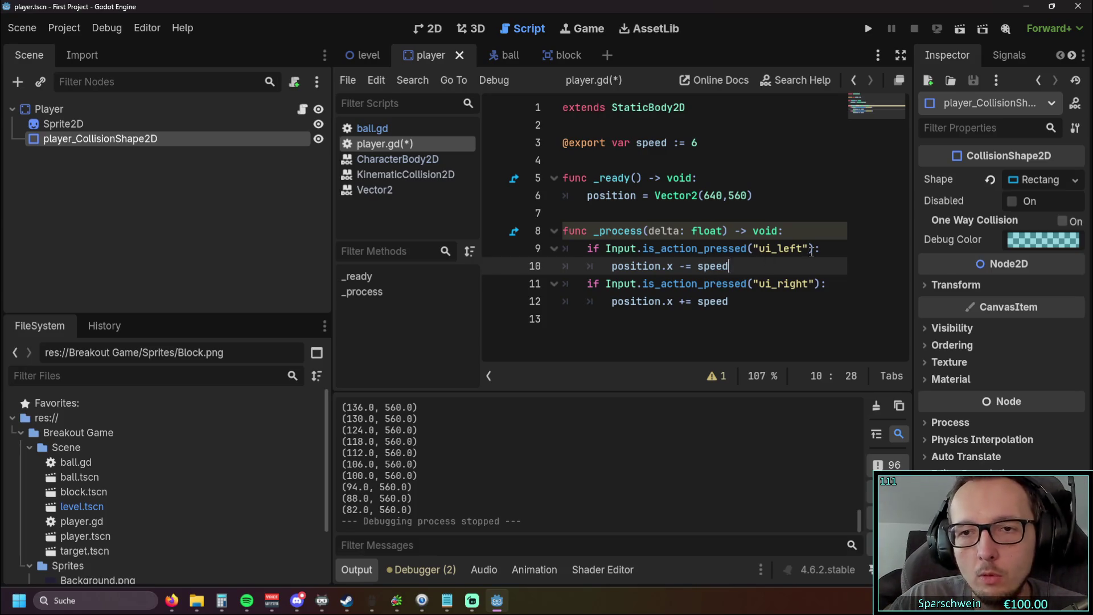
# Add 'if position.x == 80:' under the ui_left check in player.gd.
pyautogui.click(824, 251)
pyautogui.press('Return')
pyautogui.write('if')
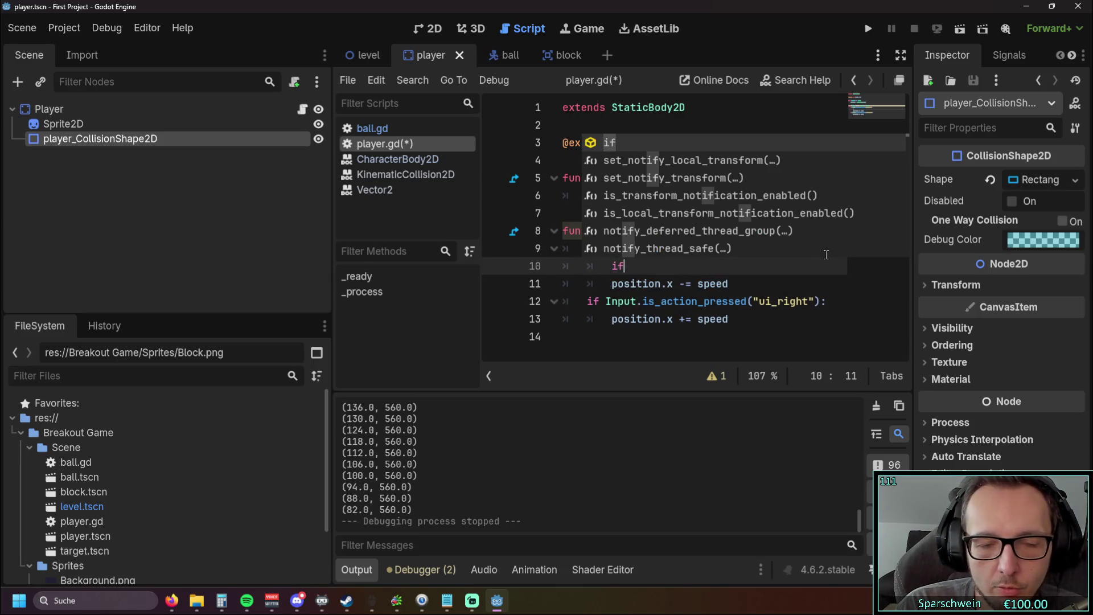
pyautogui.write(' posi')
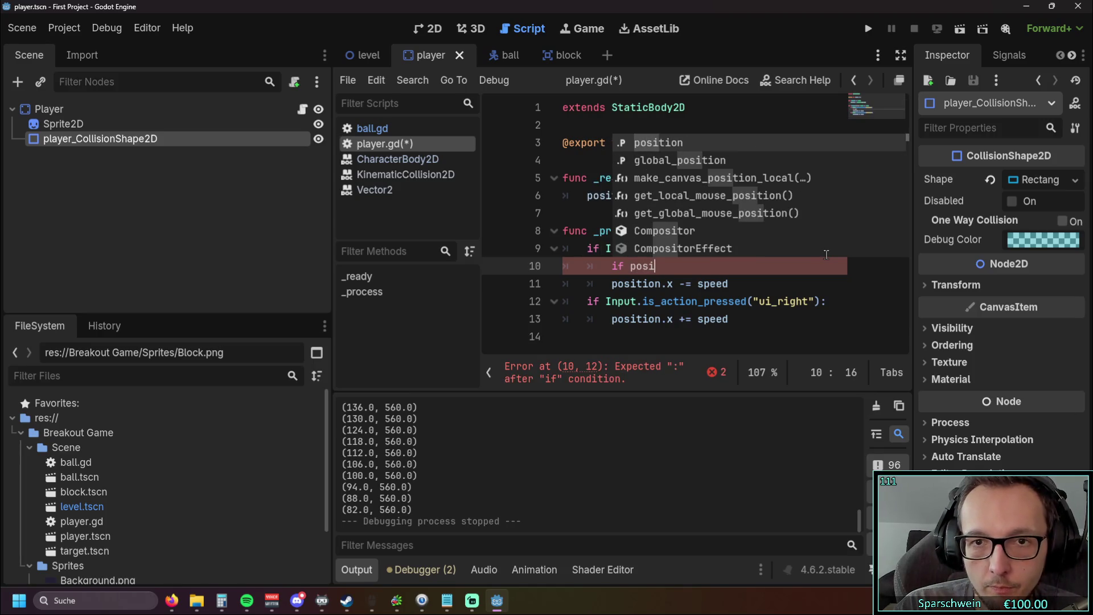
pyautogui.press('Return')
pyautogui.write('.x ')
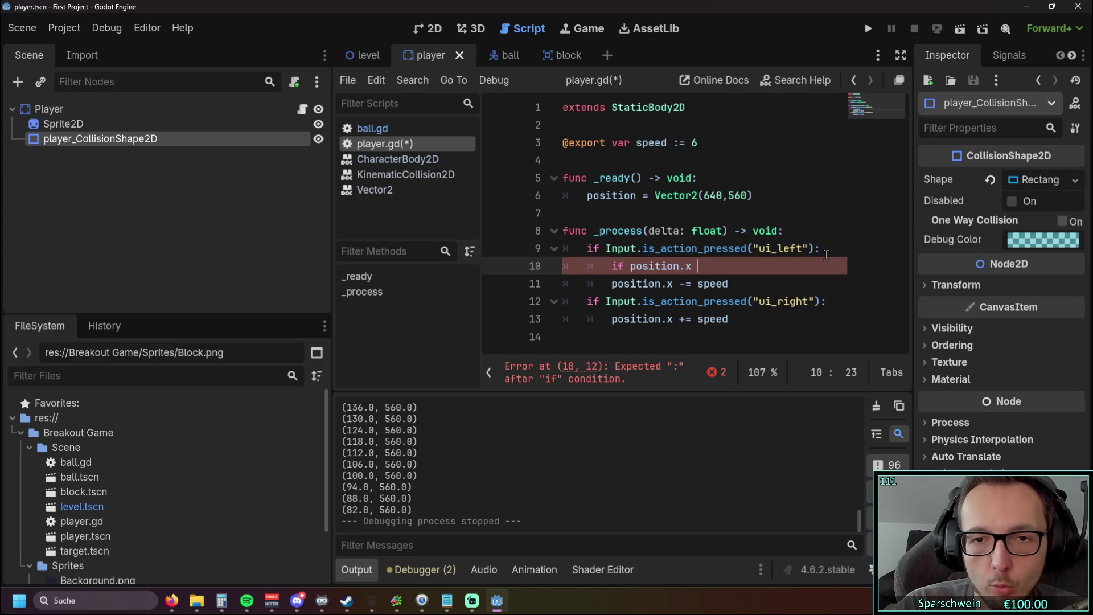
pyautogui.write('== ')
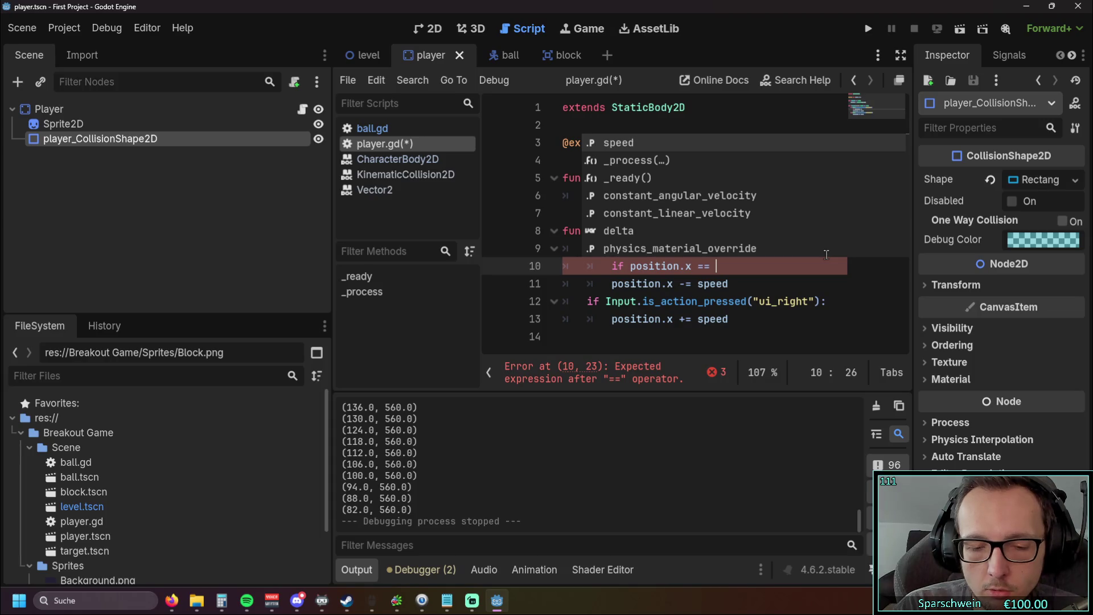
pyautogui.write('80')
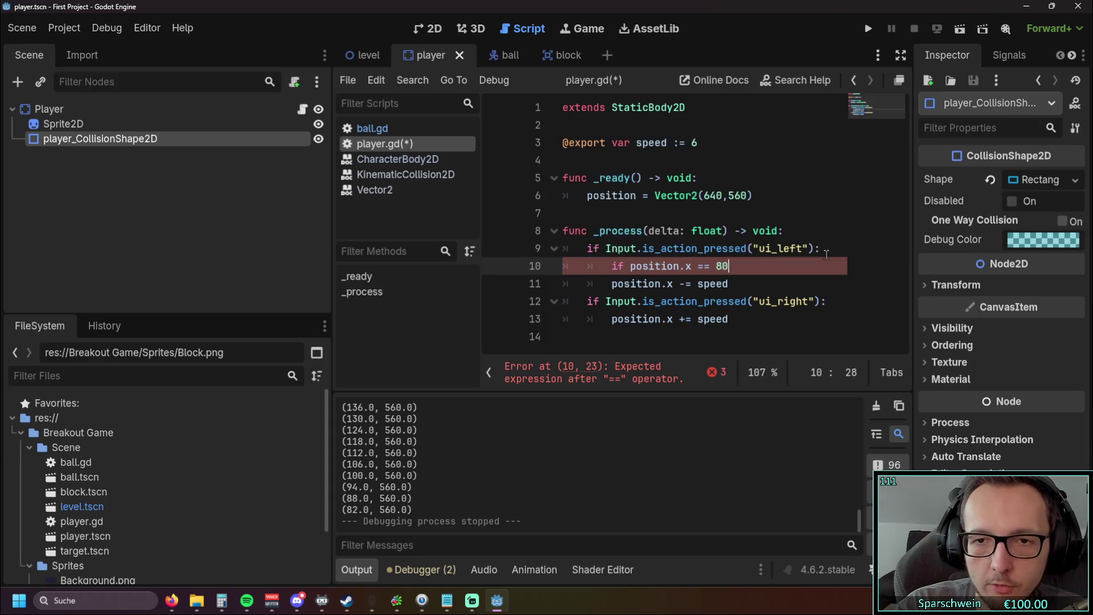
pyautogui.press('Return')
pyautogui.press('Tab')
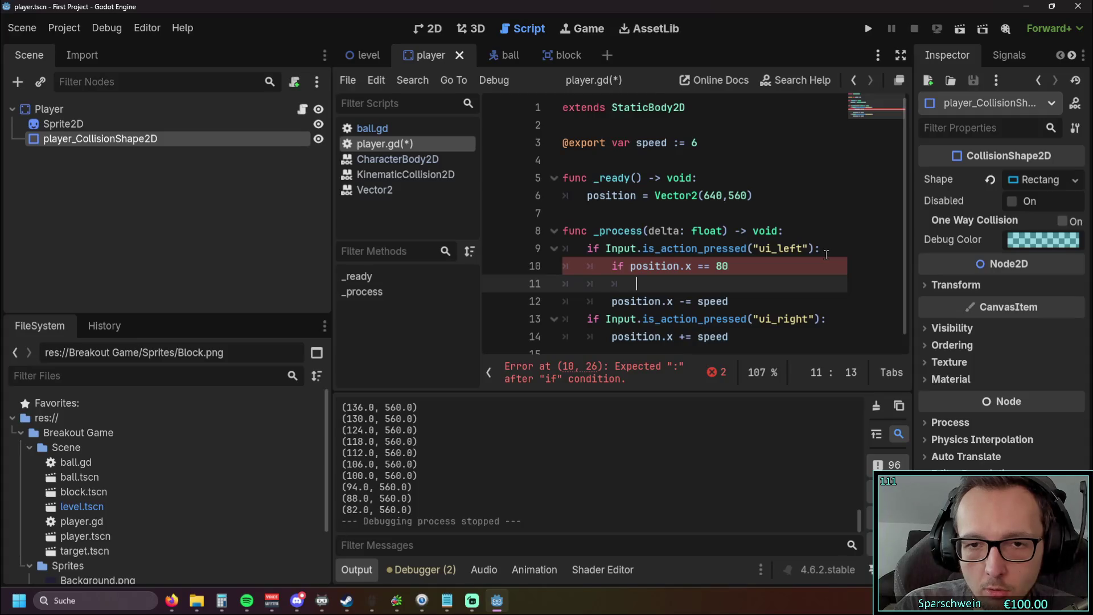
pyautogui.press('BackSpace')
pyautogui.press('BackSpace')
pyautogui.press('BackSpace')
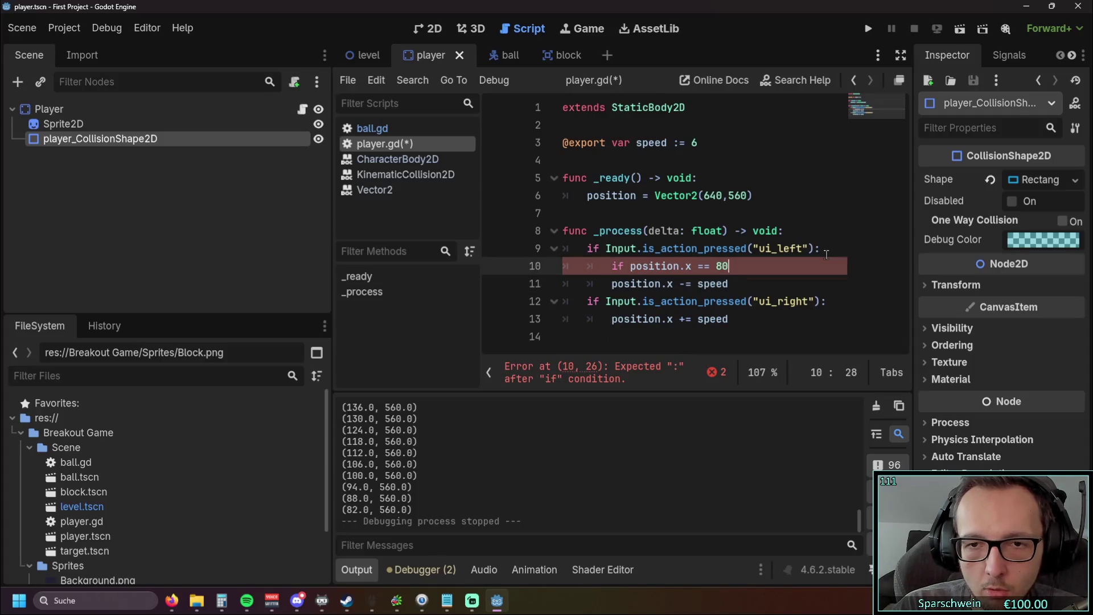
pyautogui.write(':')
pyautogui.press('Return')
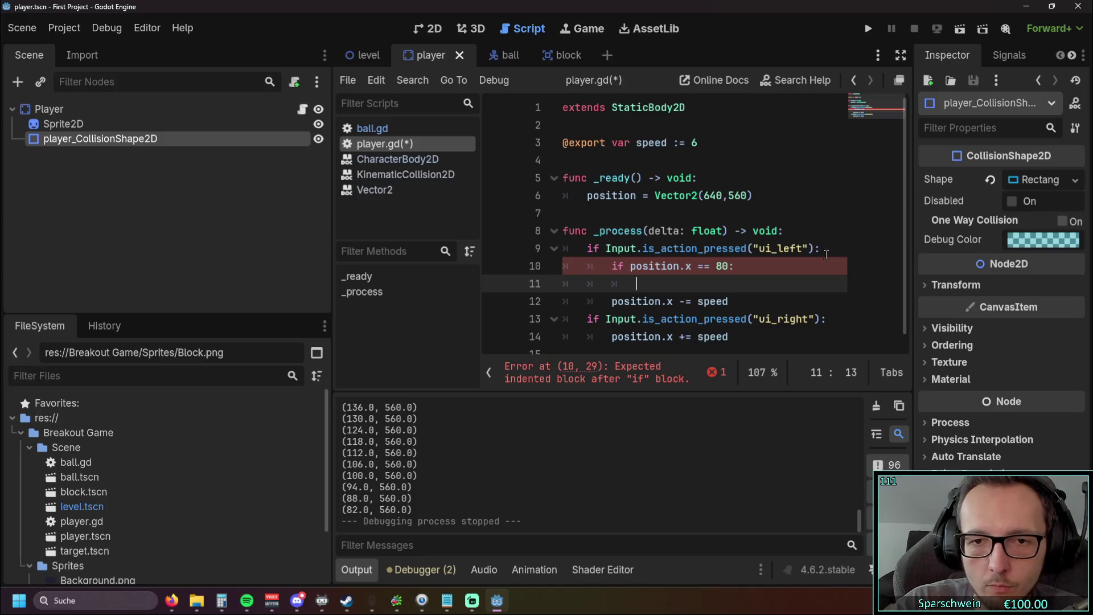
# Give the if a 'pass' body, put 'else:' before 'position.x -= speed', and launch a test run.
pyautogui.click(612, 300)
pyautogui.write('else')
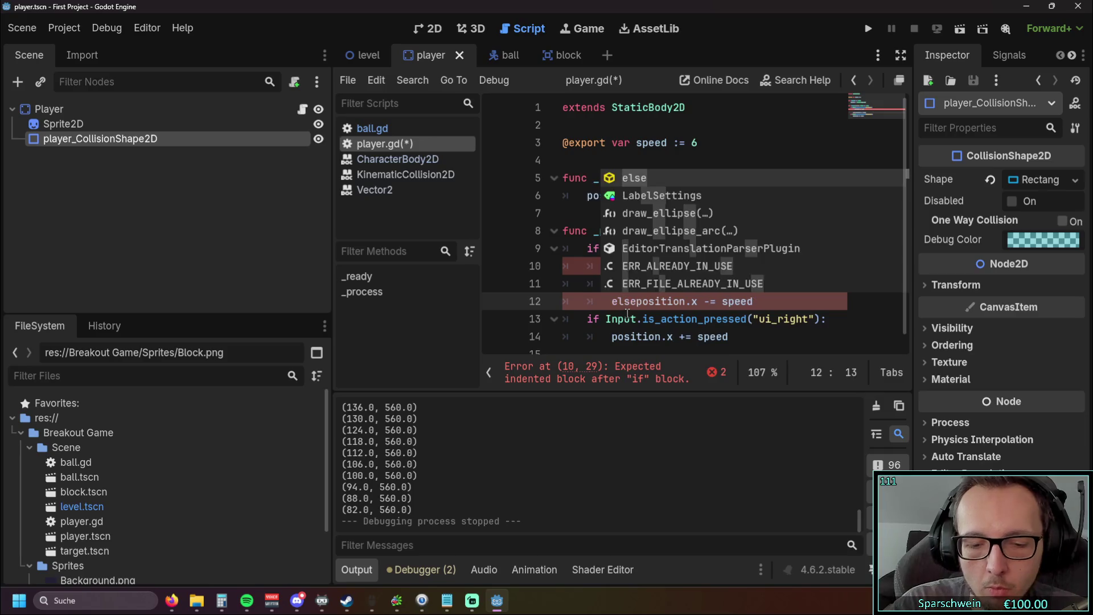
pyautogui.write(':')
pyautogui.click(620, 279)
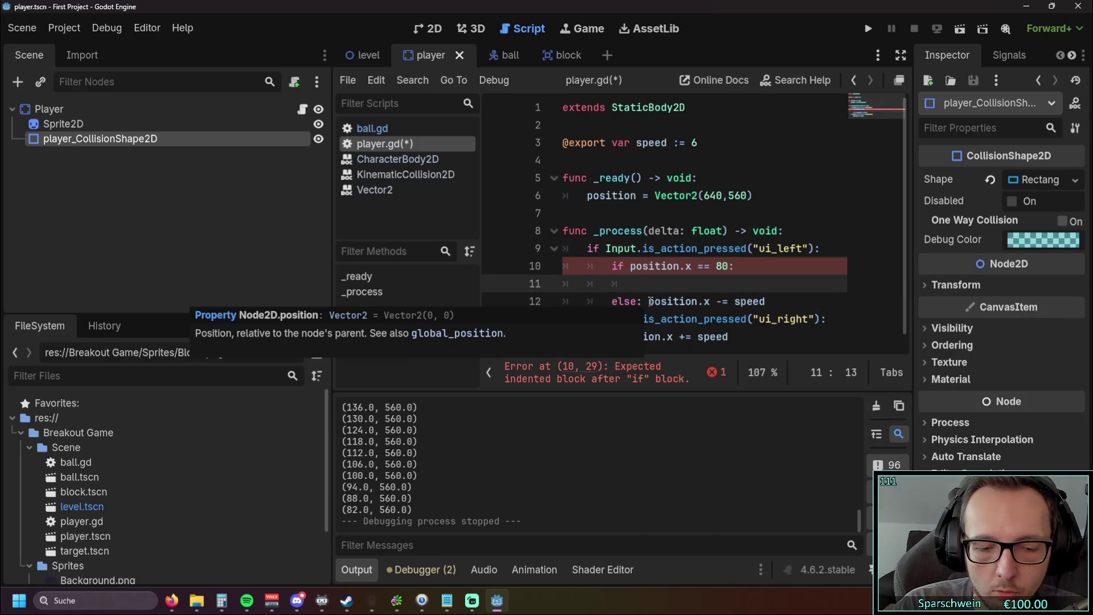
pyautogui.write('pass')
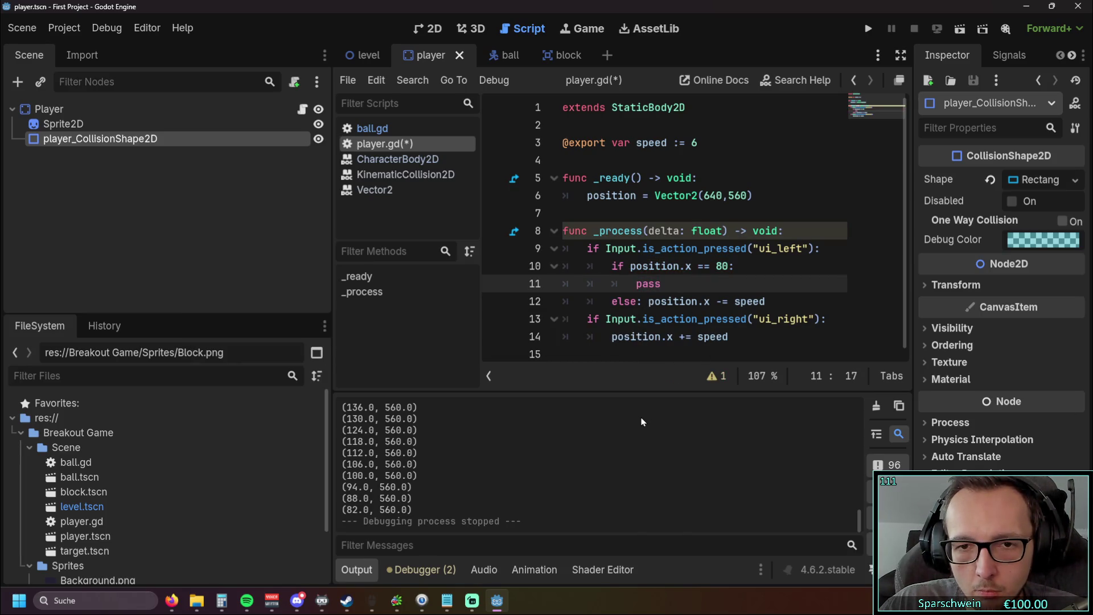
pyautogui.click(868, 28)
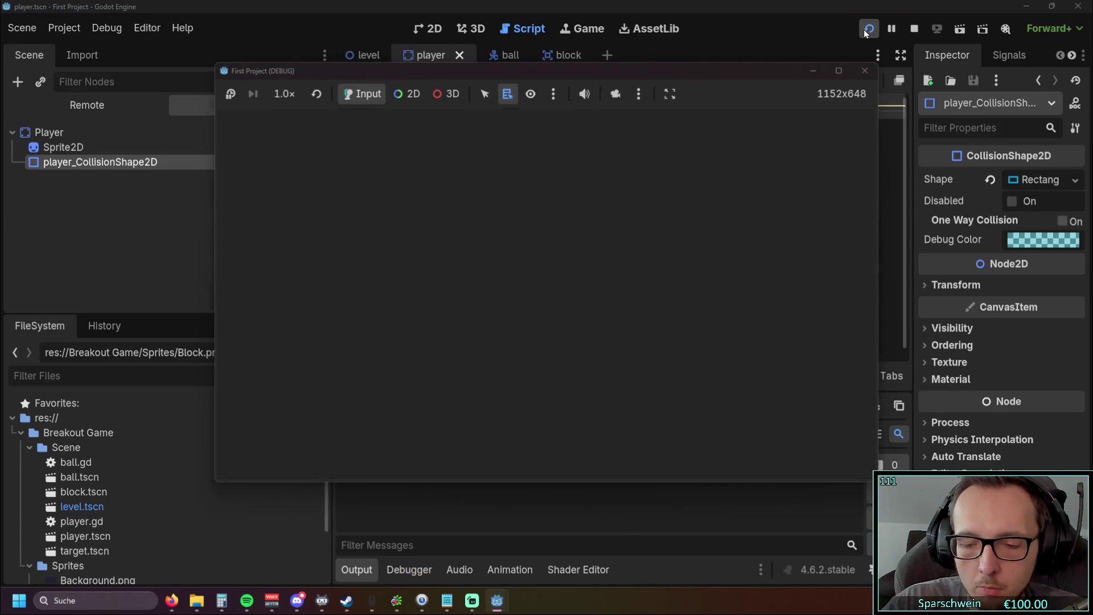
# Steer the paddle to see it slide past the boundary, stop with F8, and select 'pass'.
pyautogui.press('Left')
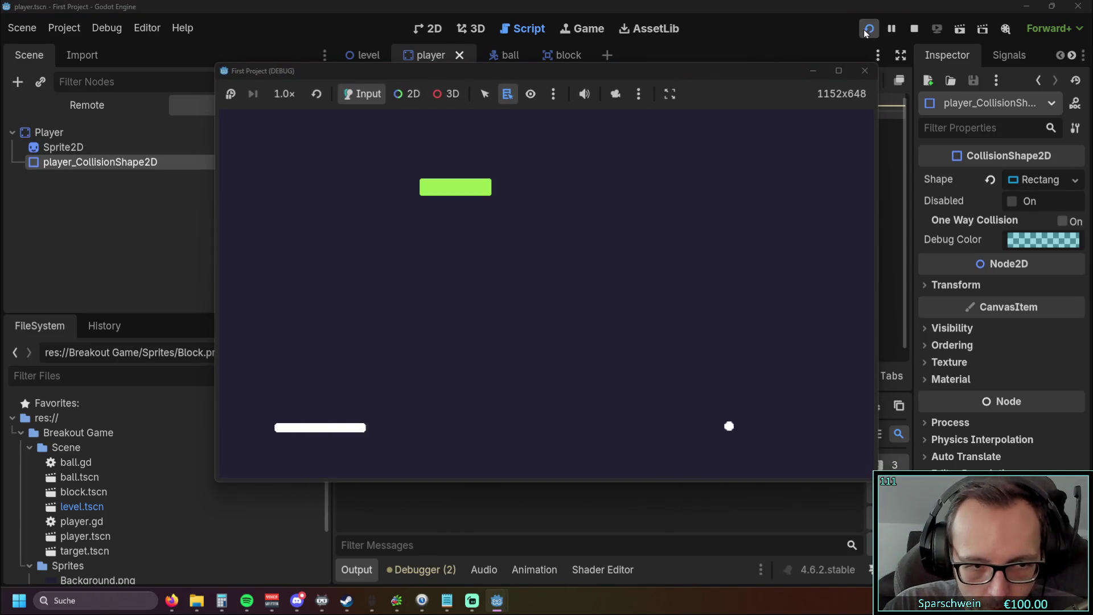
pyautogui.press('Right')
pyautogui.press('Right')
pyautogui.press('Left')
pyautogui.press('Right')
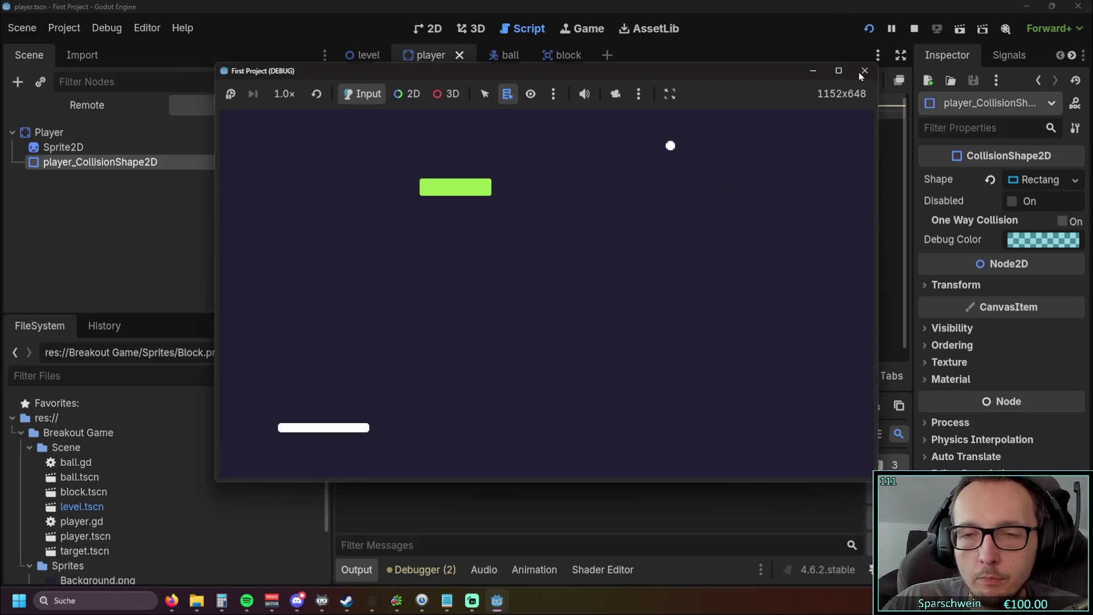
pyautogui.press('F8')
pyautogui.moveTo(667, 284); pyautogui.dragTo(635, 284)
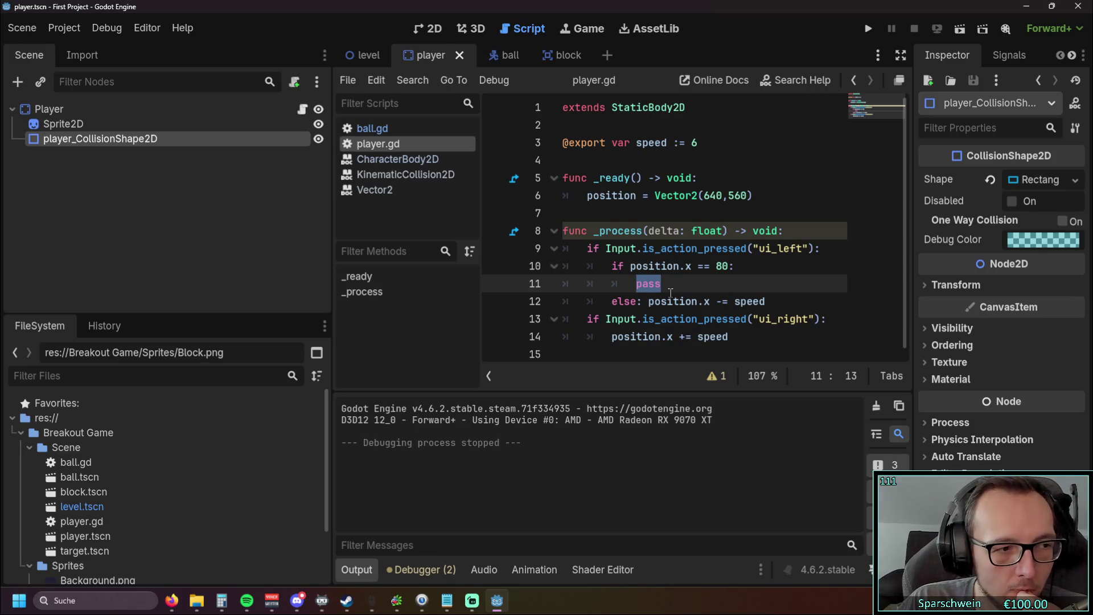
# Change the left-boundary comparison on line 10 from == to <=.
pyautogui.click(716, 266)
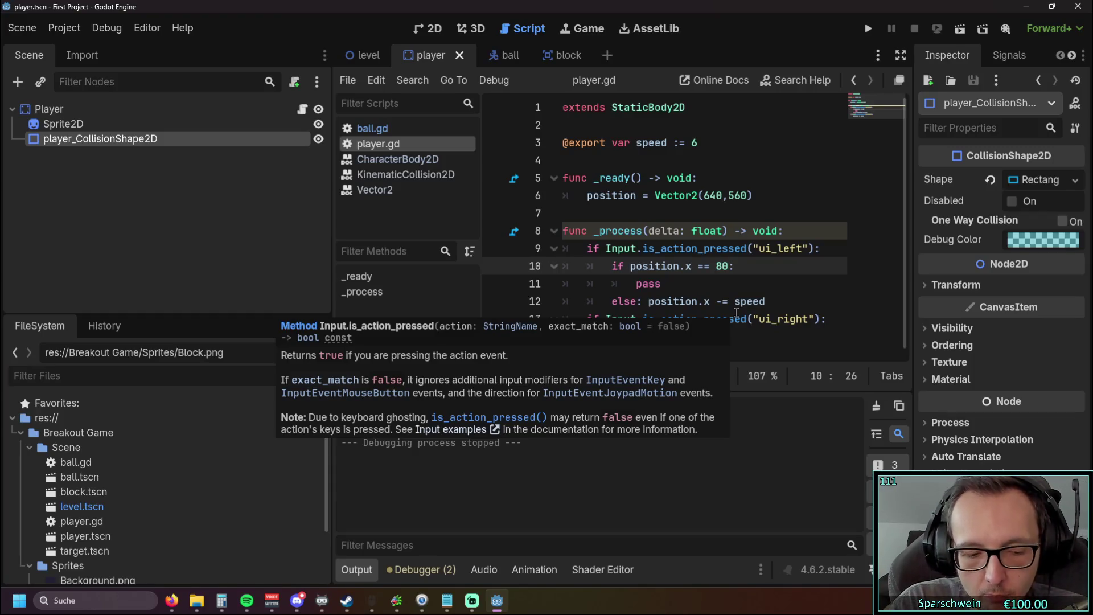
pyautogui.write('>')
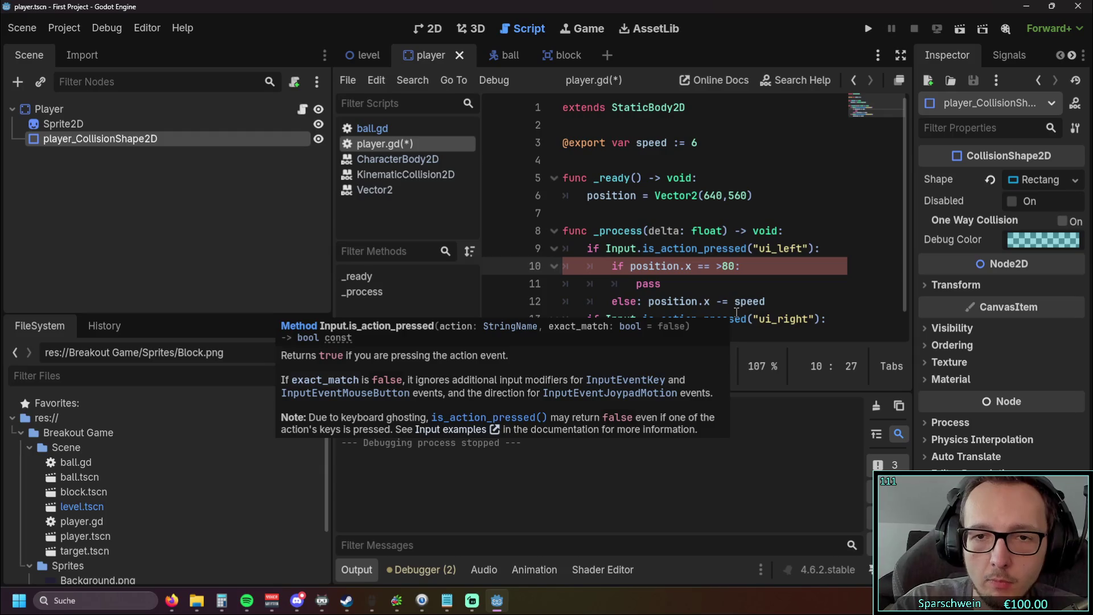
pyautogui.press('Left')
pyautogui.press('Left')
pyautogui.press('Left')
pyautogui.press('BackSpace')
pyautogui.write('>')
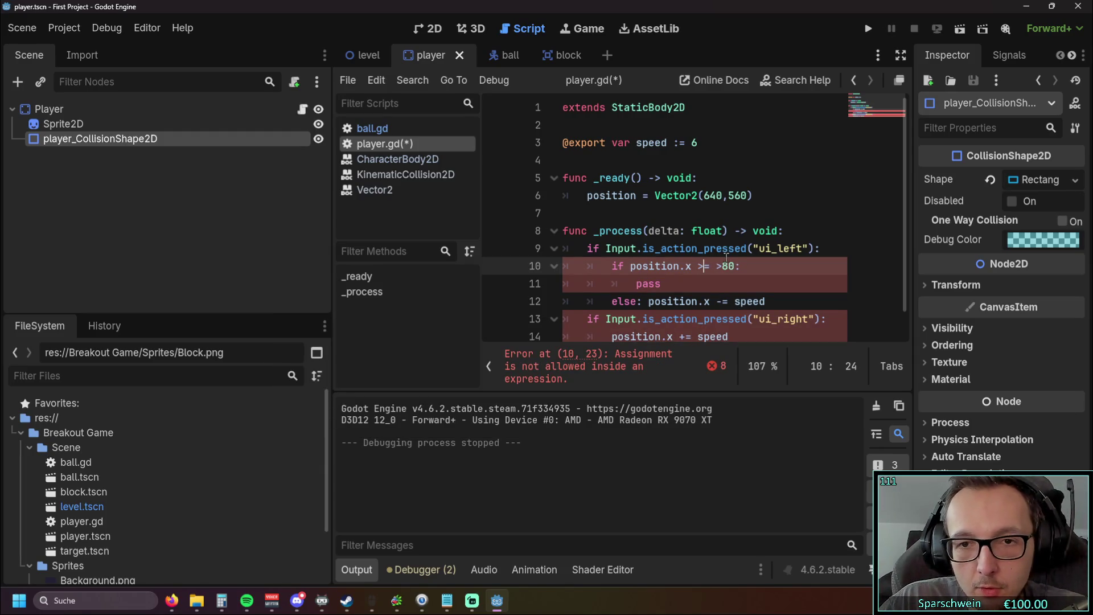
pyautogui.click(715, 272)
pyautogui.press('Delete')
pyautogui.press('Left')
pyautogui.press('Left')
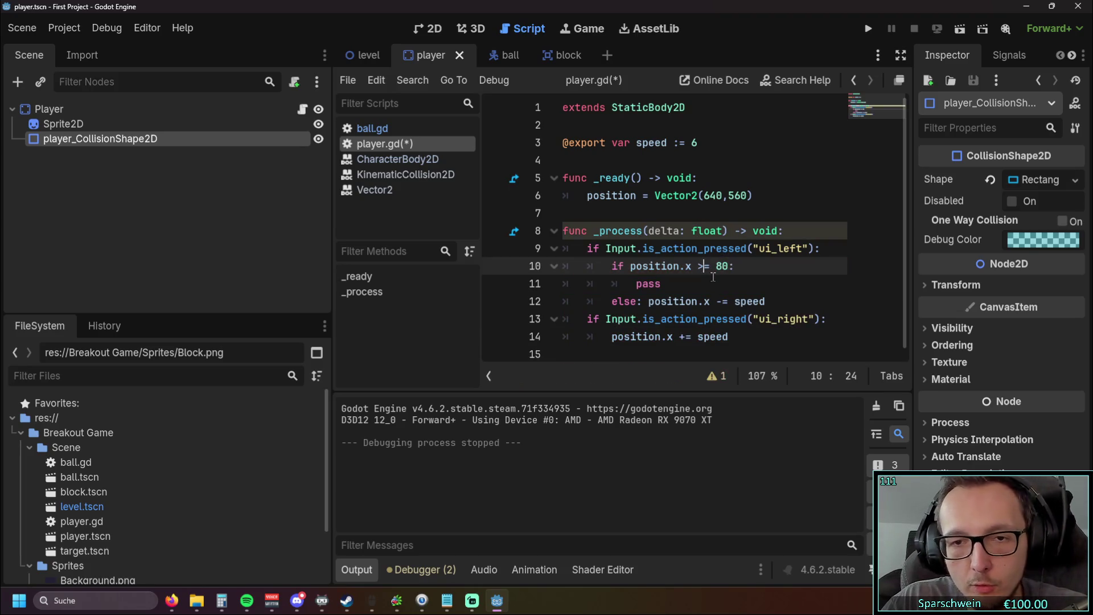
pyautogui.press('BackSpace')
pyautogui.write('<')
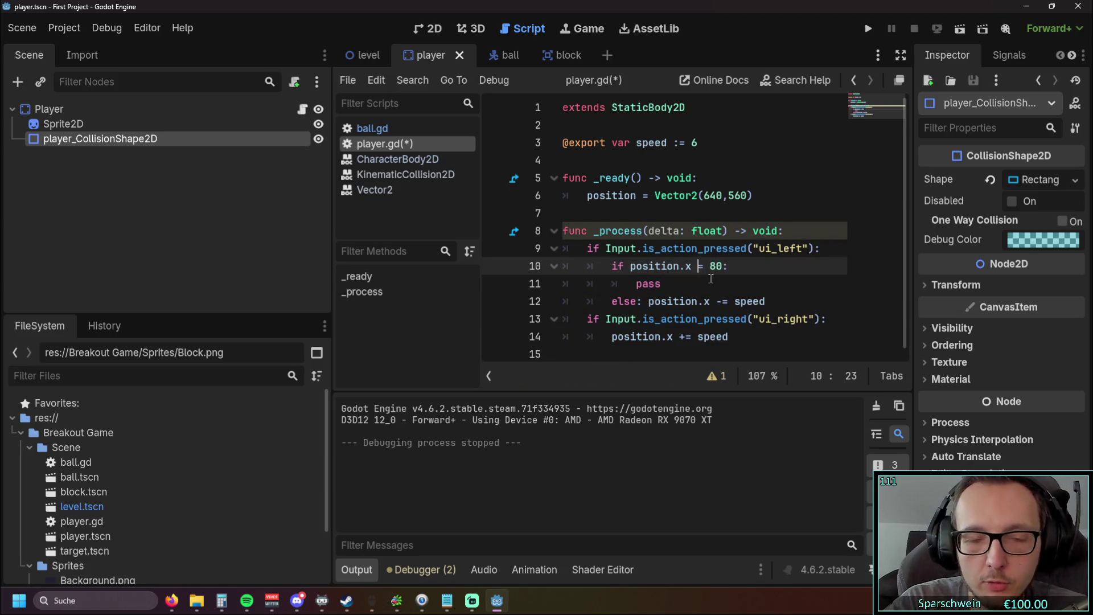
pyautogui.click(674, 284)
# Test-run the game twice, confirming the paddle stops at the left boundary, then close it.
pyautogui.click(869, 29)
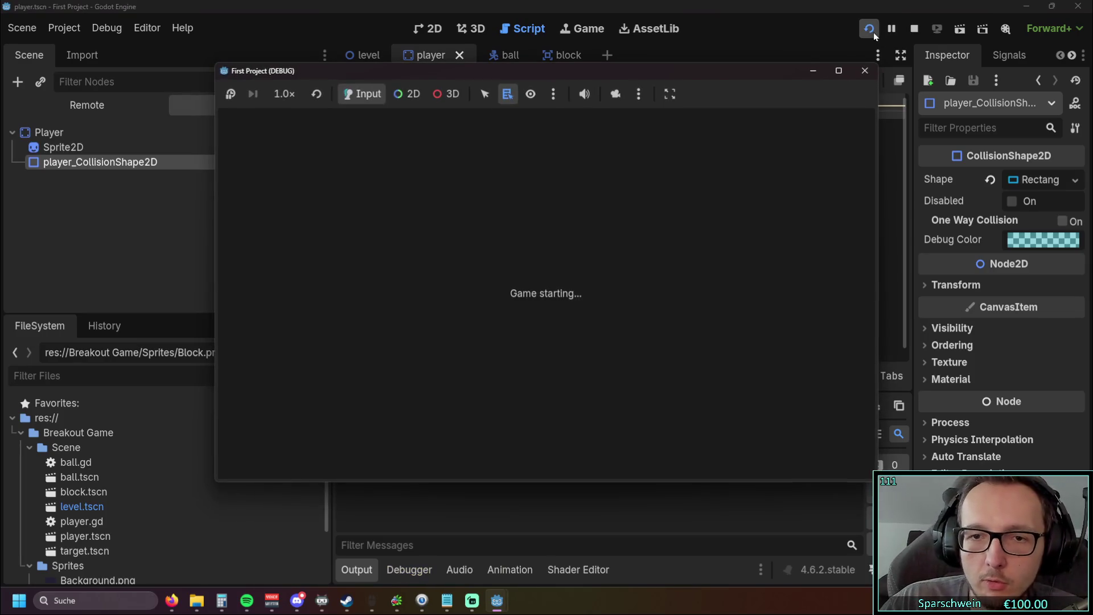
pyautogui.press('Left')
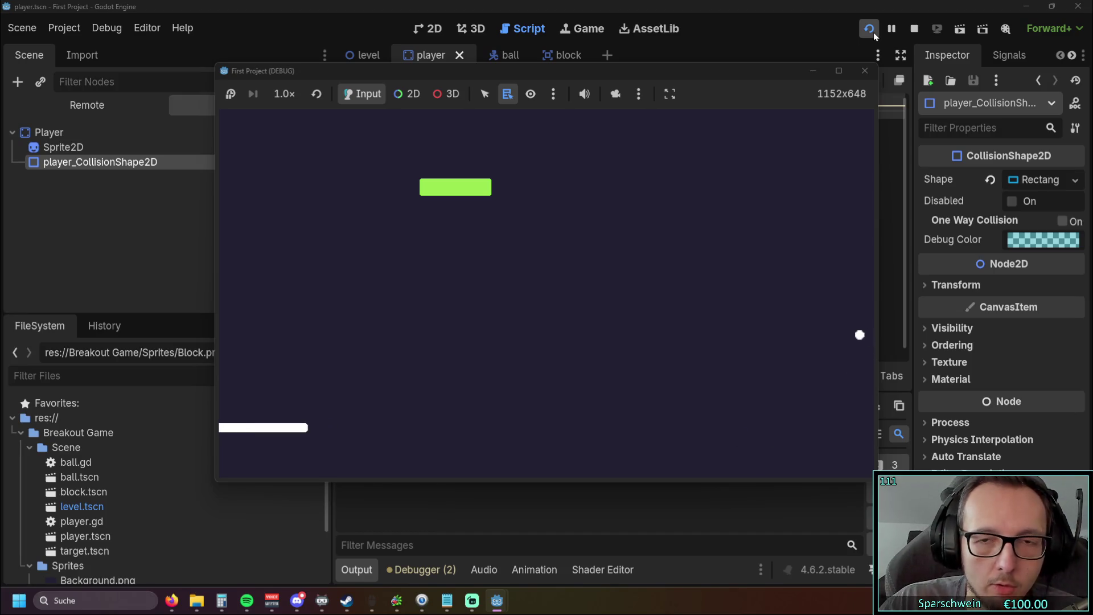
pyautogui.click(865, 70)
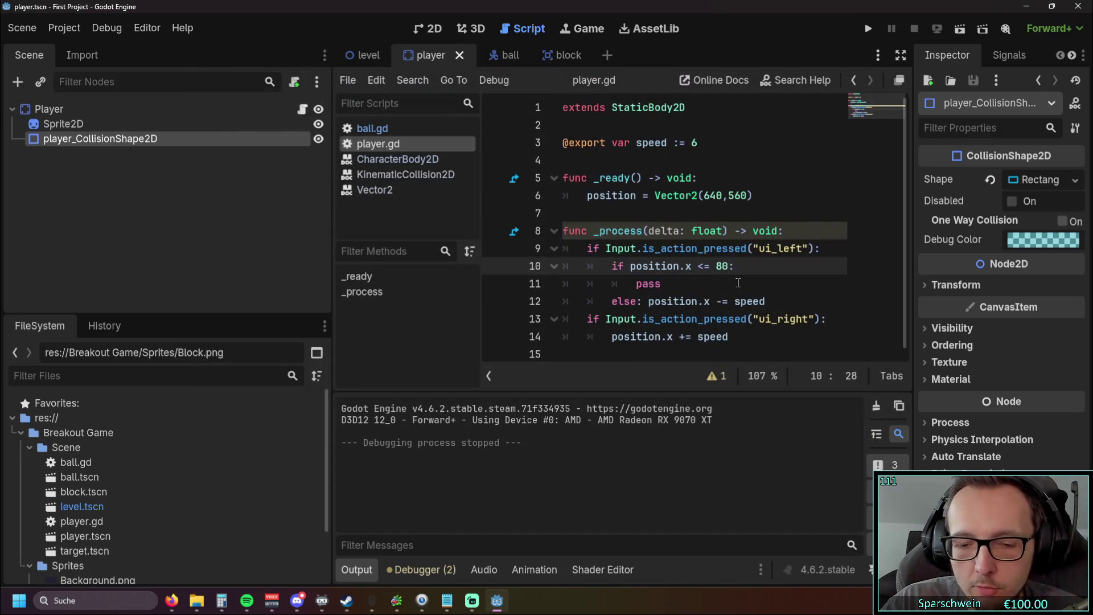
pyautogui.click(867, 29)
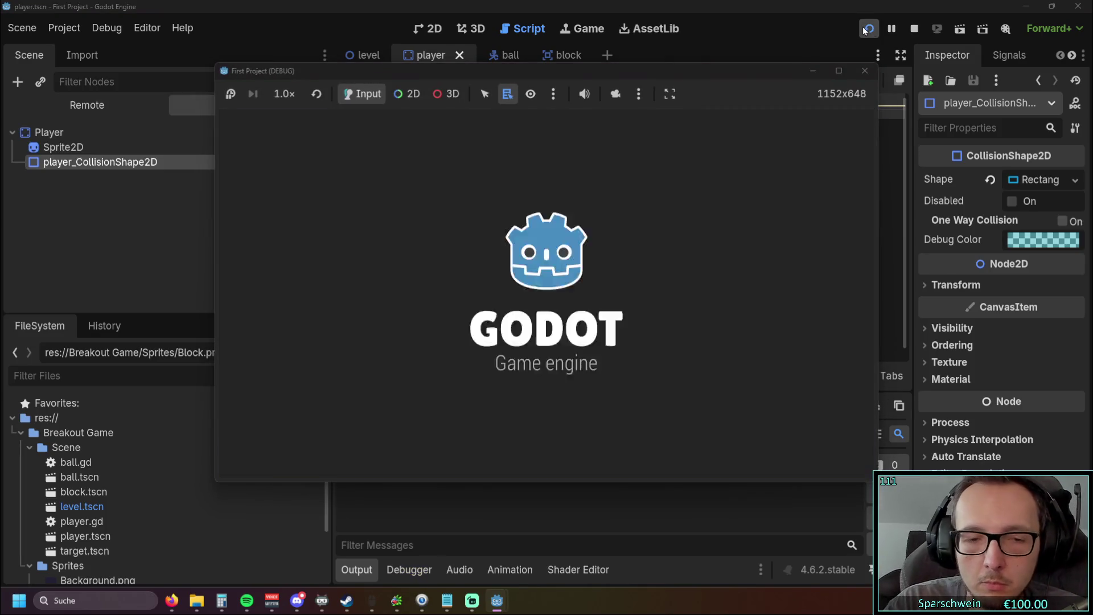
pyautogui.press('Left')
pyautogui.press('Right')
pyautogui.click(832, 94)
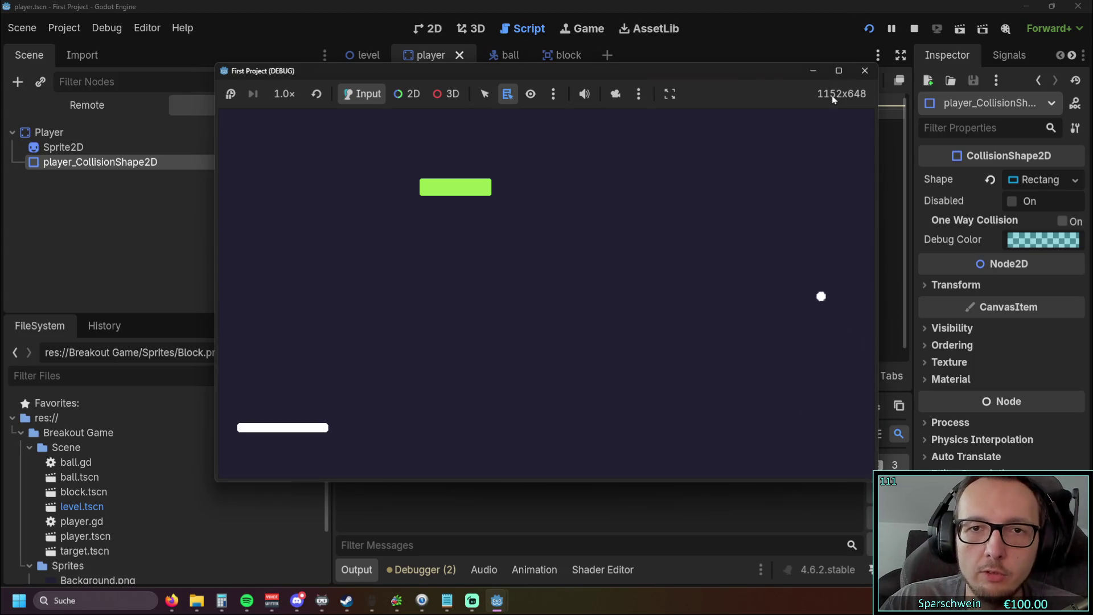
pyautogui.moveTo(640, 68); pyautogui.dragTo(657, 67)
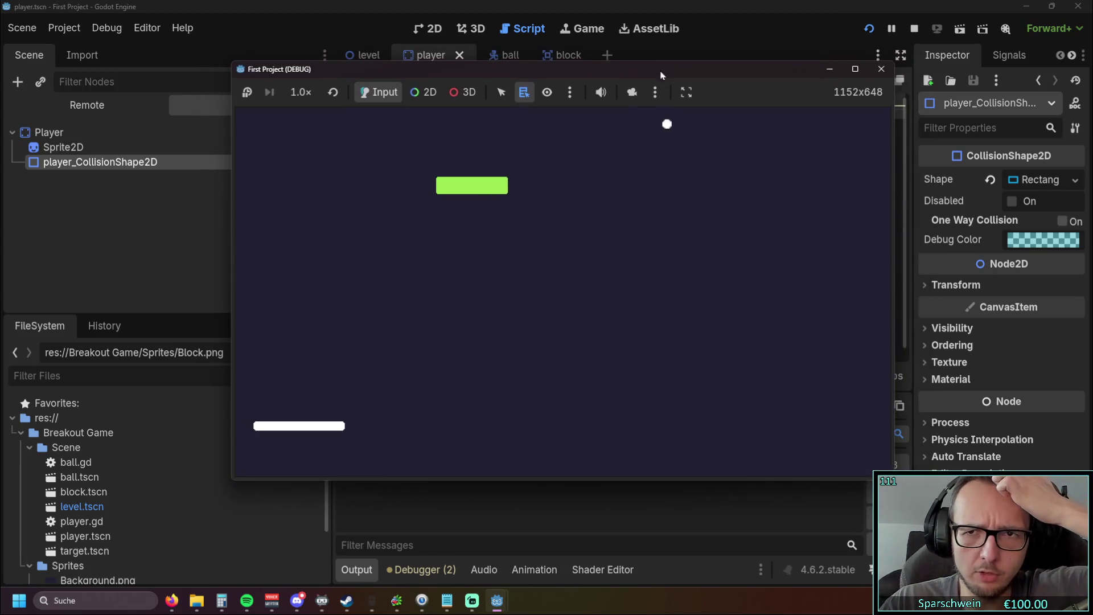
pyautogui.click(882, 70)
pyautogui.click(147, 28)
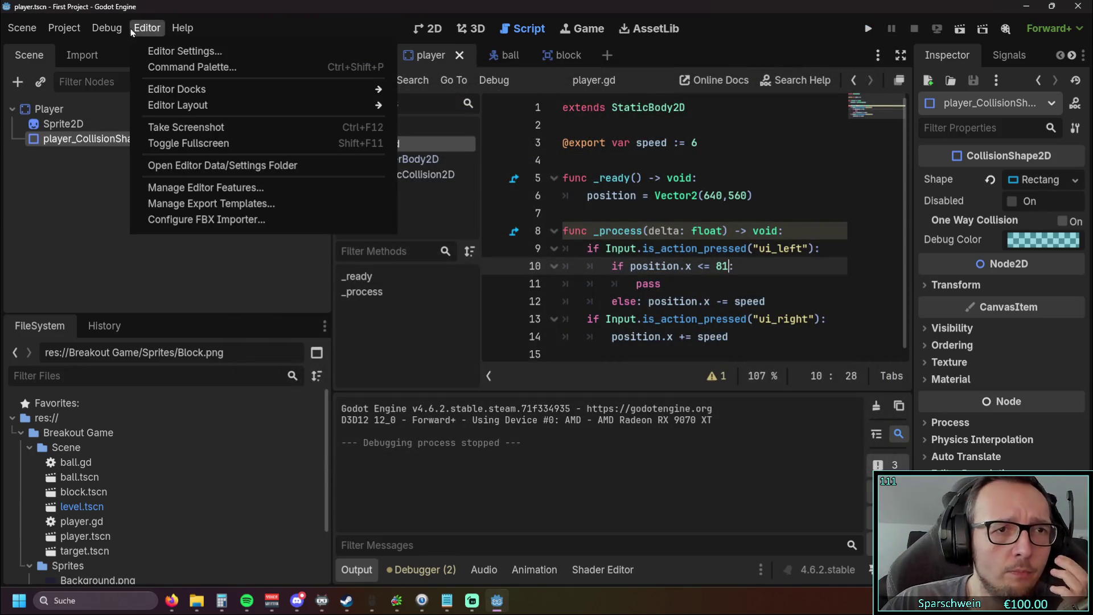
# Open Editor Settings and browse the Interface sections, from General to Multi Window.
pyautogui.click(177, 49)
pyautogui.click(288, 222)
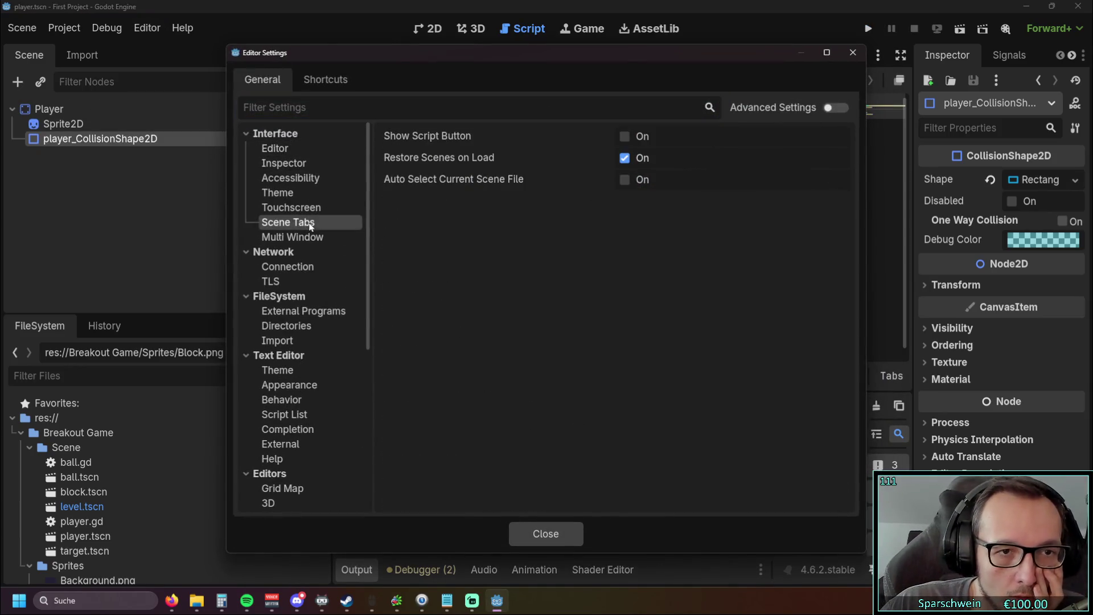
pyautogui.click(291, 207)
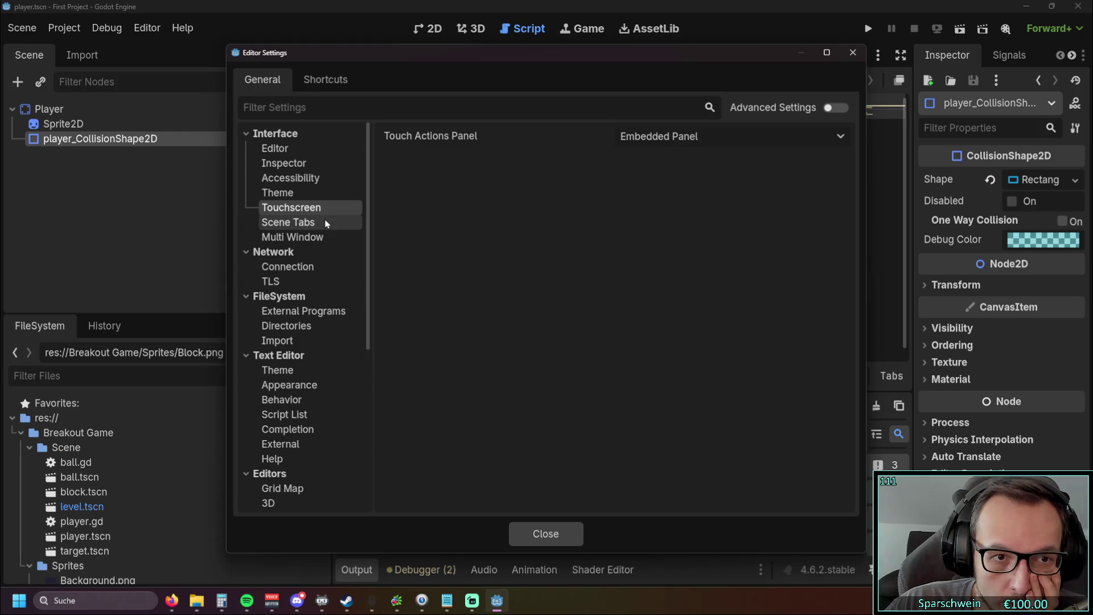
pyautogui.click(312, 225)
pyautogui.click(307, 236)
pyautogui.click(313, 206)
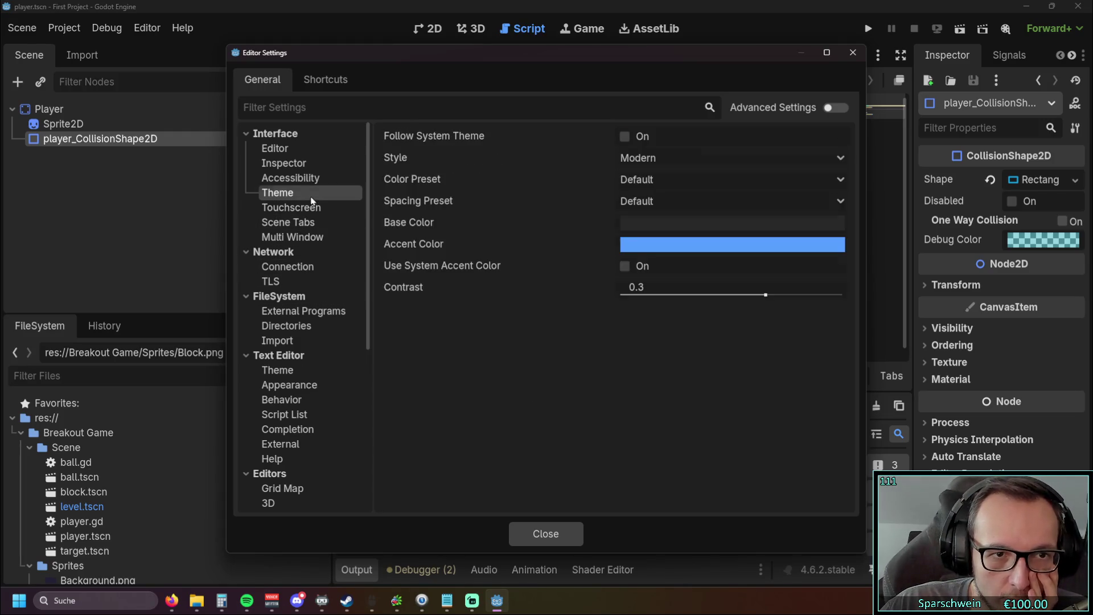
pyautogui.click(310, 177)
pyautogui.click(305, 165)
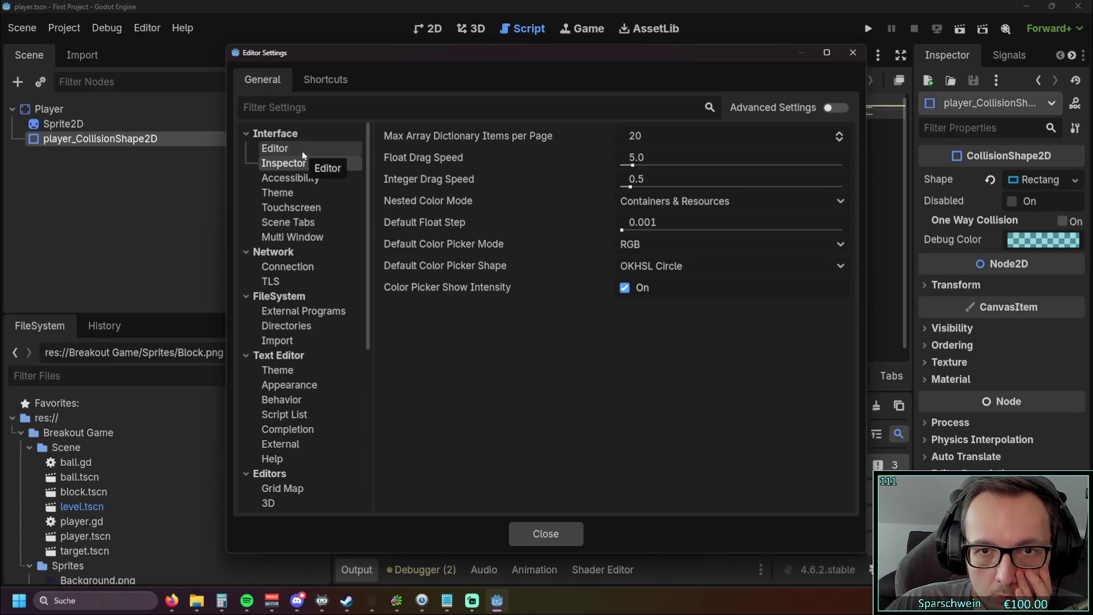
pyautogui.click(303, 151)
pyautogui.scroll(-1, 538, 297)
pyautogui.scroll(1, 541, 295)
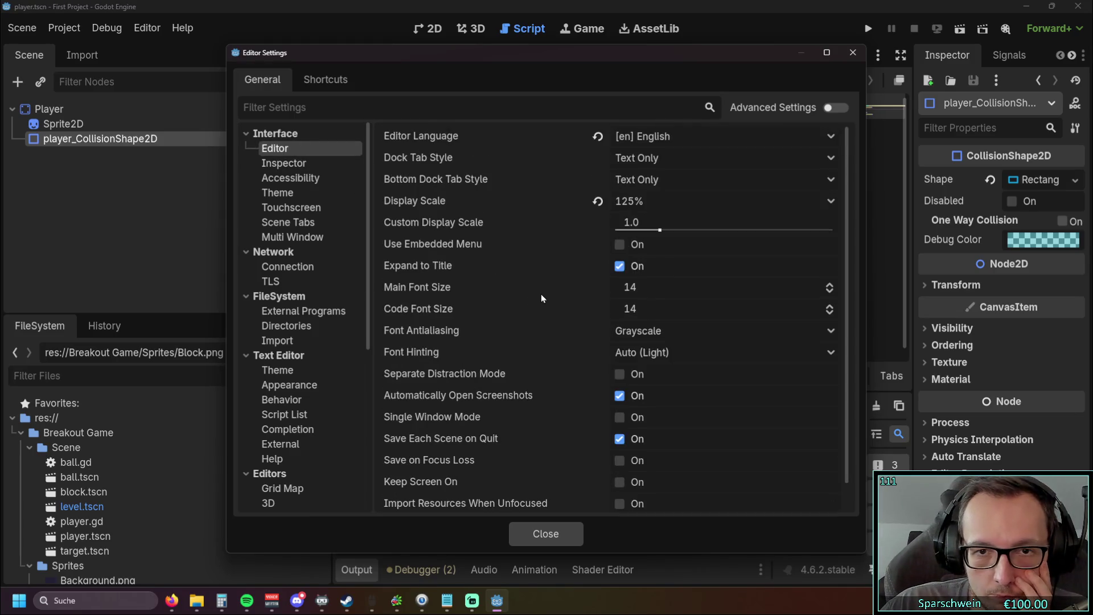
pyautogui.scroll(-5, 343, 208)
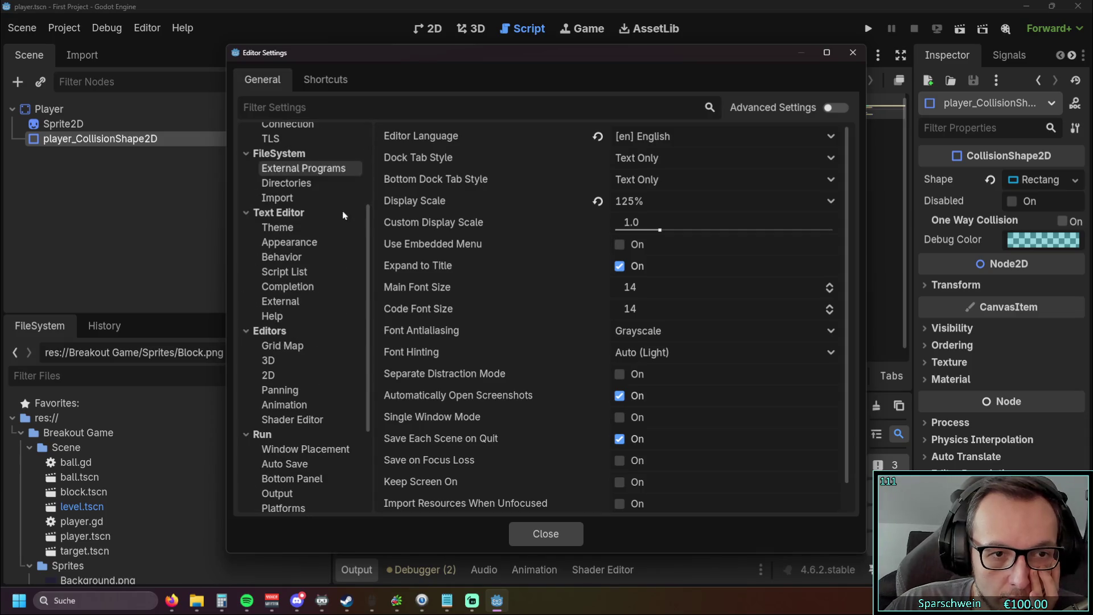
pyautogui.scroll(-2, 333, 226)
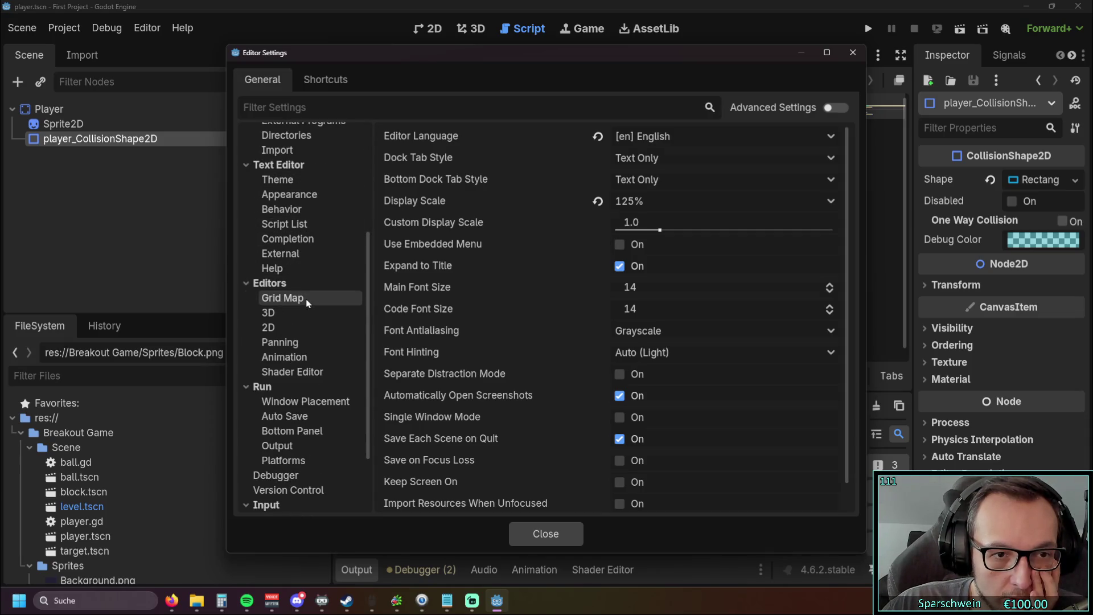
# Browse the Editors, Run, Debugger and Export sections, down to Windows export settings.
pyautogui.click(293, 312)
pyautogui.click(294, 332)
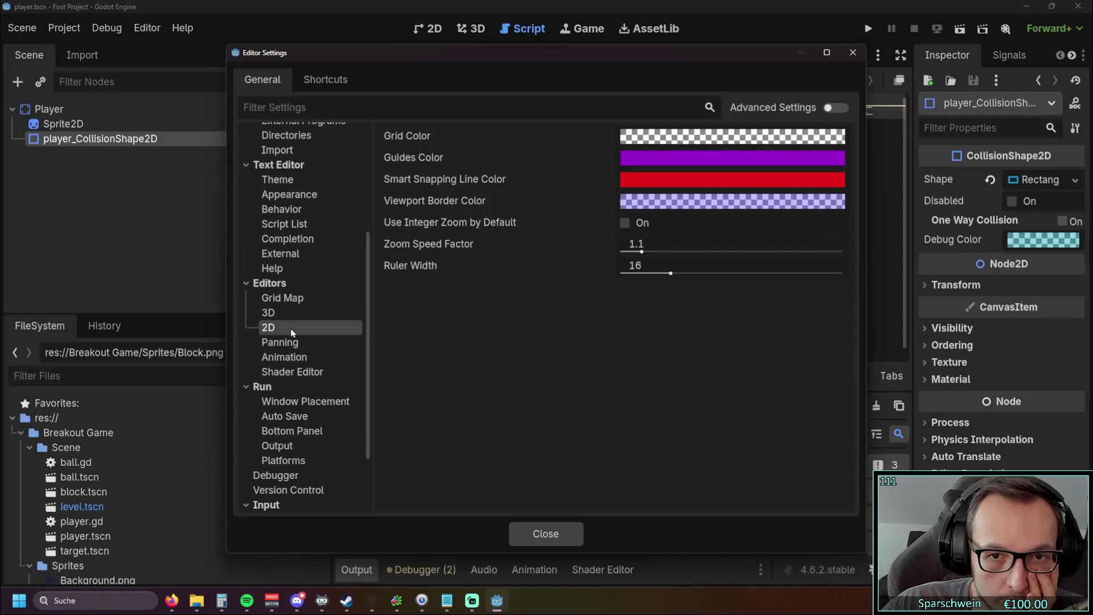
pyautogui.click(290, 343)
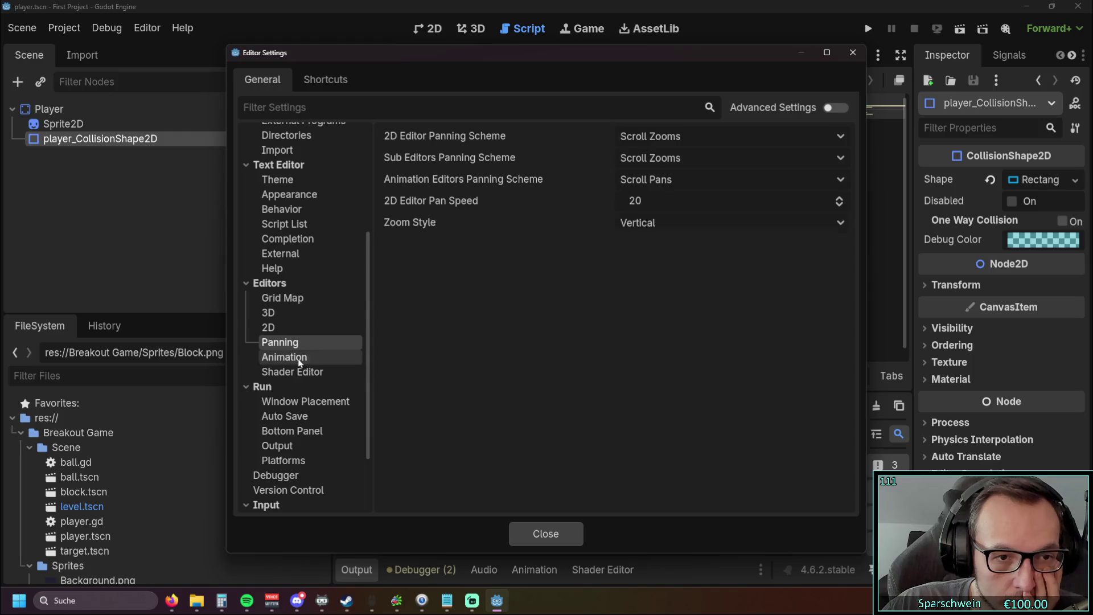
pyautogui.click(304, 373)
pyautogui.click(302, 386)
pyautogui.click(302, 387)
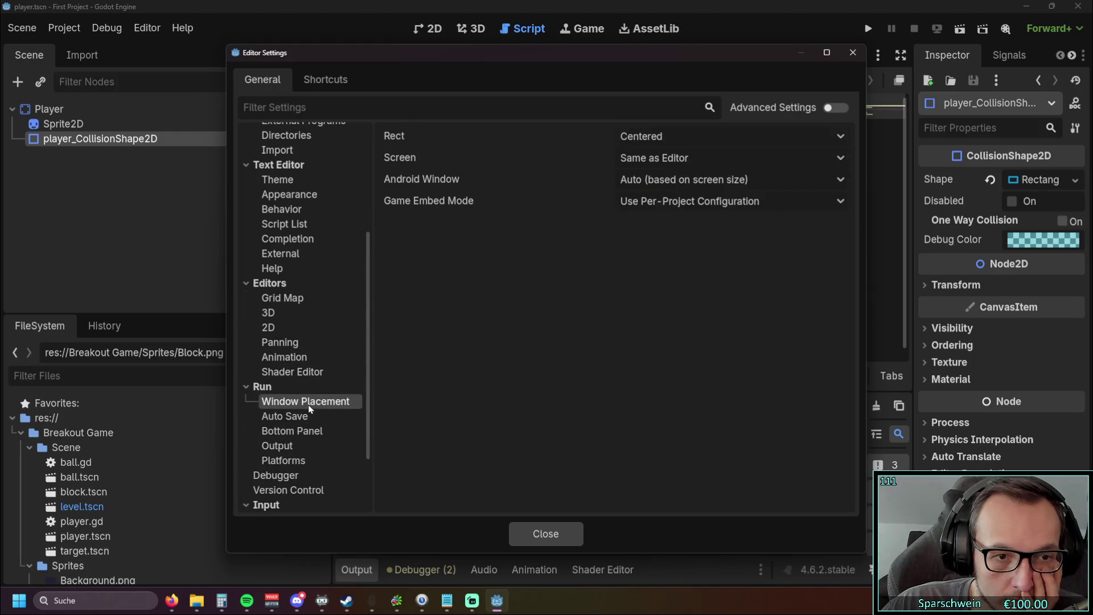
pyautogui.click(311, 431)
pyautogui.click(310, 446)
pyautogui.scroll(-2, 314, 438)
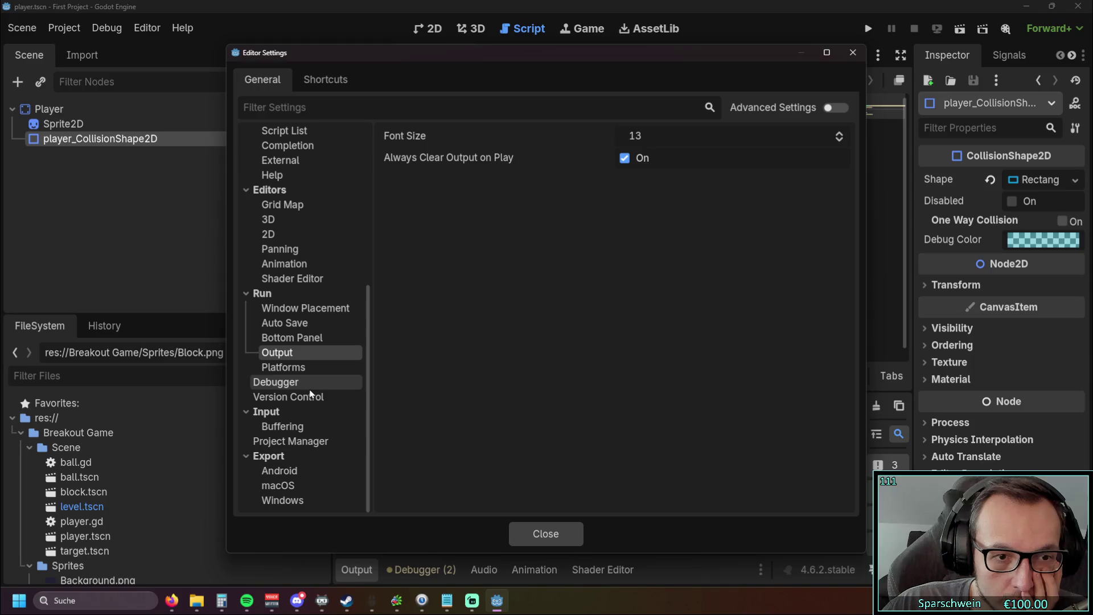
pyautogui.click(313, 382)
pyautogui.click(314, 397)
pyautogui.click(310, 427)
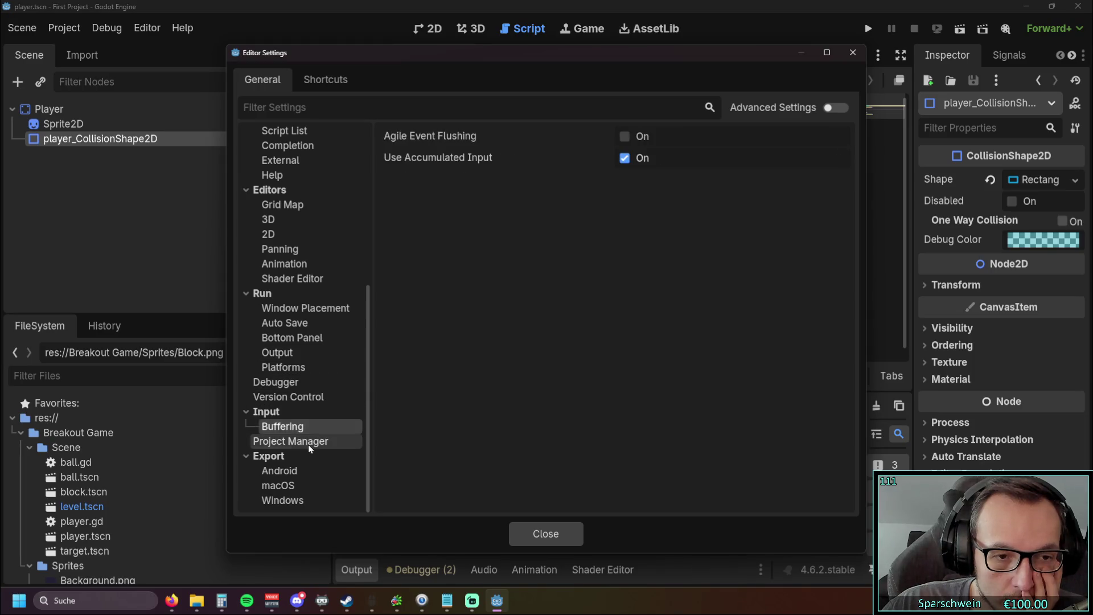
pyautogui.click(304, 471)
pyautogui.click(302, 488)
pyautogui.click(298, 500)
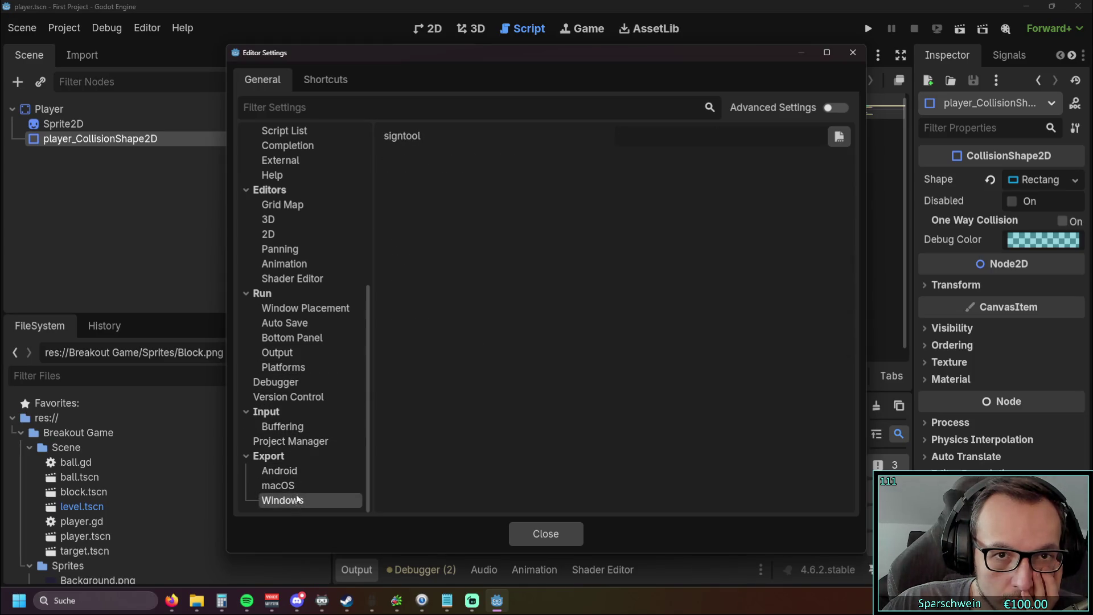
# Revisit the editor and interface sections, then settle on Run > Window Placement.
pyautogui.scroll(1, 312, 339)
pyautogui.click(312, 312)
pyautogui.click(314, 326)
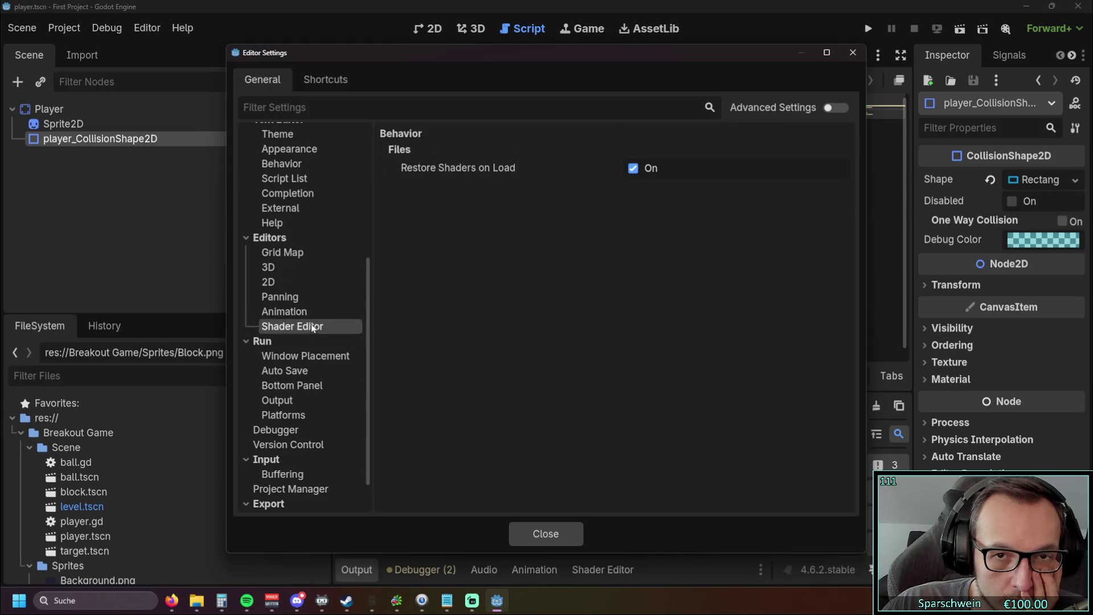
pyautogui.click(312, 298)
pyautogui.click(310, 282)
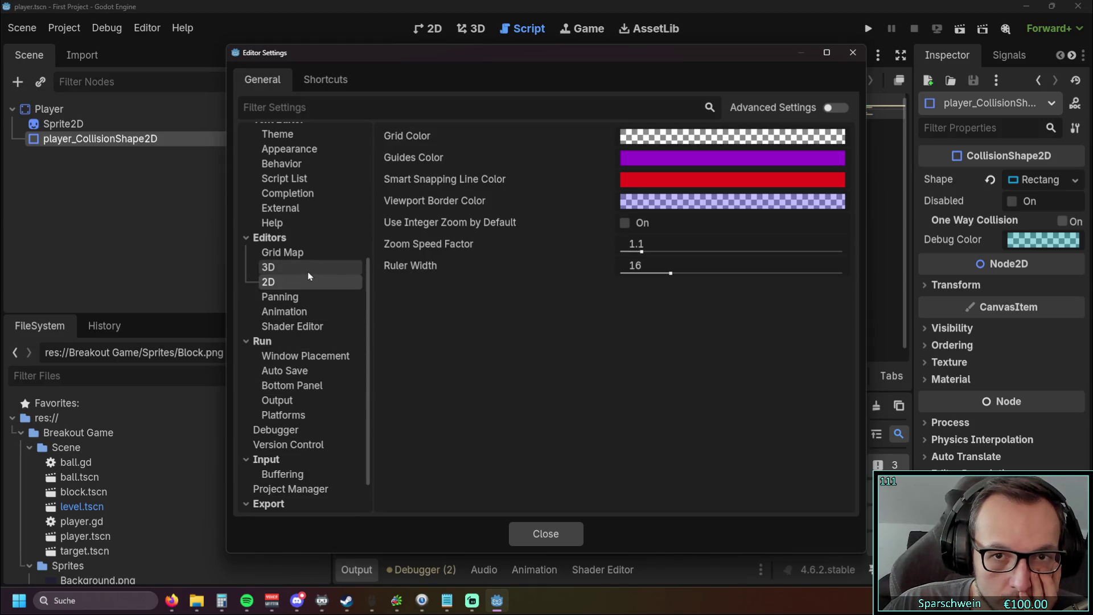
pyautogui.click(308, 268)
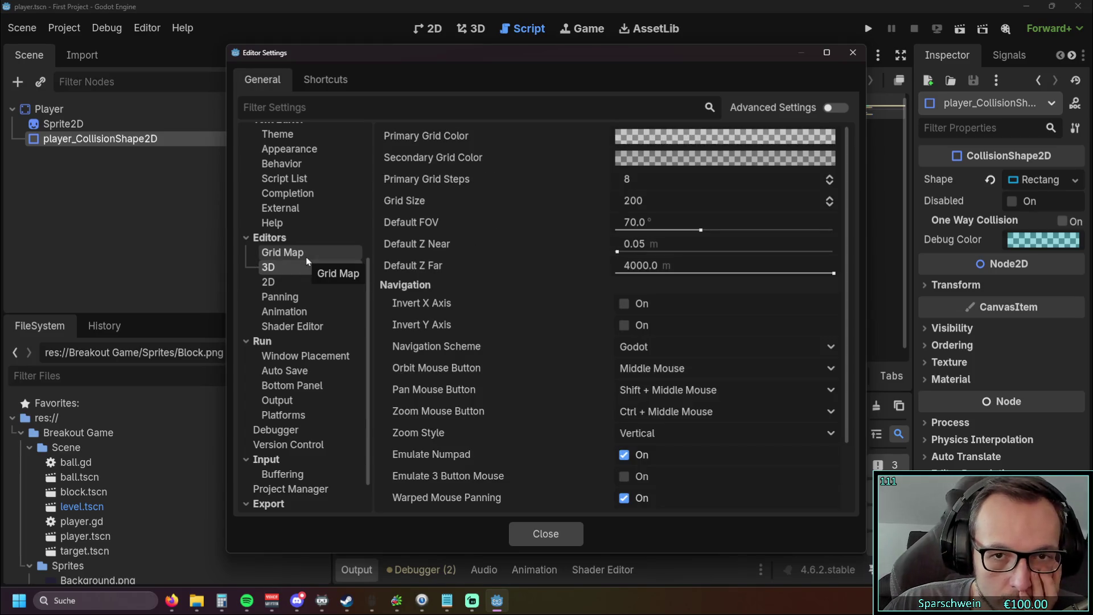
pyautogui.click(307, 256)
pyautogui.scroll(5, 310, 251)
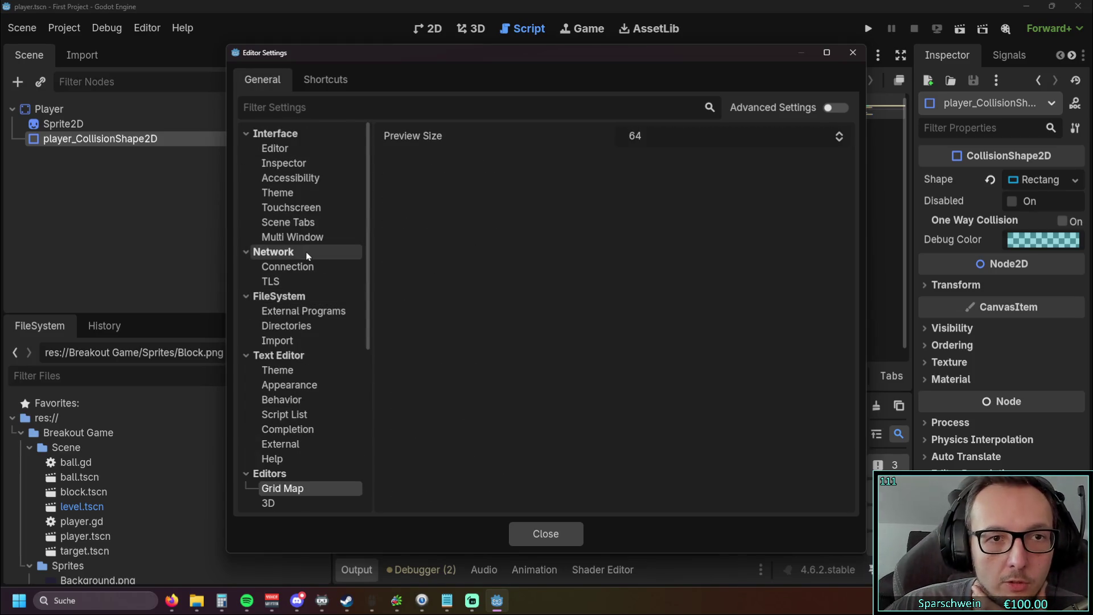
pyautogui.click(326, 148)
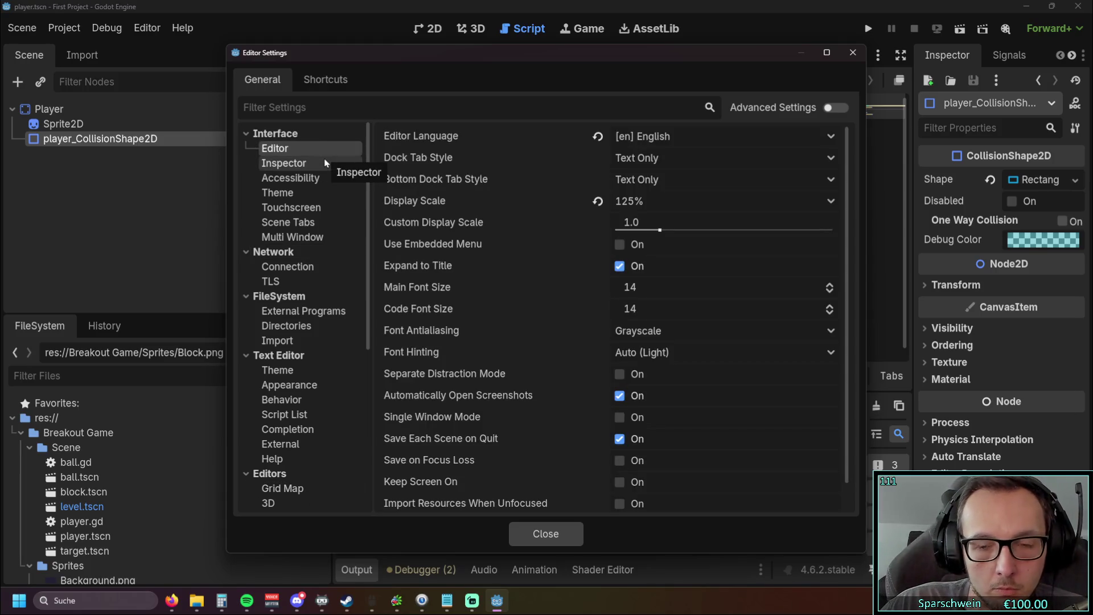
pyautogui.click(323, 162)
pyautogui.click(329, 177)
pyautogui.click(328, 192)
pyautogui.click(328, 207)
pyautogui.click(327, 223)
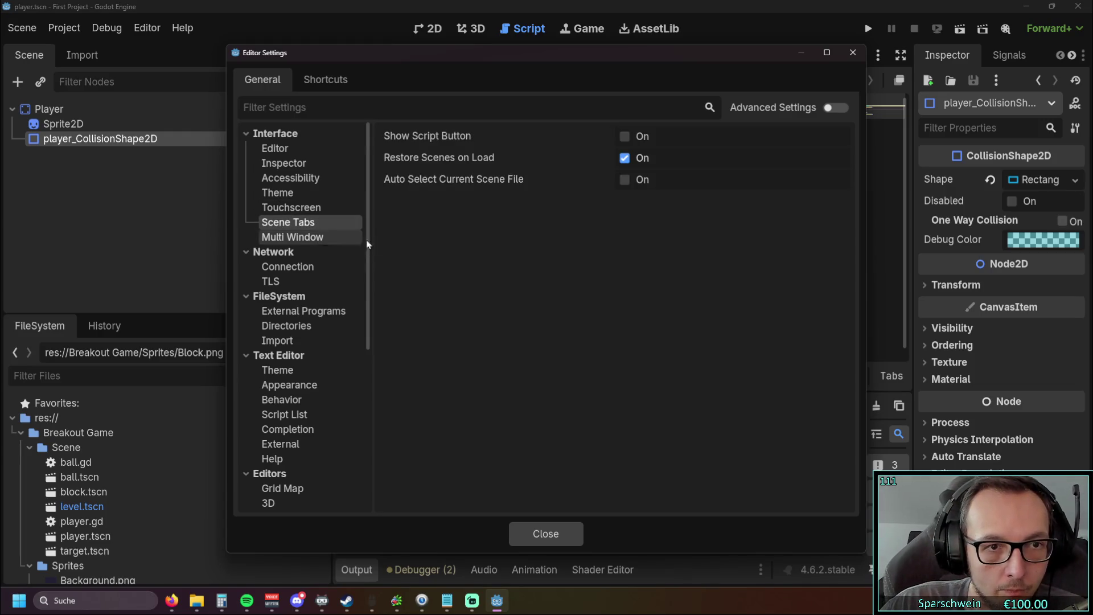
pyautogui.scroll(-5, 327, 209)
pyautogui.scroll(-5, 331, 216)
pyautogui.click(307, 354)
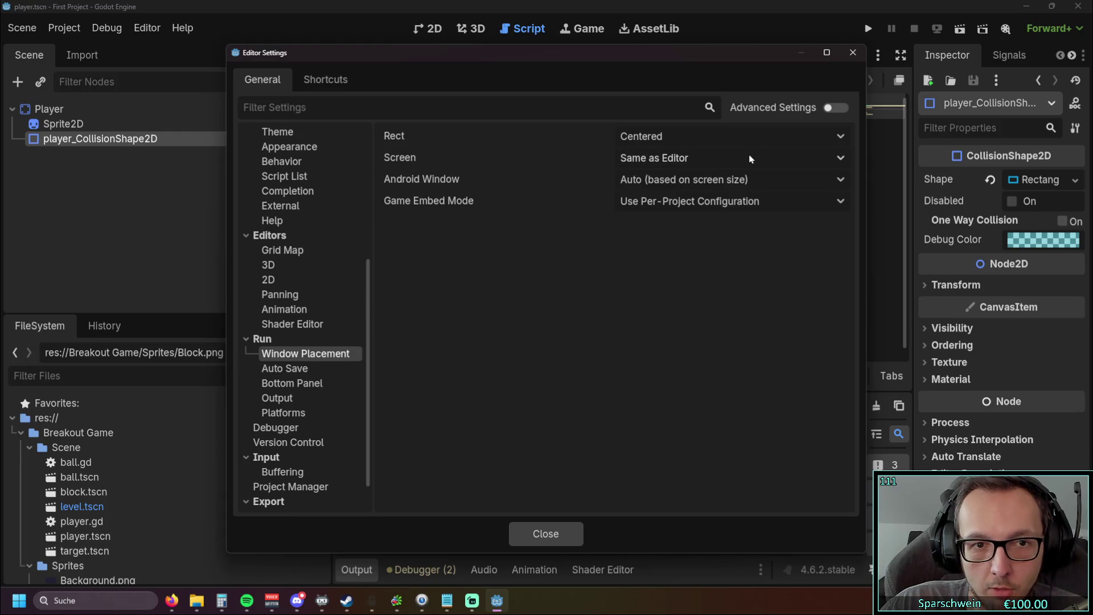
# Inspect the Window Placement screen, position, embedding and Android dropdowns, leaving all unchanged.
pyautogui.click(766, 161)
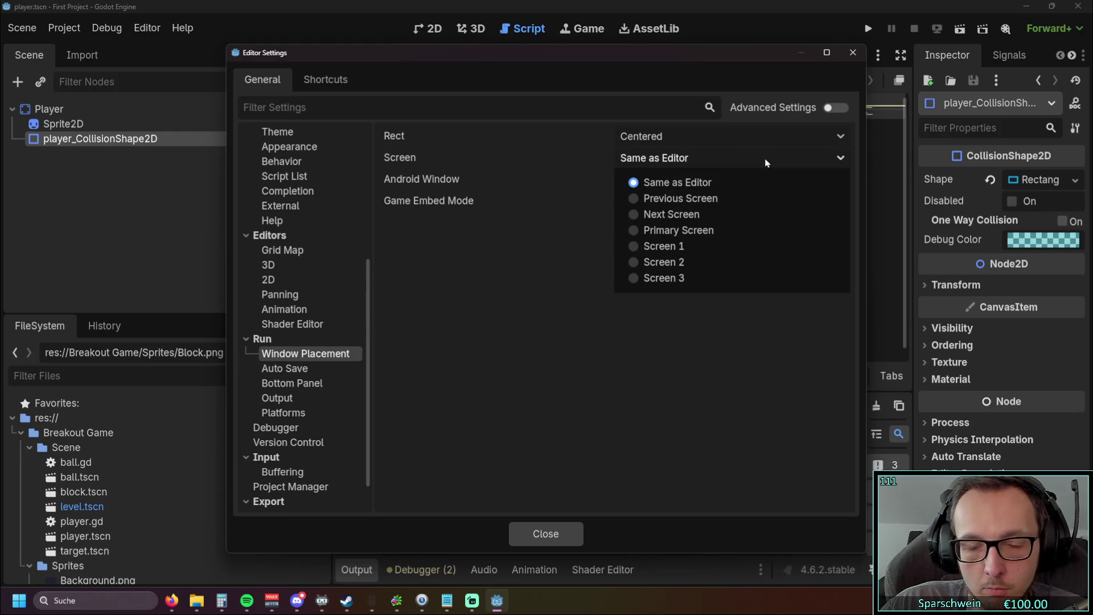
pyautogui.click(766, 164)
pyautogui.click(761, 180)
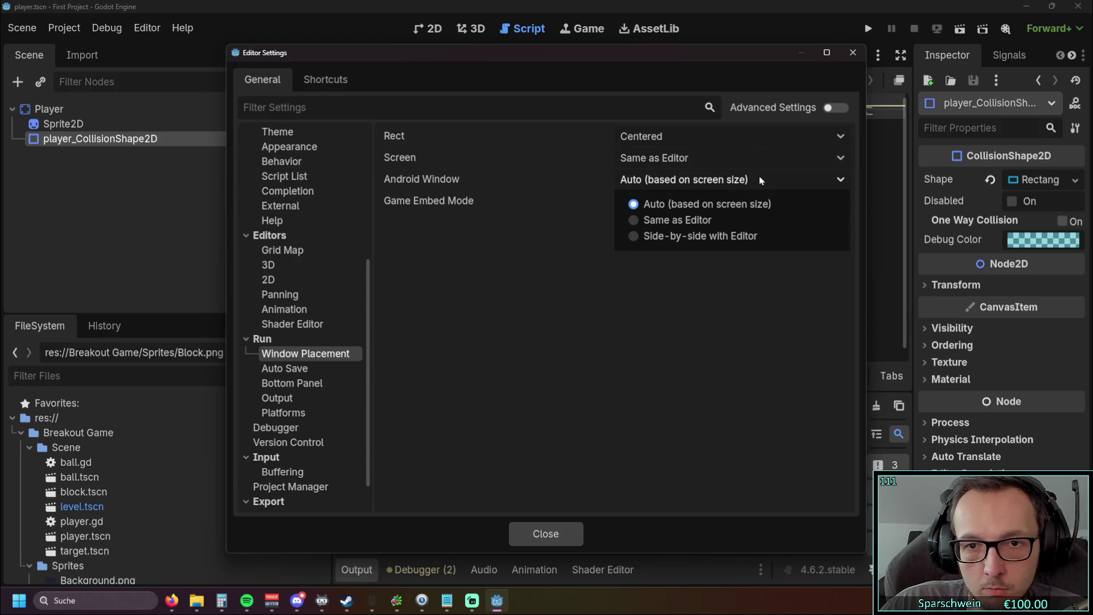
pyautogui.click(760, 180)
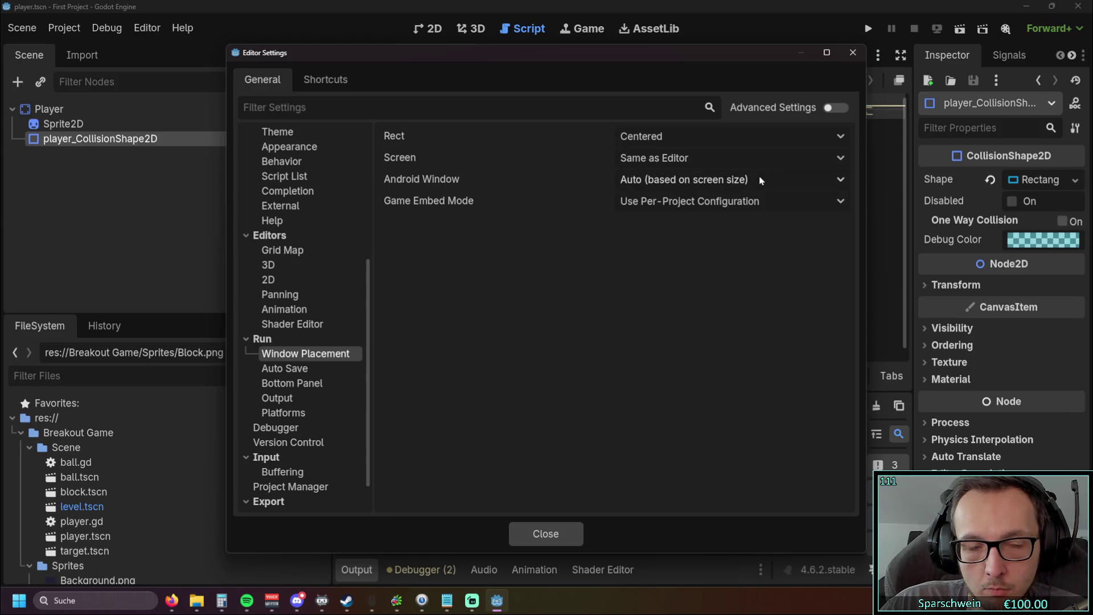
pyautogui.click(755, 137)
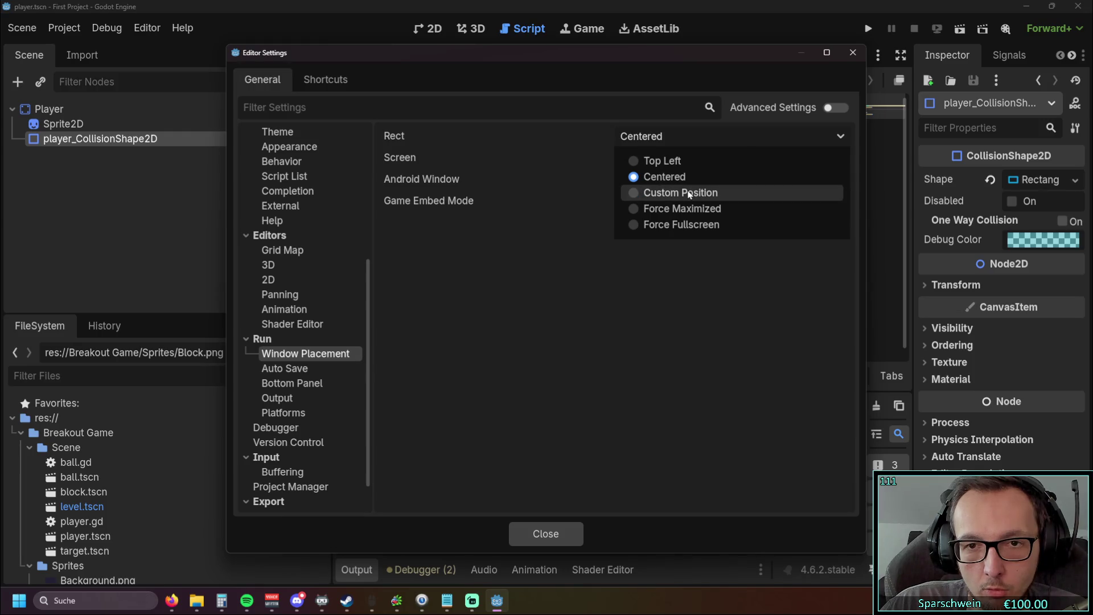
pyautogui.click(716, 138)
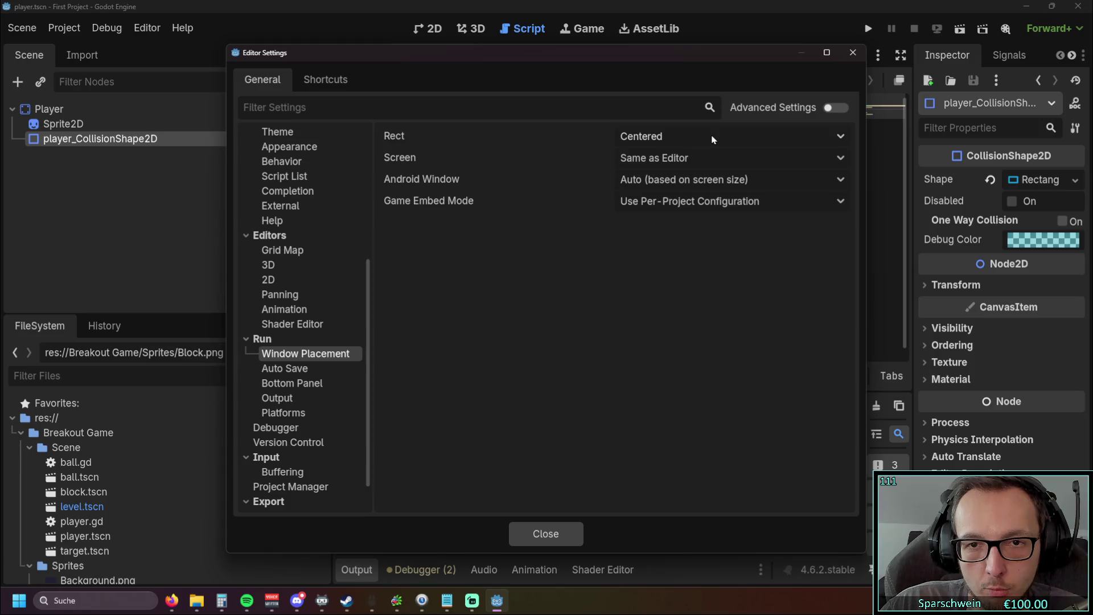
pyautogui.click(695, 199)
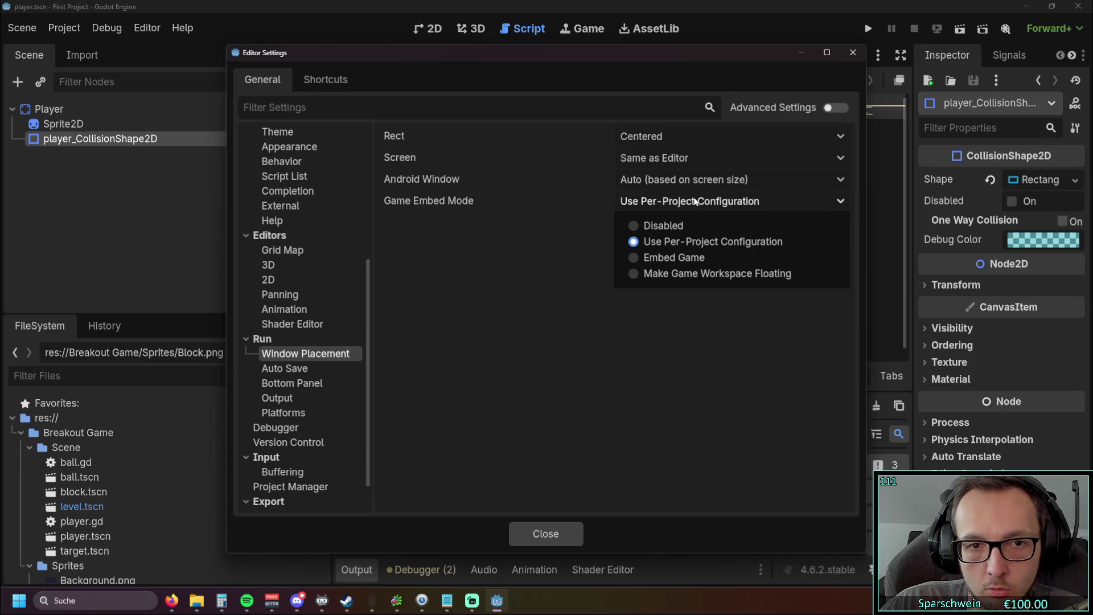
pyautogui.click(695, 200)
pyautogui.click(714, 178)
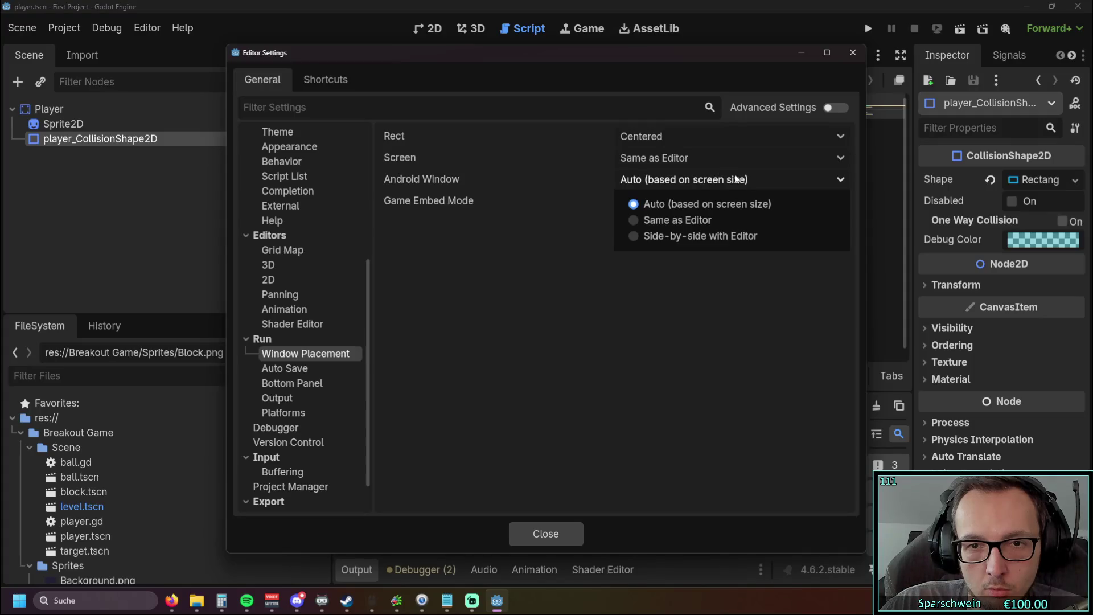
pyautogui.click(738, 180)
pyautogui.click(742, 160)
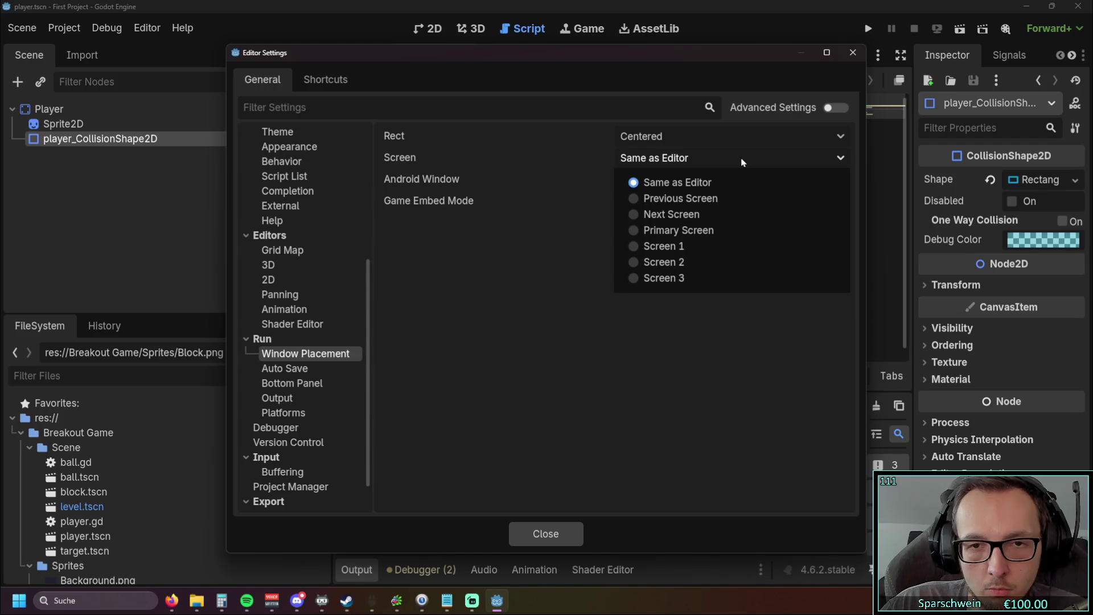
pyautogui.click(741, 163)
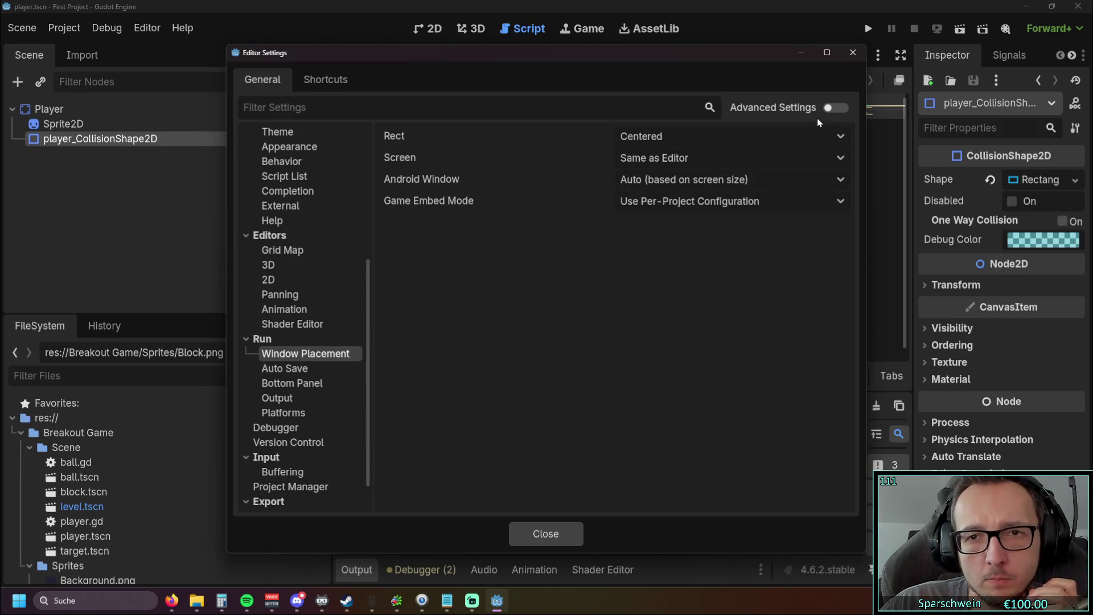
# Toggle Advanced Settings on and off, then close Editor Settings without changes.
pyautogui.click(830, 110)
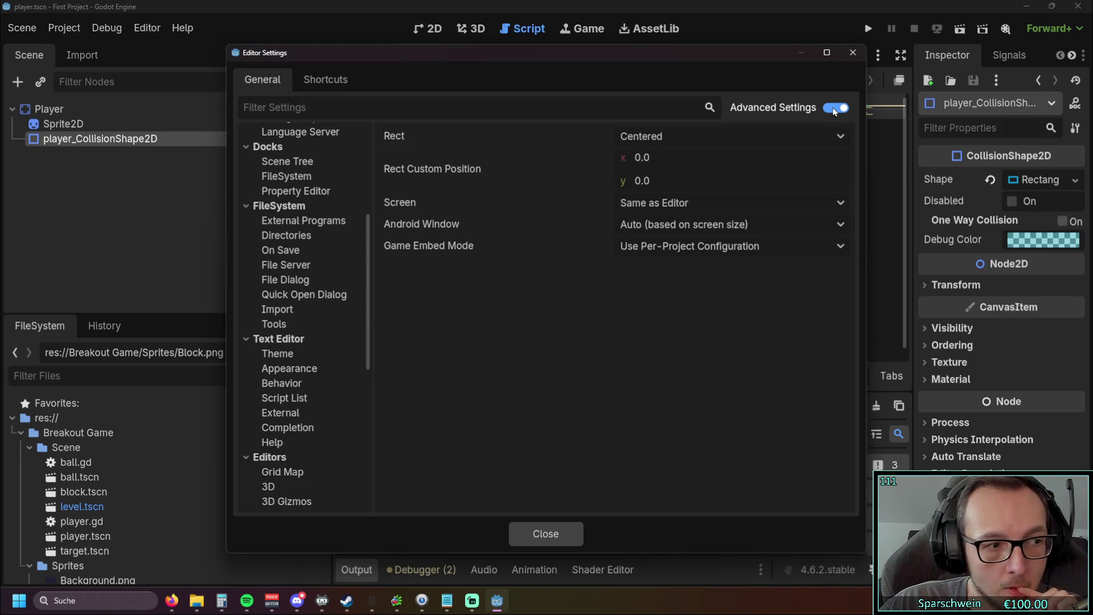
pyautogui.click(833, 108)
pyautogui.click(832, 107)
pyautogui.click(832, 107)
pyautogui.click(852, 56)
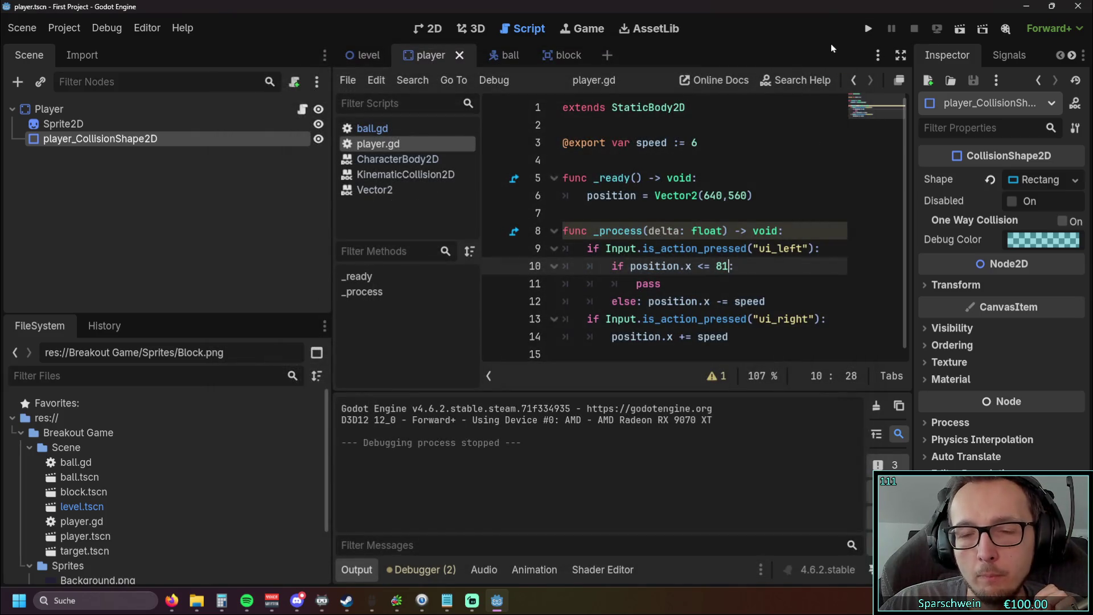
# Run the breakout game and steer the paddle left and right against the left boundary, then stop it.
pyautogui.click(868, 30)
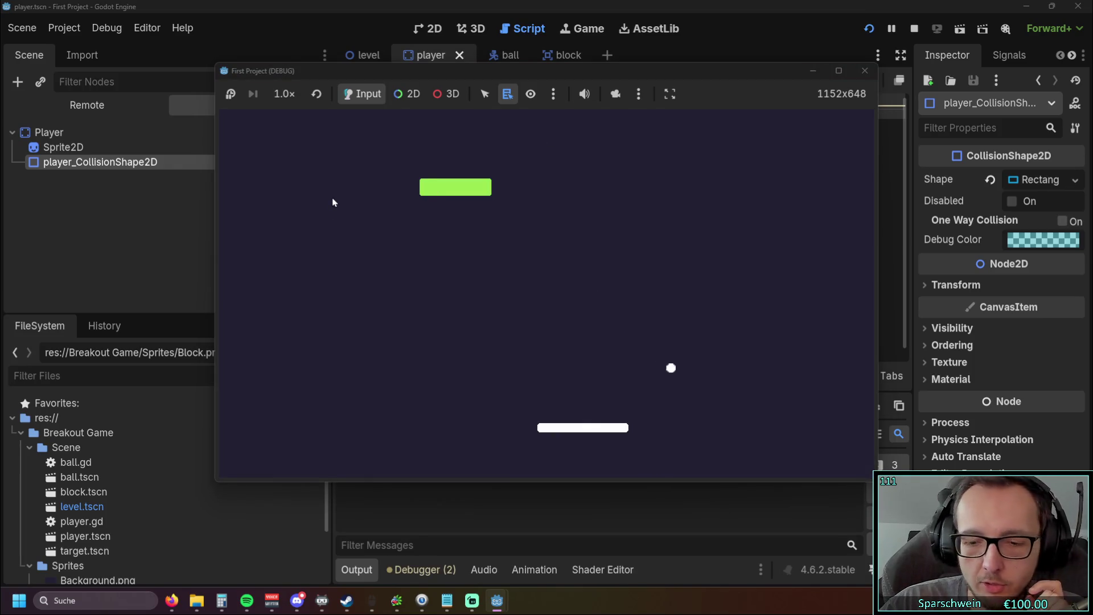
pyautogui.press('Left')
pyautogui.press('Right')
pyautogui.press('Left')
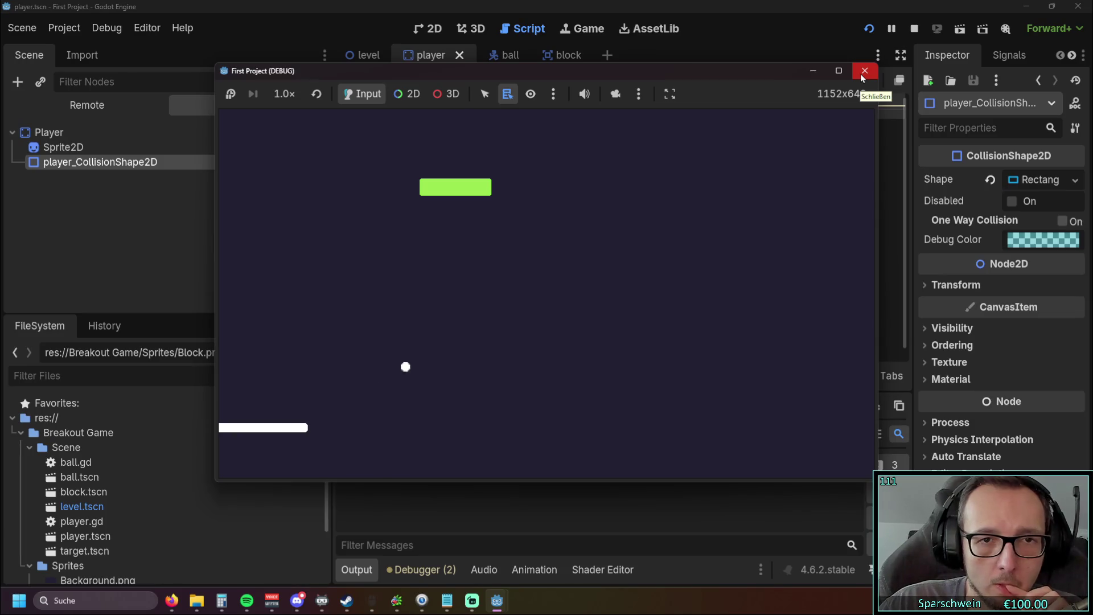
pyautogui.click(861, 75)
pyautogui.click(76, 28)
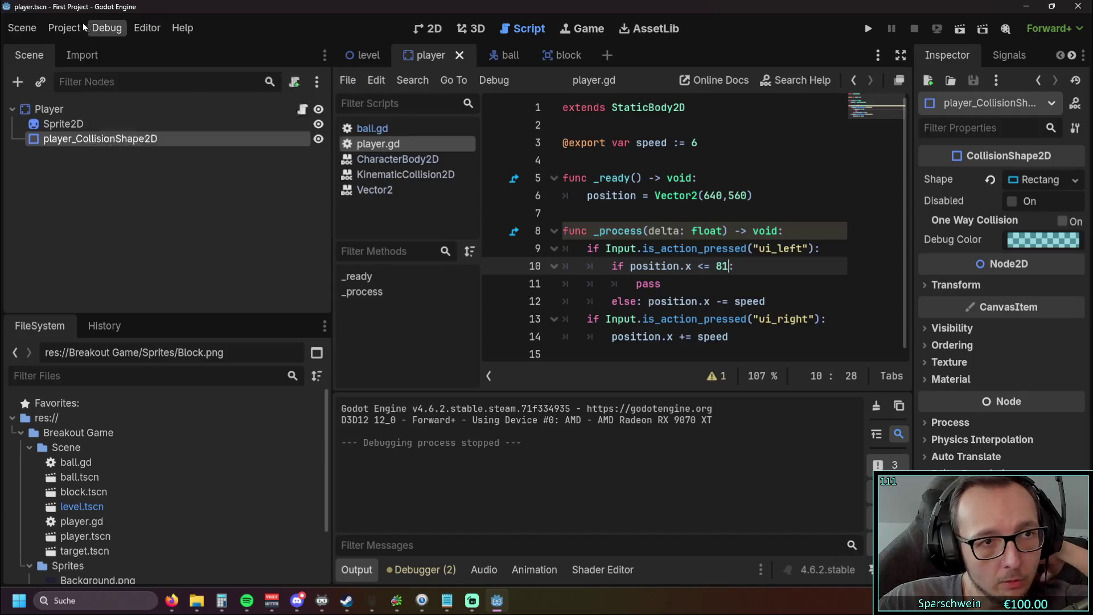
# Open Editor Settings and browse the Interface categories, including Accessibility and Inspector.
pyautogui.click(140, 30)
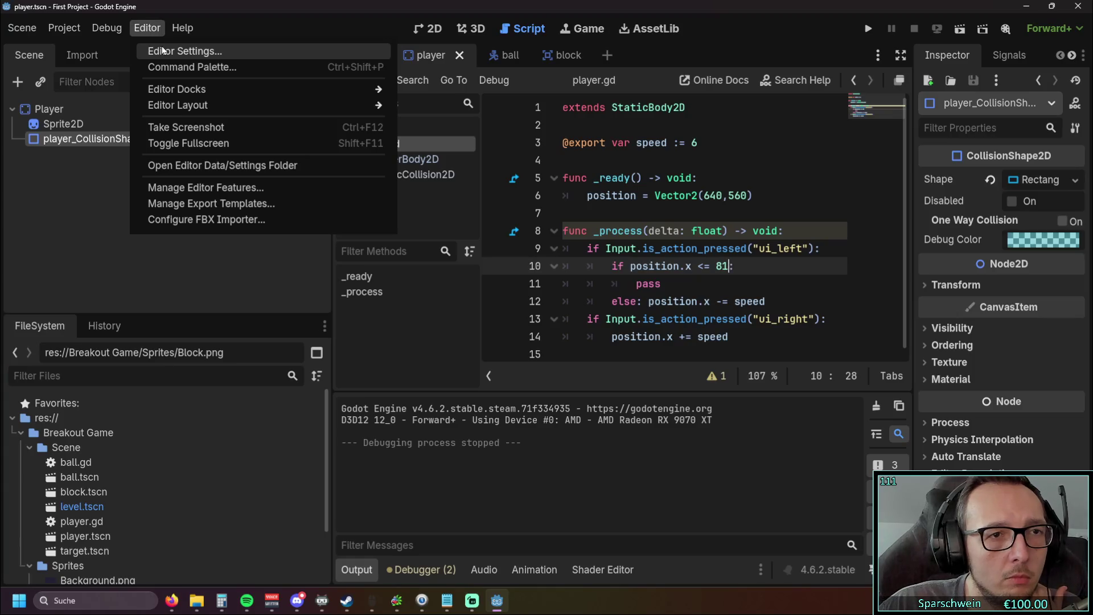
pyautogui.click(165, 51)
pyautogui.scroll(5, 314, 178)
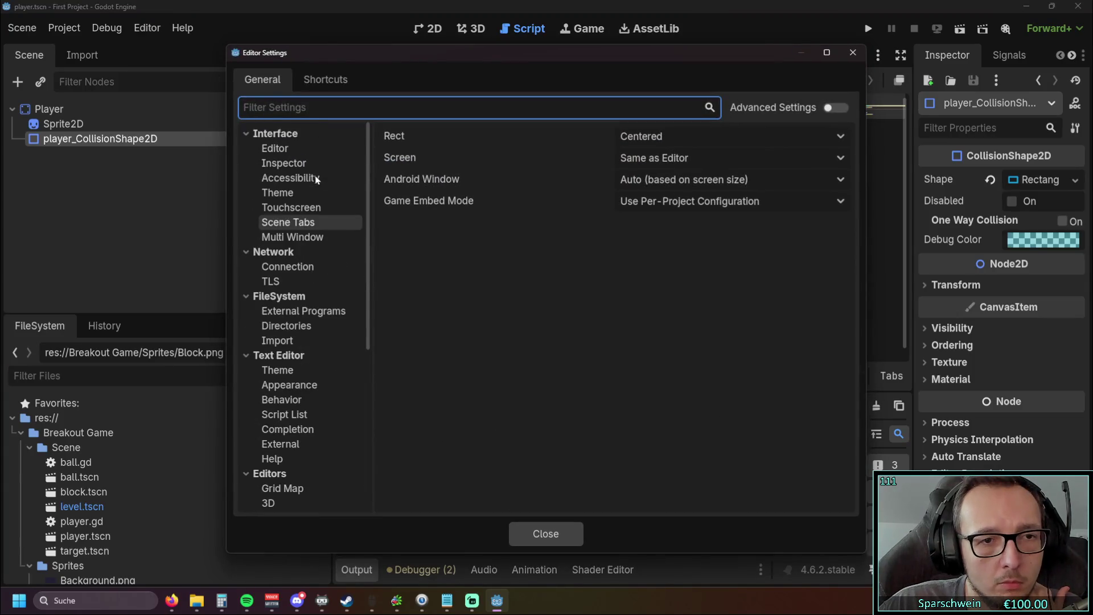
pyautogui.click(296, 207)
pyautogui.click(290, 192)
pyautogui.click(309, 181)
pyautogui.click(312, 163)
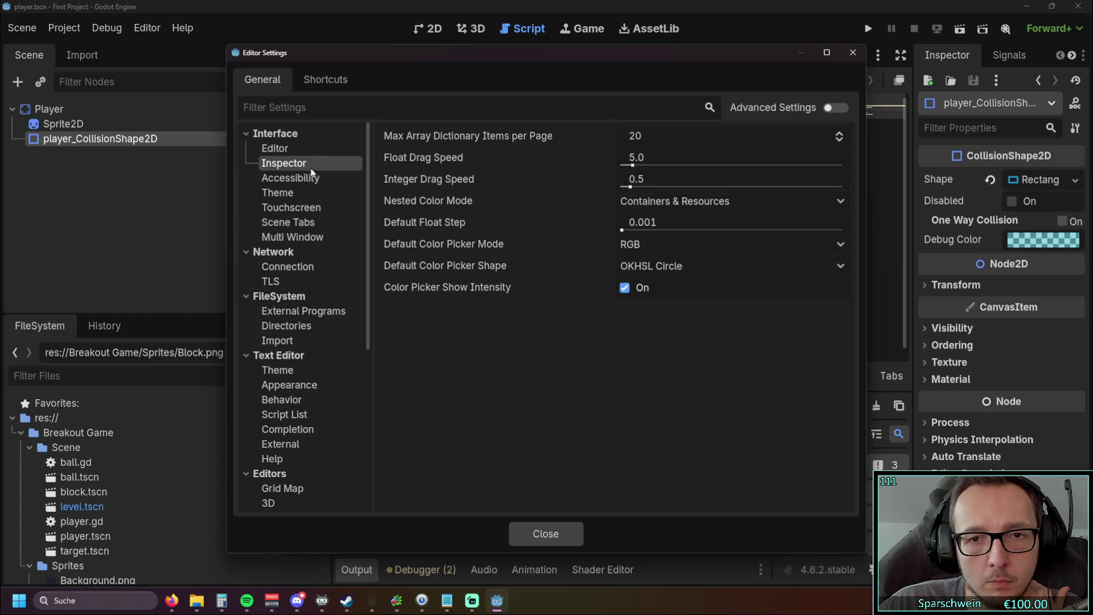
# Check the General editor settings, then close Editor Settings and return to the level scene.
pyautogui.click(314, 153)
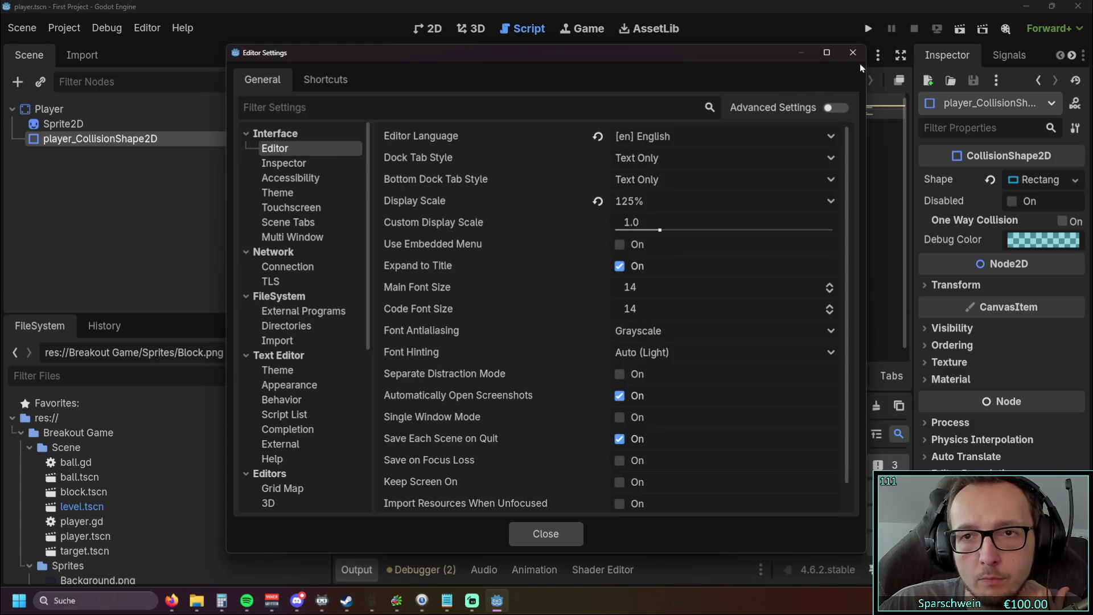
pyautogui.click(853, 52)
pyautogui.click(368, 59)
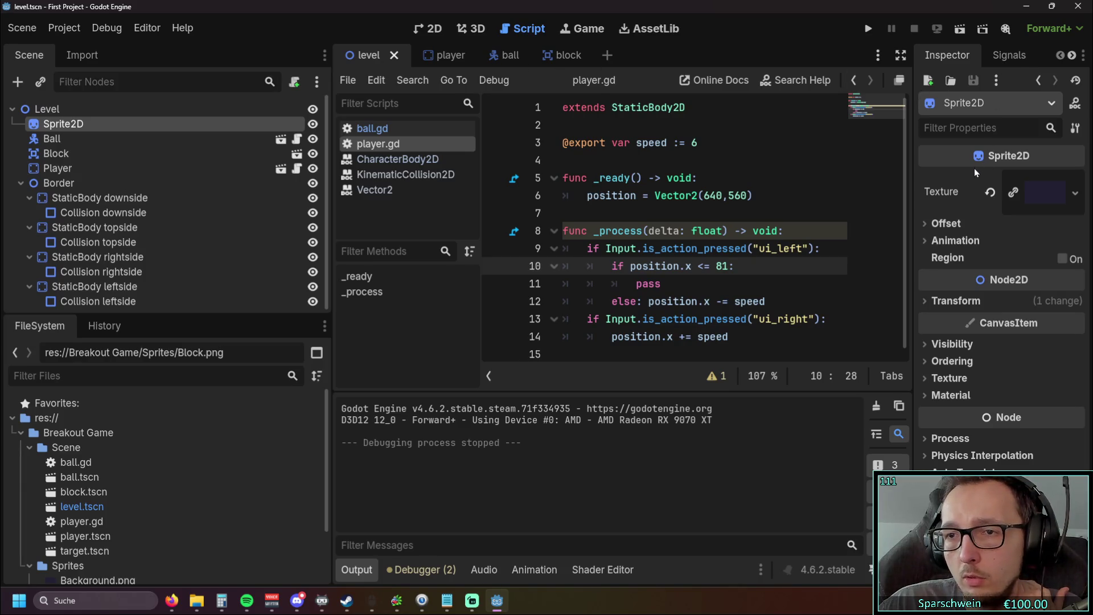
pyautogui.click(942, 225)
pyautogui.click(942, 225)
pyautogui.click(937, 241)
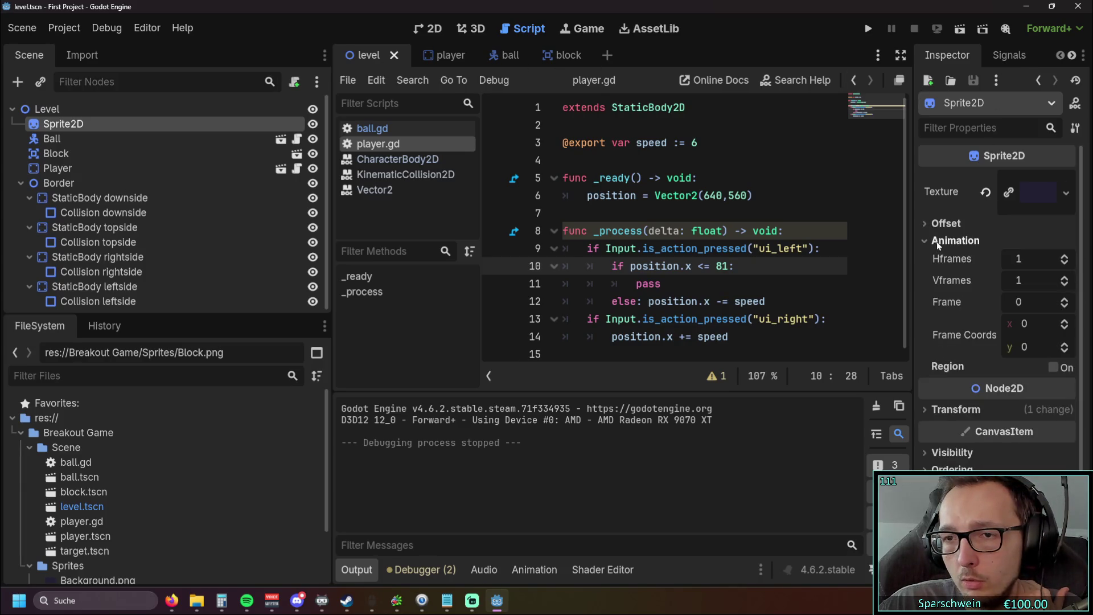
pyautogui.click(937, 241)
pyautogui.click(944, 300)
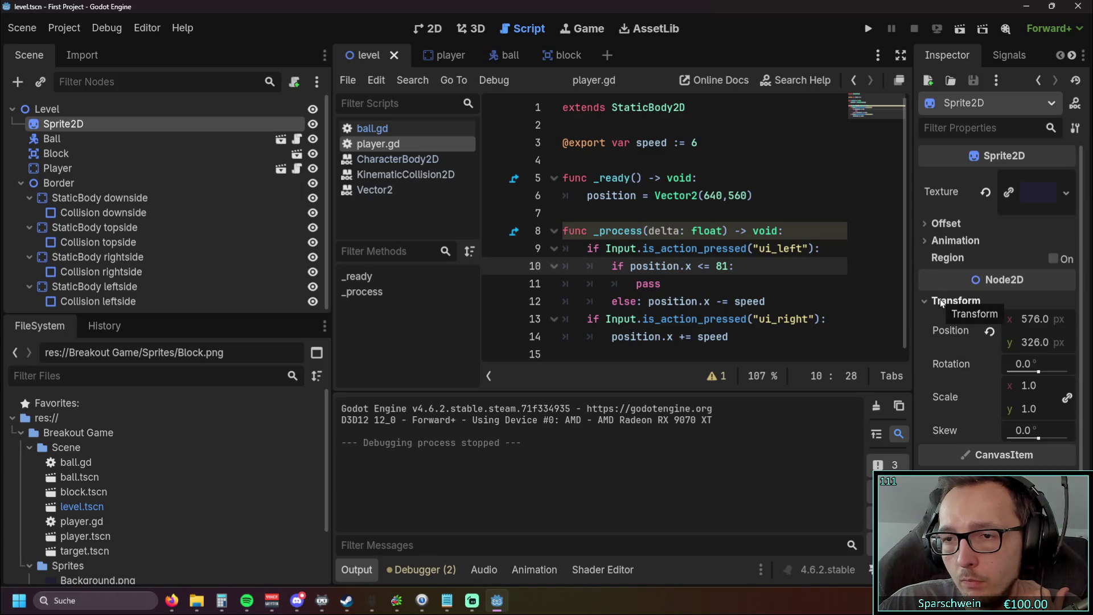
pyautogui.click(951, 302)
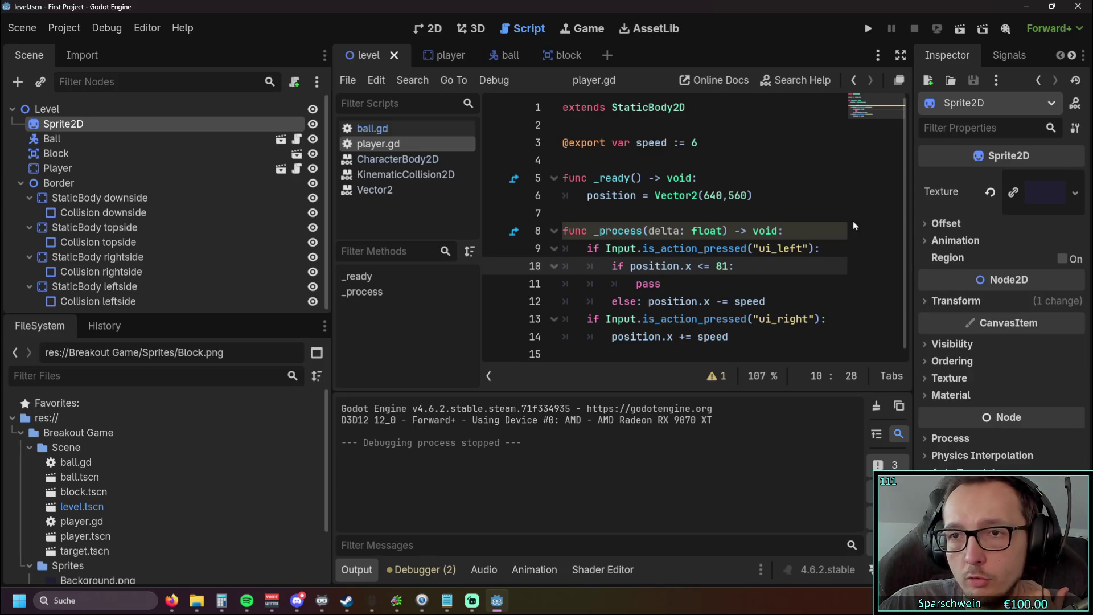
pyautogui.click(70, 107)
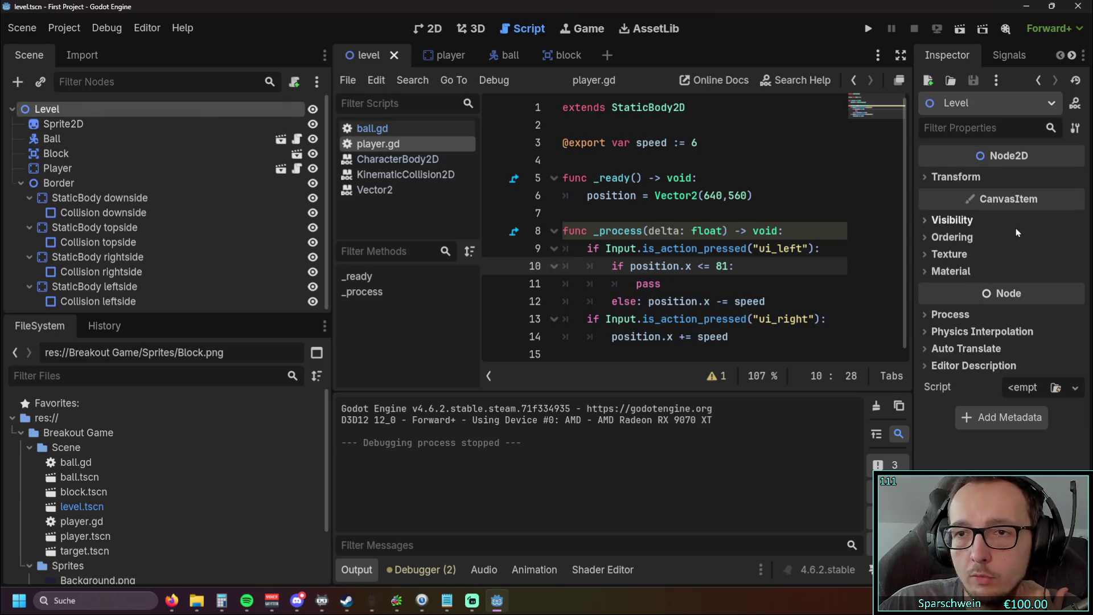
pyautogui.click(934, 176)
pyautogui.click(932, 176)
pyautogui.click(939, 220)
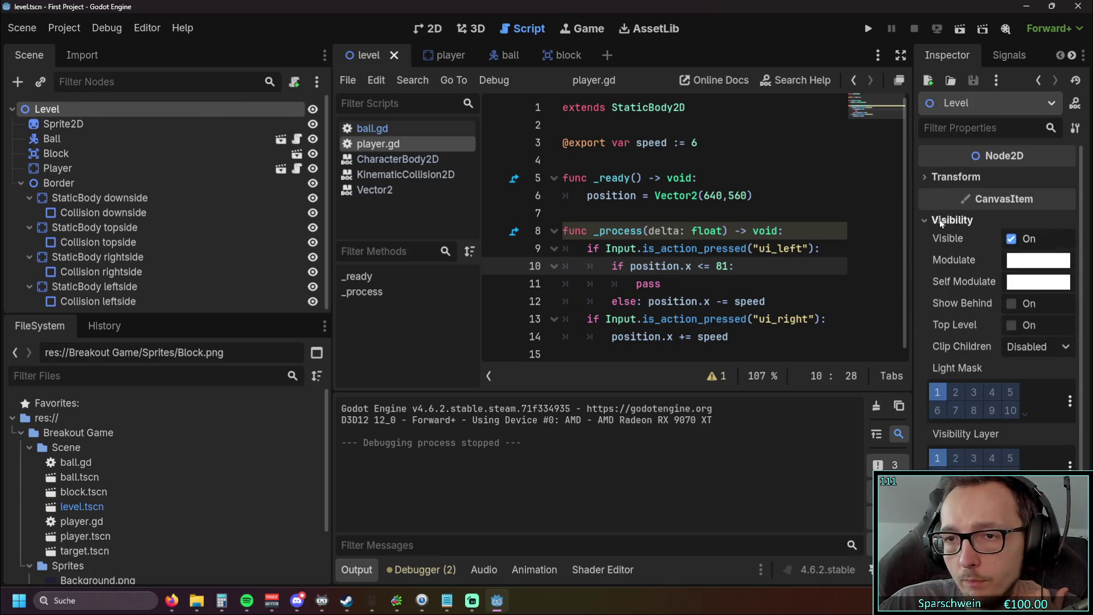
pyautogui.click(932, 221)
pyautogui.click(928, 238)
pyautogui.click(928, 239)
pyautogui.click(928, 256)
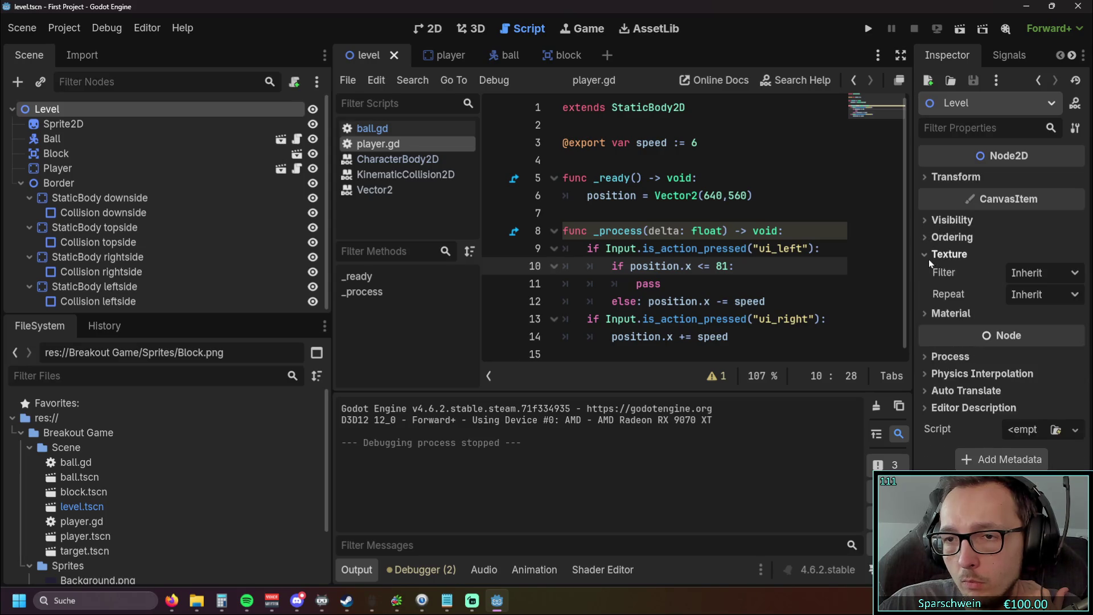
pyautogui.click(929, 255)
pyautogui.click(931, 272)
pyautogui.click(928, 273)
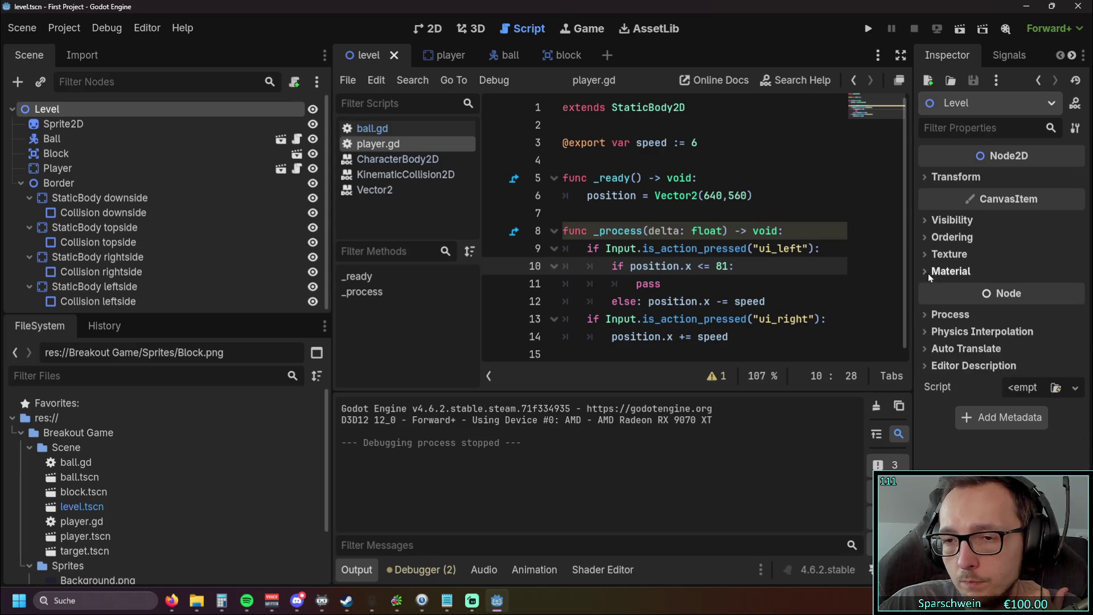
pyautogui.click(921, 314)
pyautogui.click(921, 312)
pyautogui.click(928, 331)
pyautogui.click(928, 331)
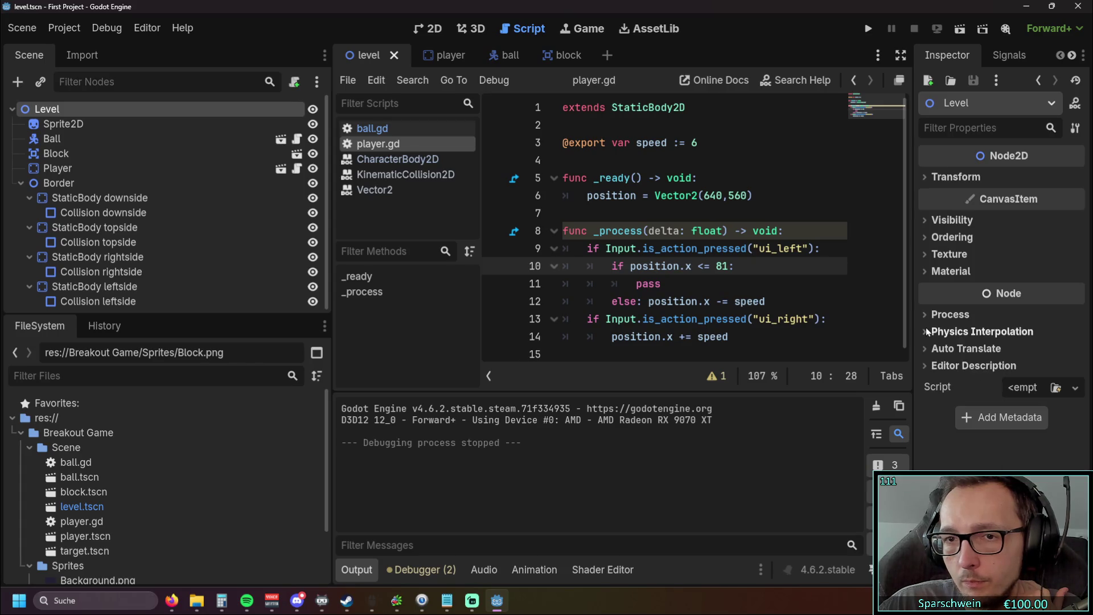
pyautogui.click(1009, 54)
pyautogui.click(948, 55)
pyautogui.click(968, 178)
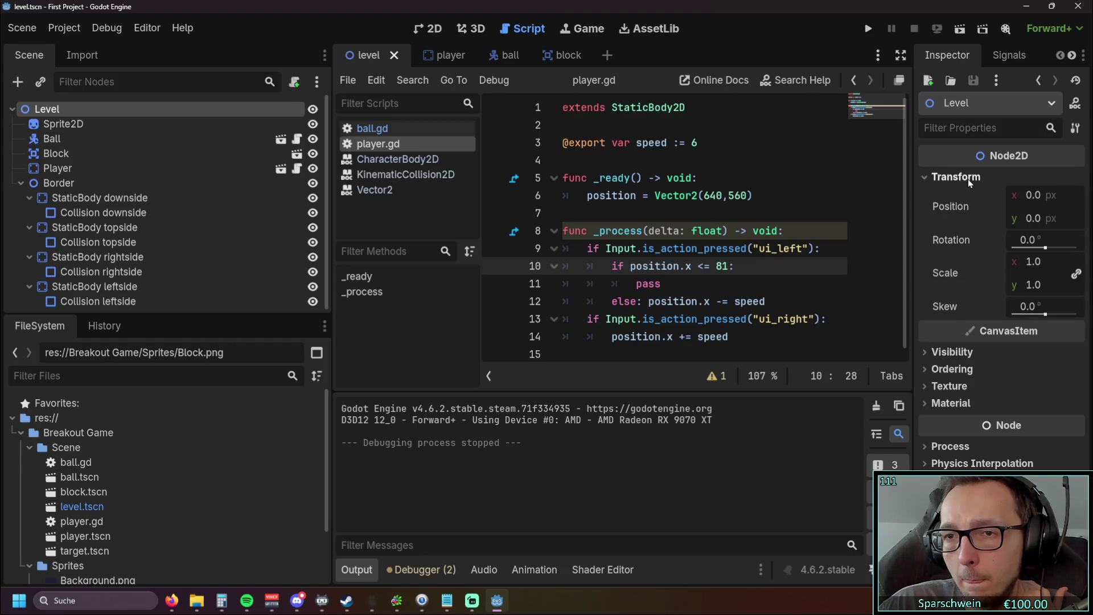
pyautogui.click(968, 179)
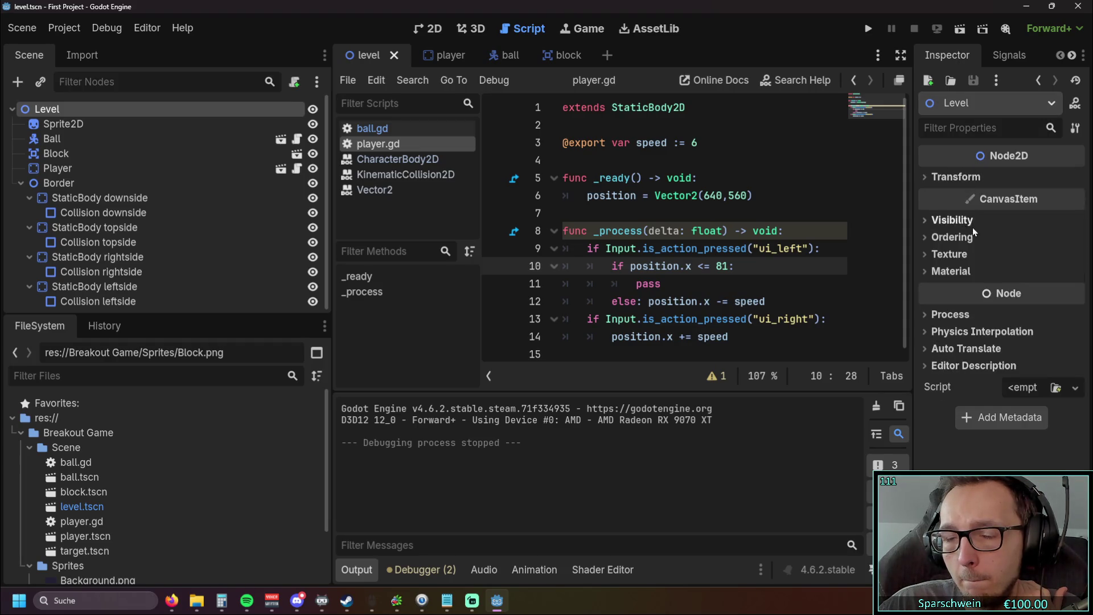
pyautogui.click(967, 222)
pyautogui.click(967, 222)
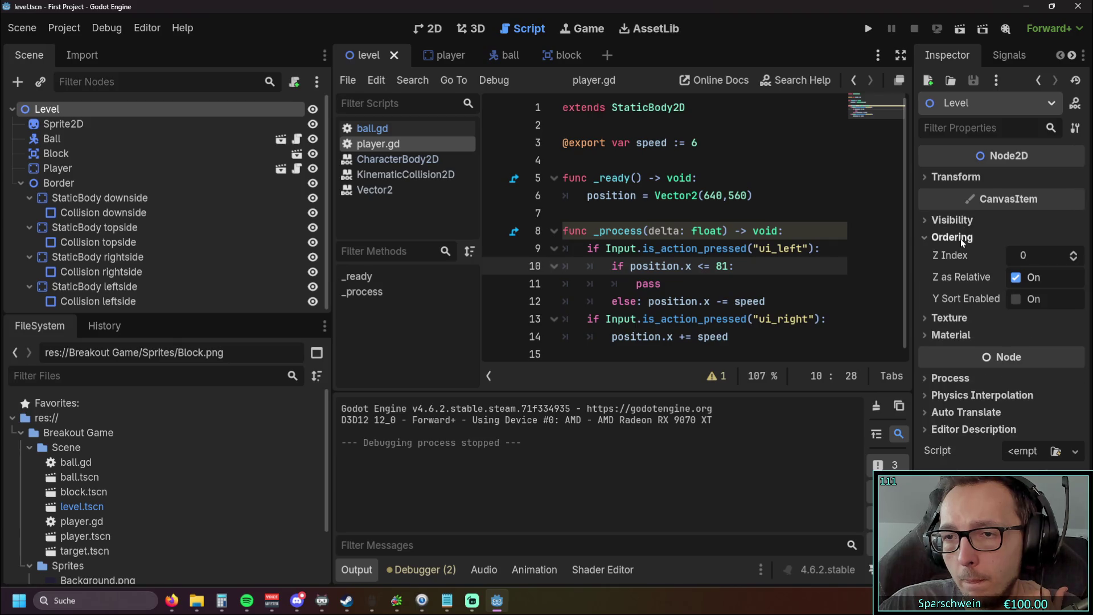
pyautogui.click(956, 255)
pyautogui.click(956, 254)
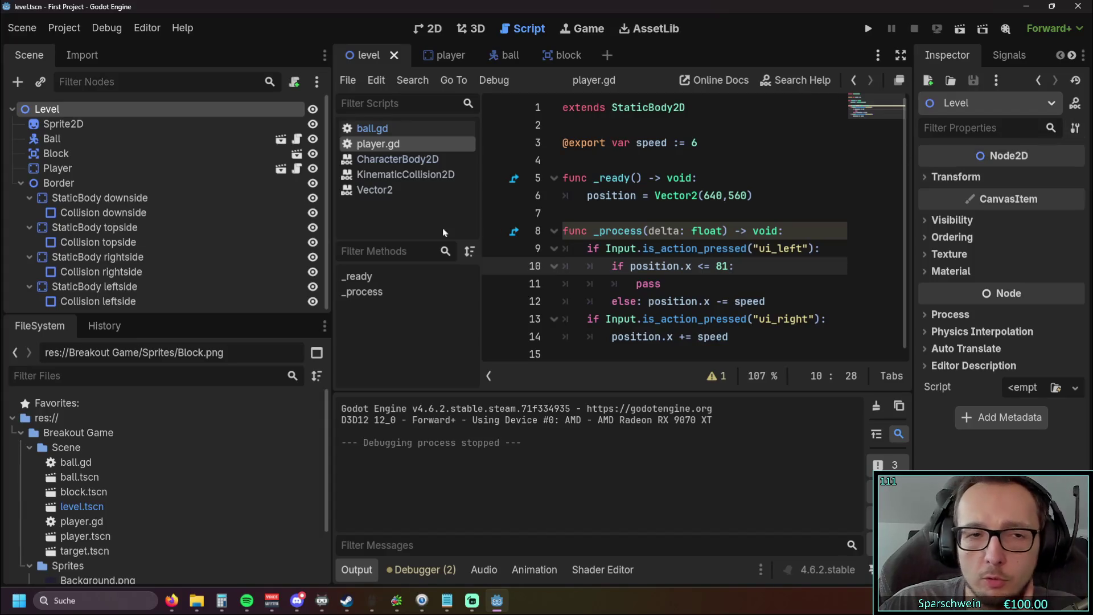
pyautogui.click(1010, 55)
pyautogui.click(947, 55)
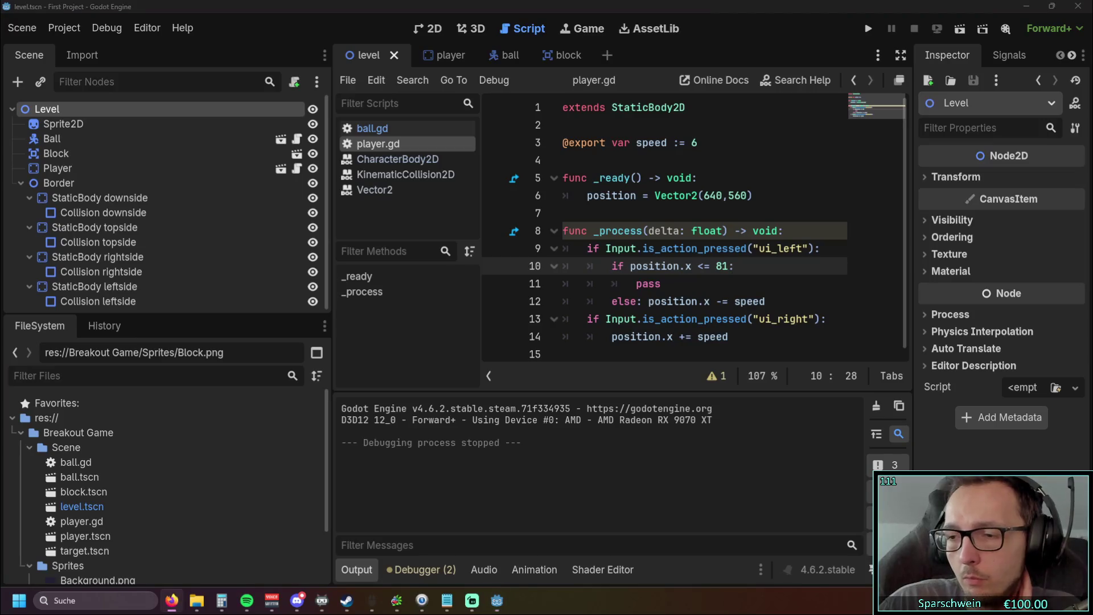
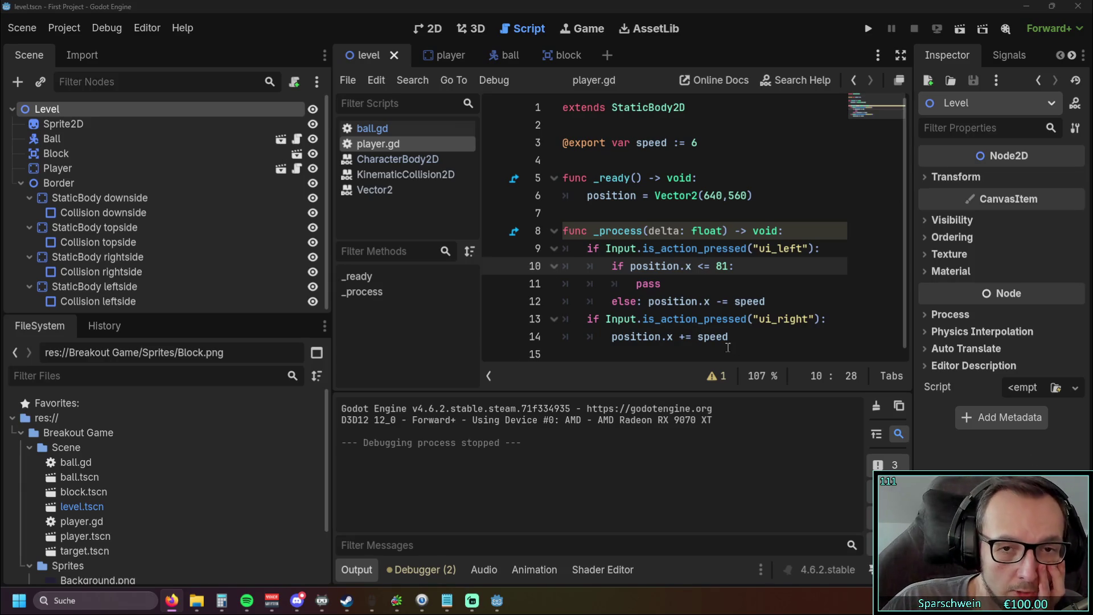
# Set the paddle's left boundary check on line 10 to position.x <= 85.
pyautogui.click(760, 299)
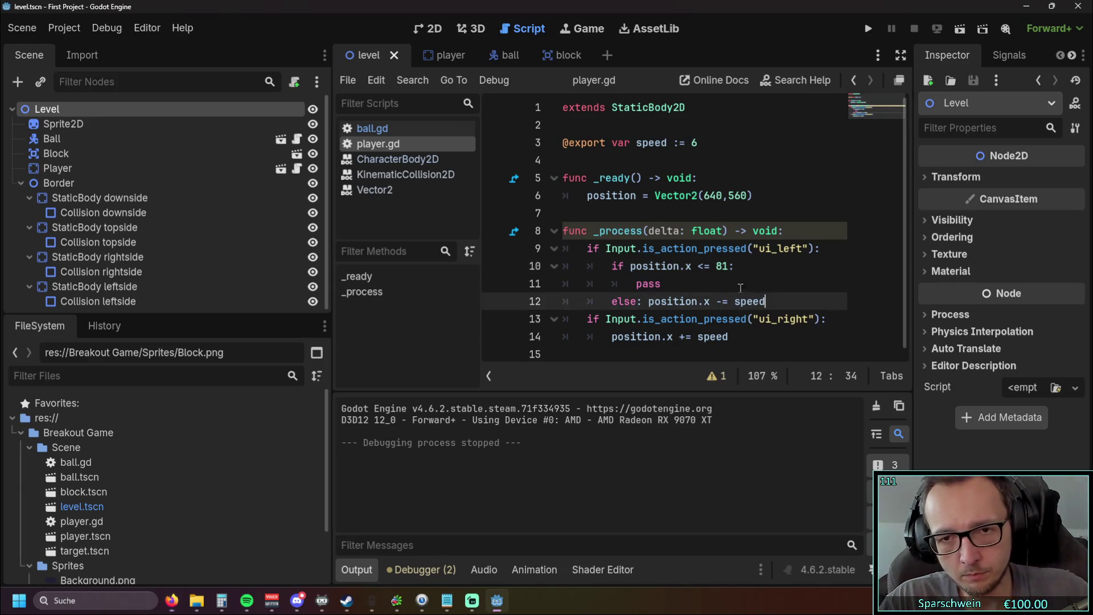
pyautogui.click(732, 266)
pyautogui.click(724, 267)
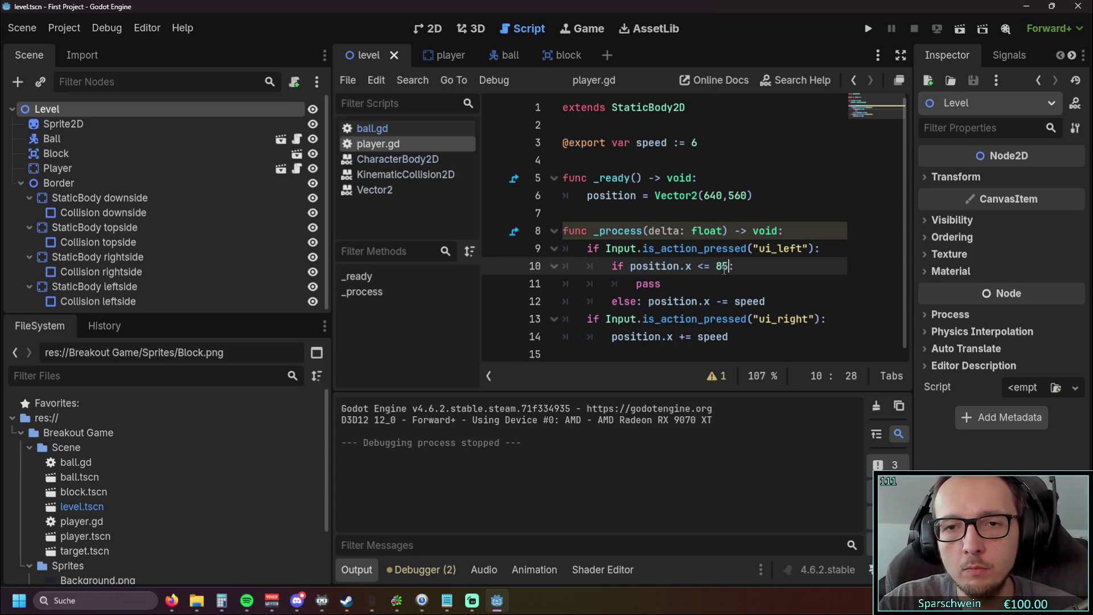
# Run the game and steer the paddle left and right to confirm it stops at the wall.
pyautogui.click(868, 29)
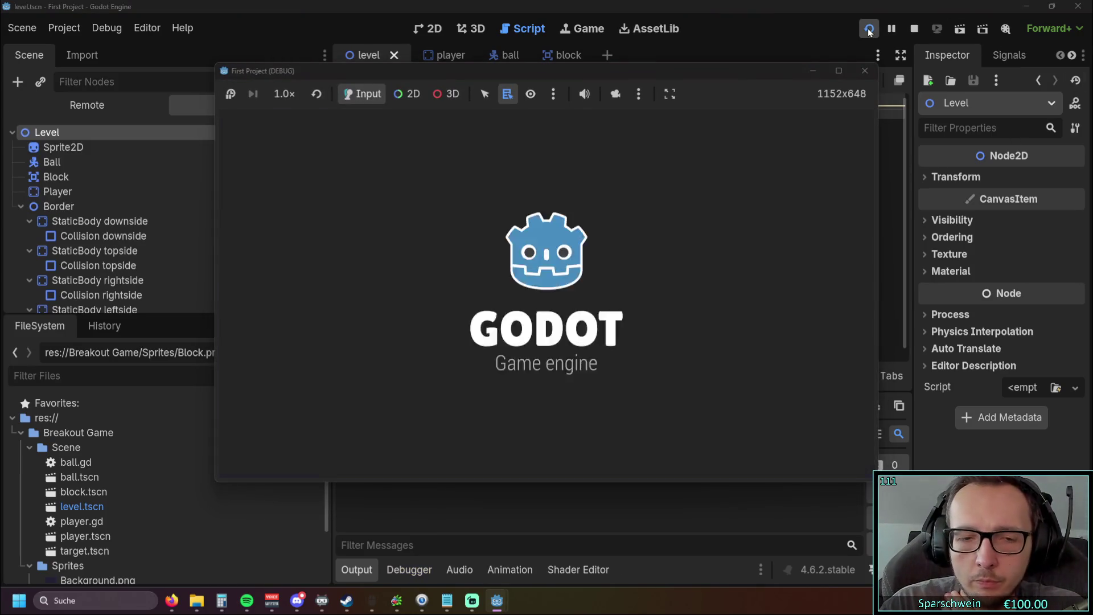
pyautogui.press('Left')
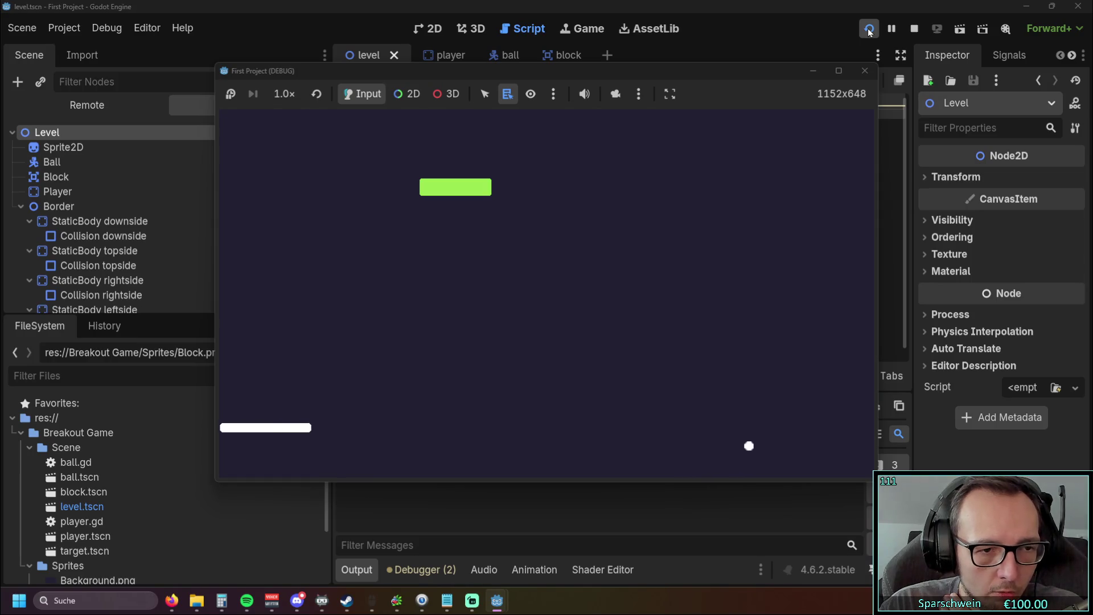
pyautogui.press('Right')
pyautogui.press('Left')
pyautogui.press('Right')
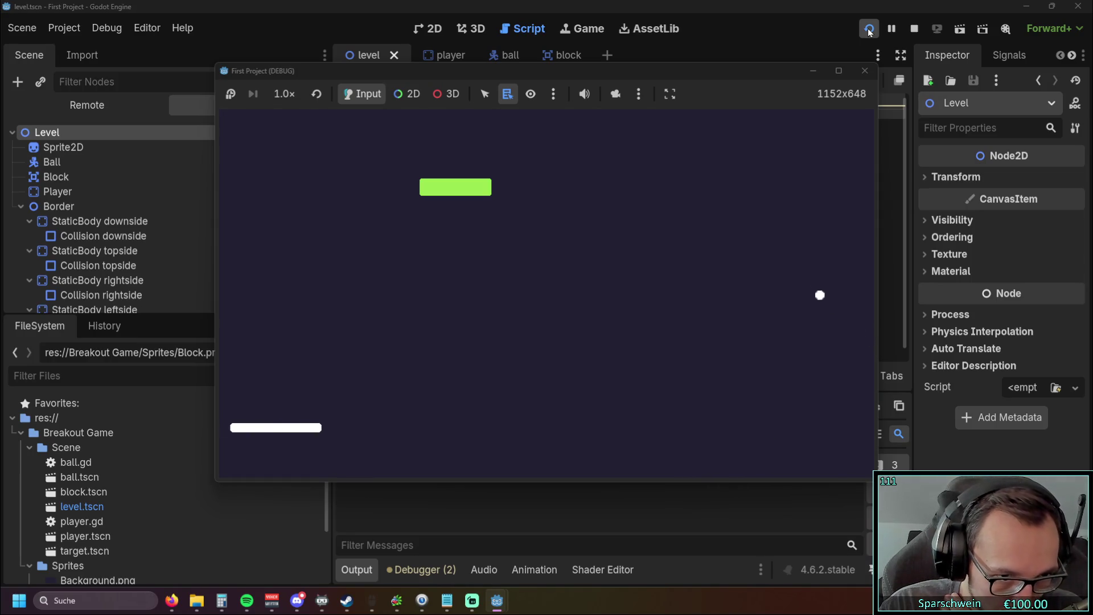
pyautogui.press('Left')
pyautogui.press('Right')
pyautogui.press('Left')
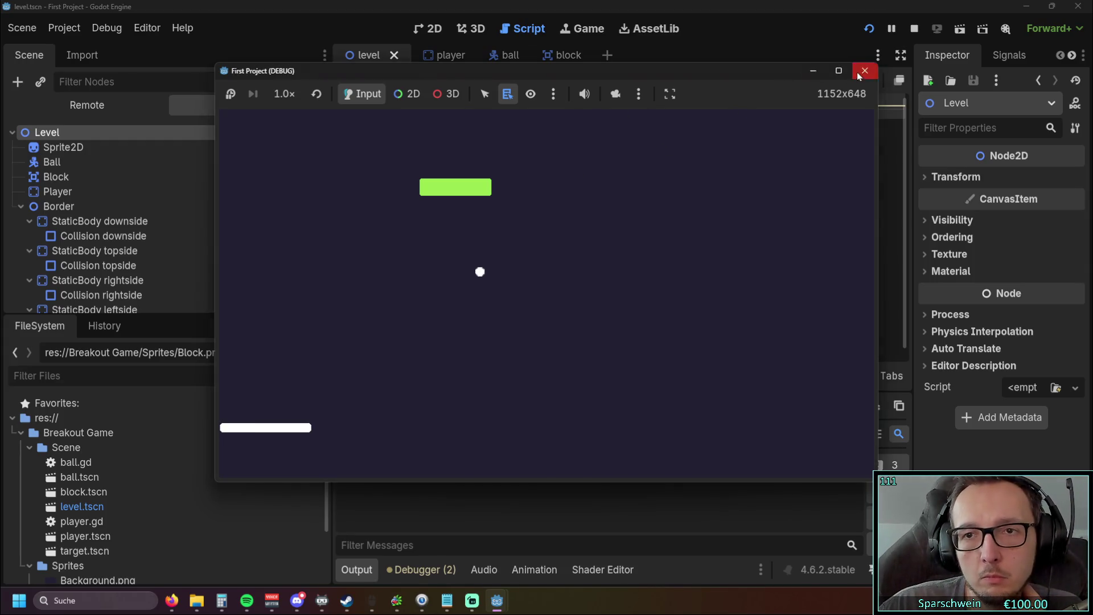
pyautogui.click(864, 71)
pyautogui.click(733, 282)
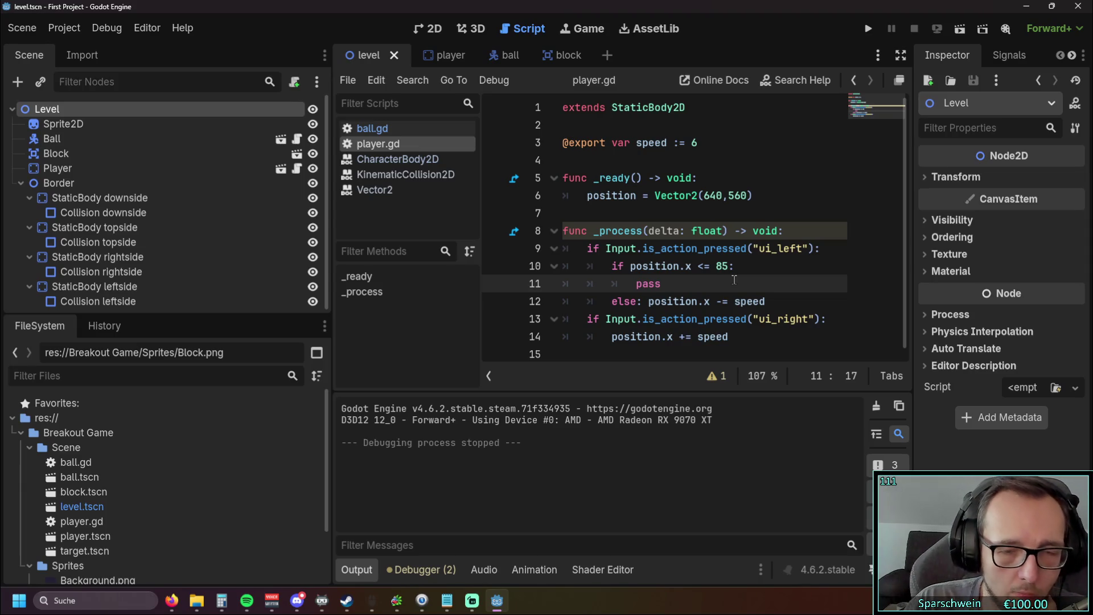
pyautogui.doubleClick(720, 266)
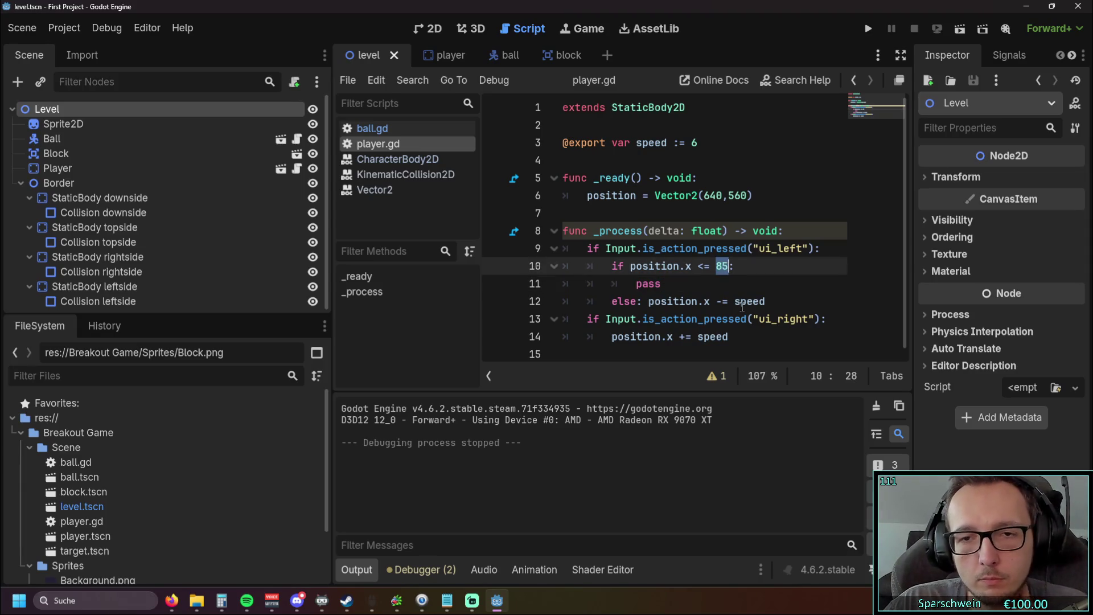
pyautogui.write('hit')
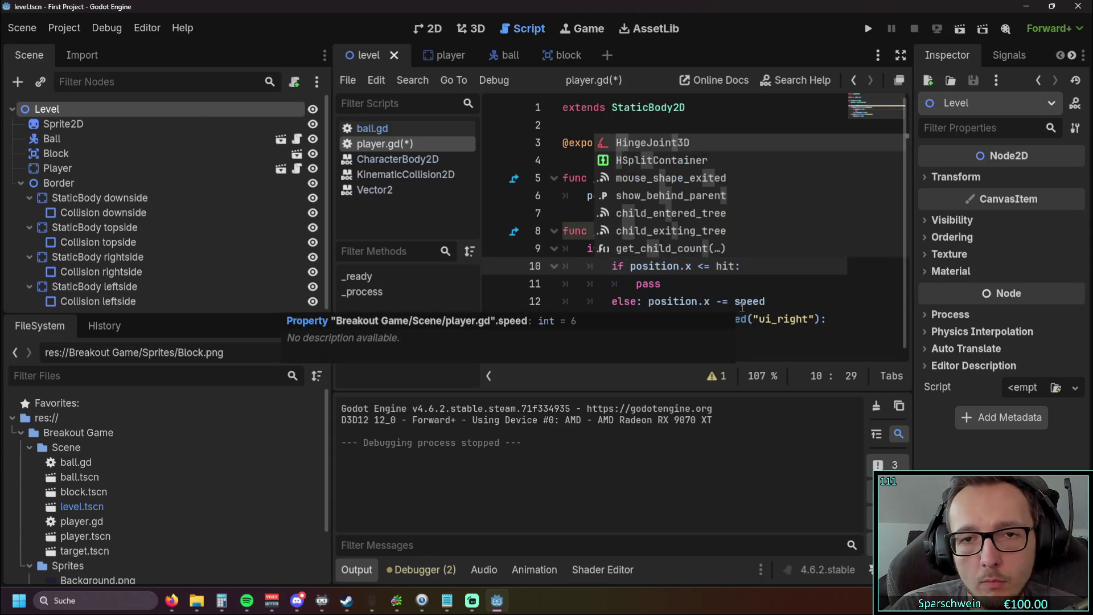
pyautogui.press('Escape')
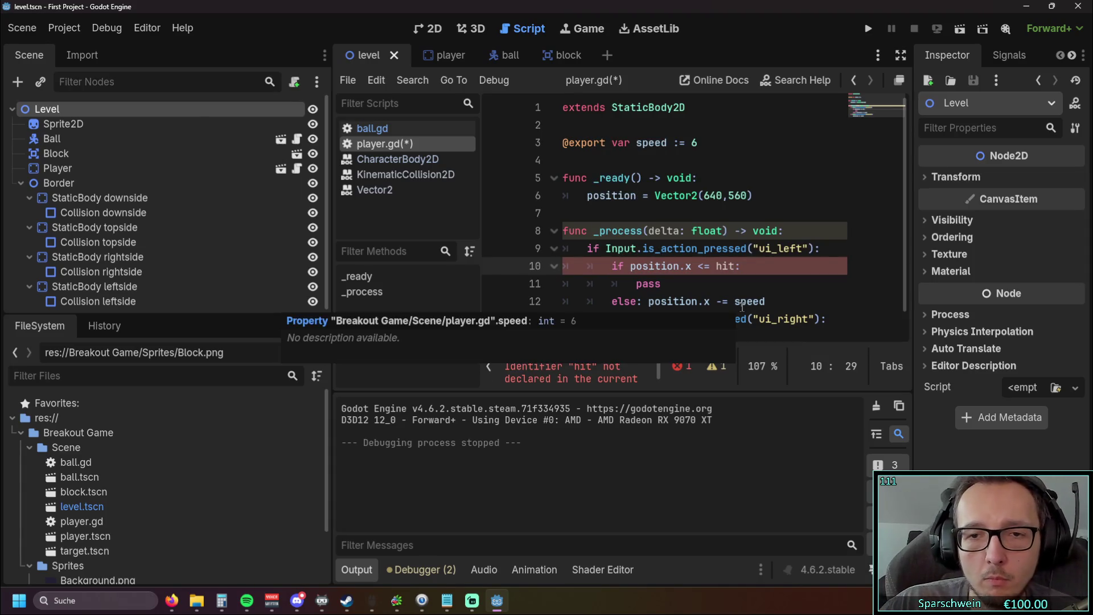
pyautogui.hotkey('ctrl', 'z')
pyautogui.click(751, 285)
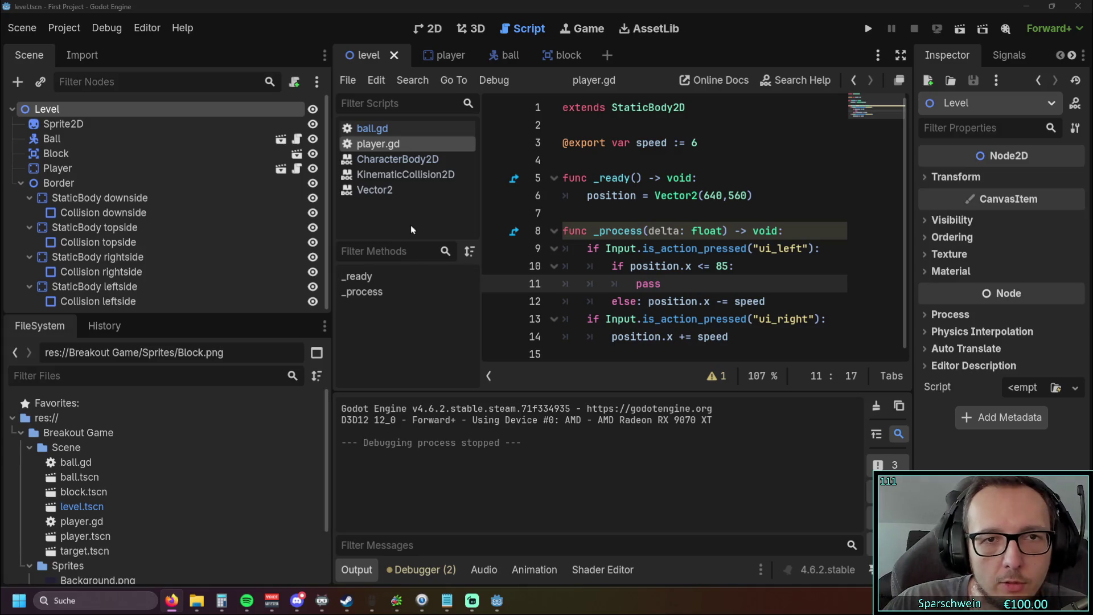
pyautogui.click(449, 57)
# Flip between the level and player scene tabs, ending on the player scene.
pyautogui.click(371, 54)
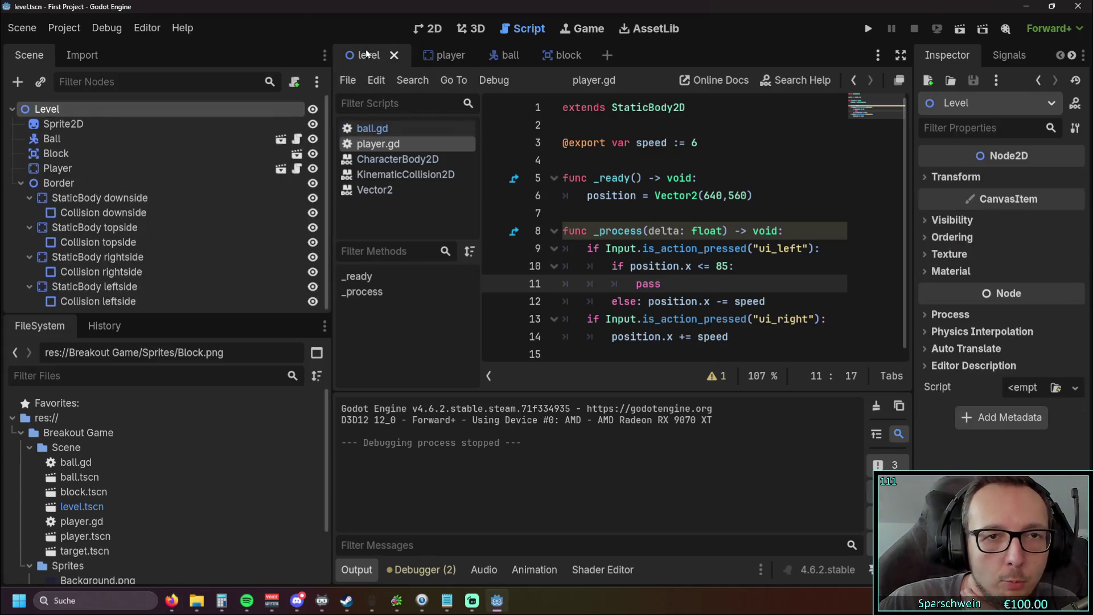
pyautogui.click(429, 50)
pyautogui.click(361, 54)
pyautogui.click(428, 54)
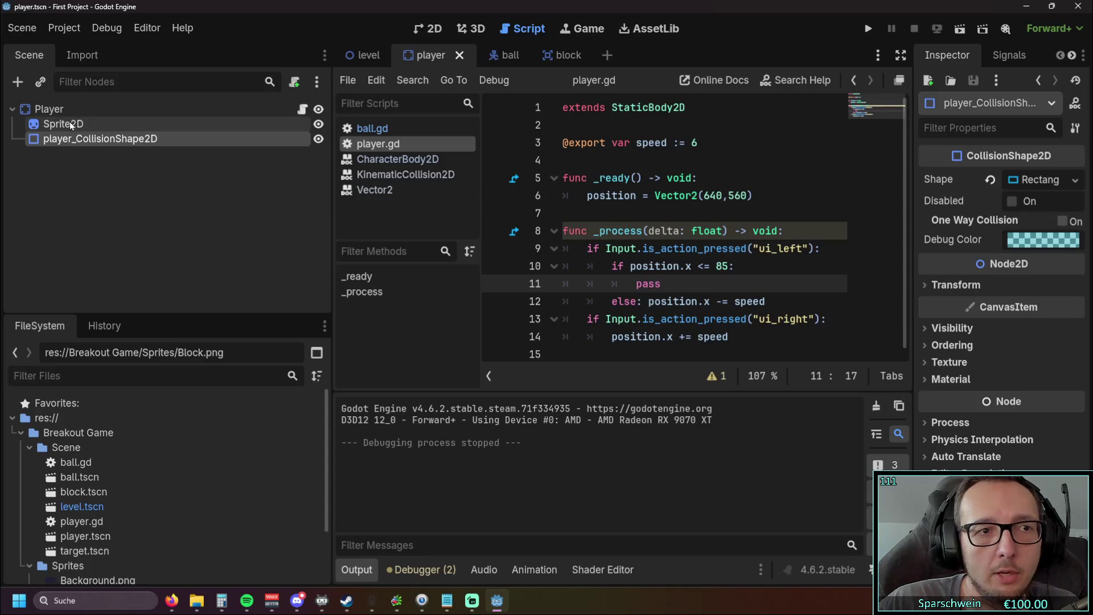
# Widen the Inspector and toggle the collision shape's Transform section.
pyautogui.moveTo(913, 266); pyautogui.dragTo(567, 279)
pyautogui.click(579, 285)
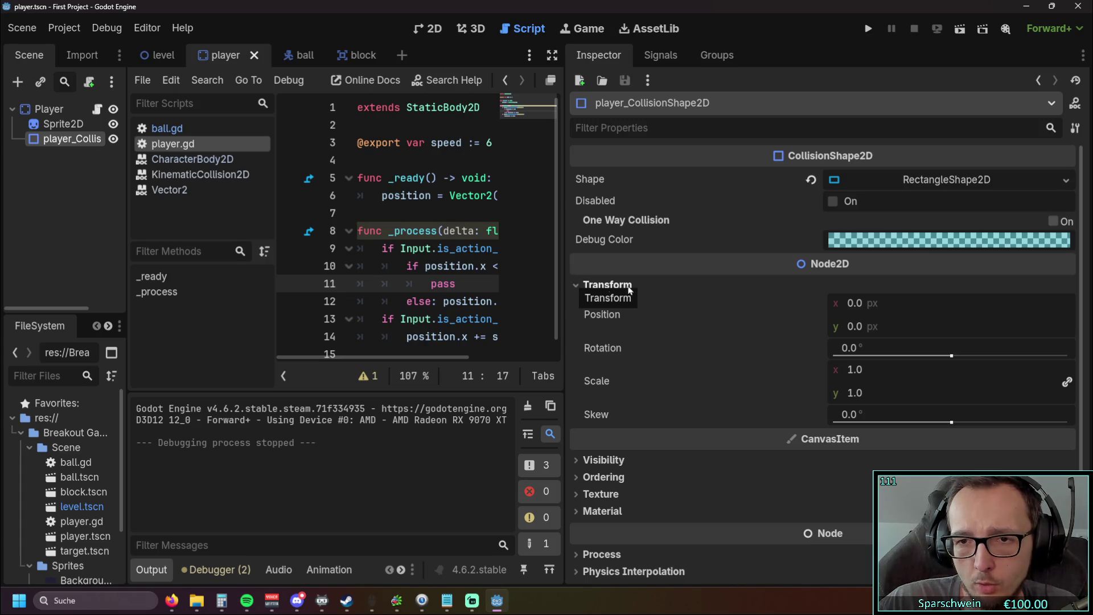
pyautogui.click(587, 286)
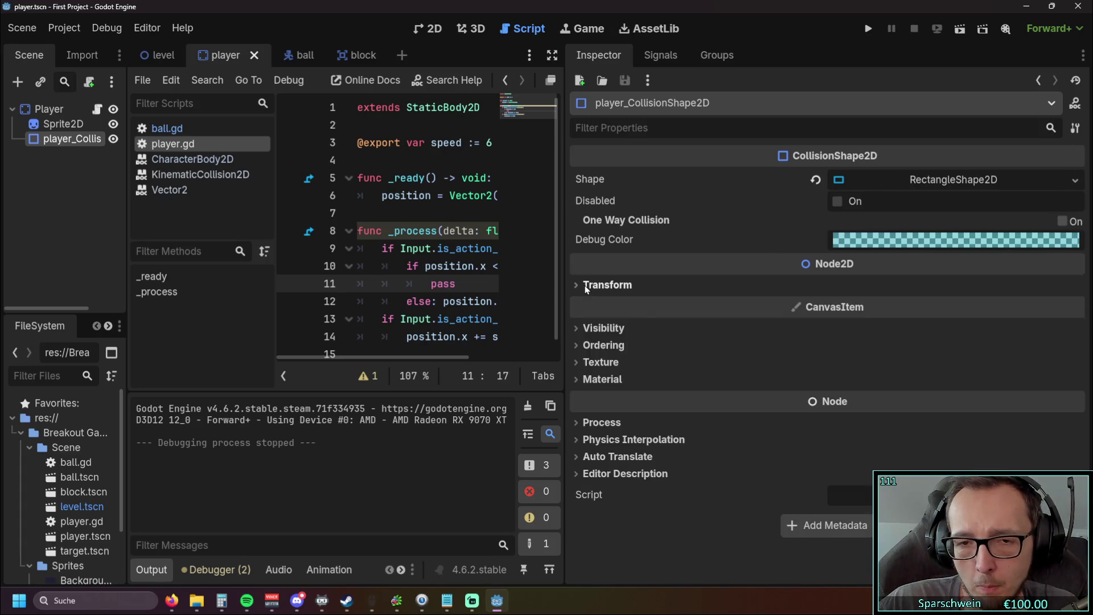
pyautogui.click(587, 287)
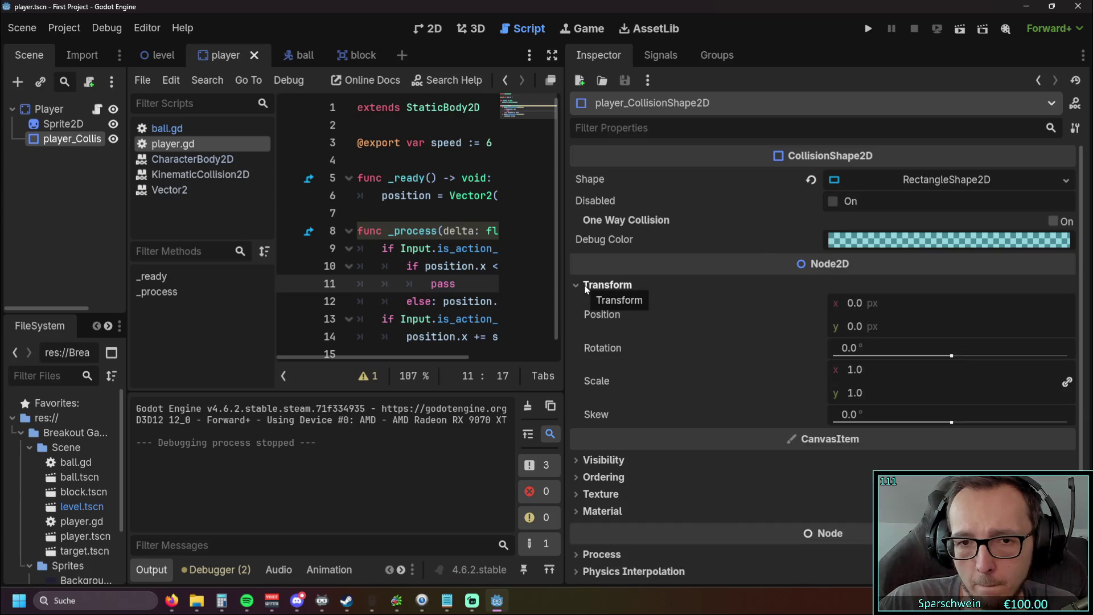
pyautogui.click(586, 286)
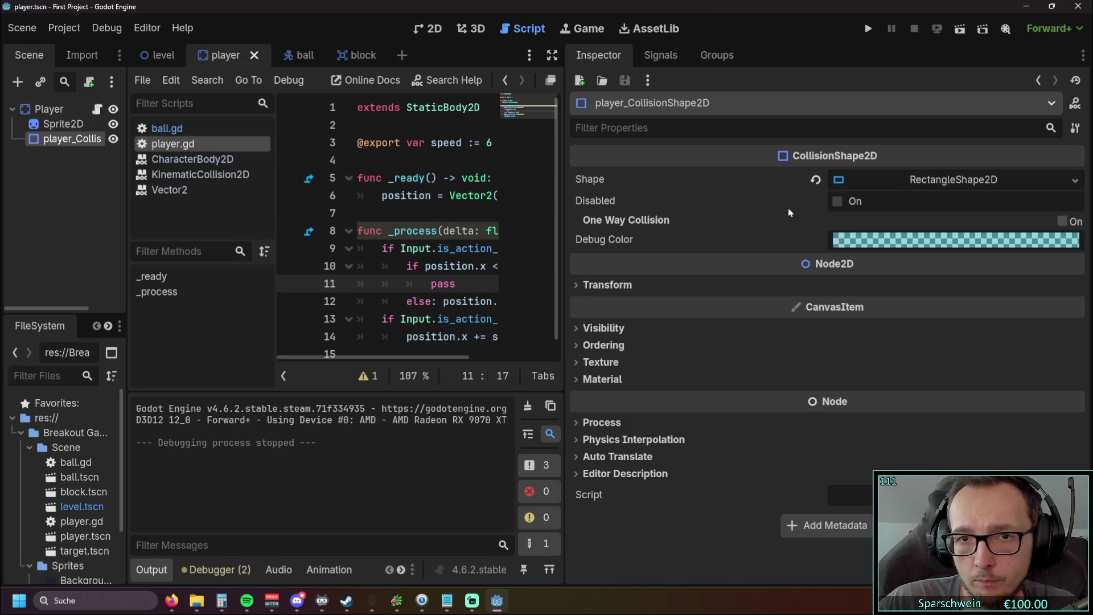
# Select the Player node and browse its Collision, Input and Transform properties.
pyautogui.click(67, 110)
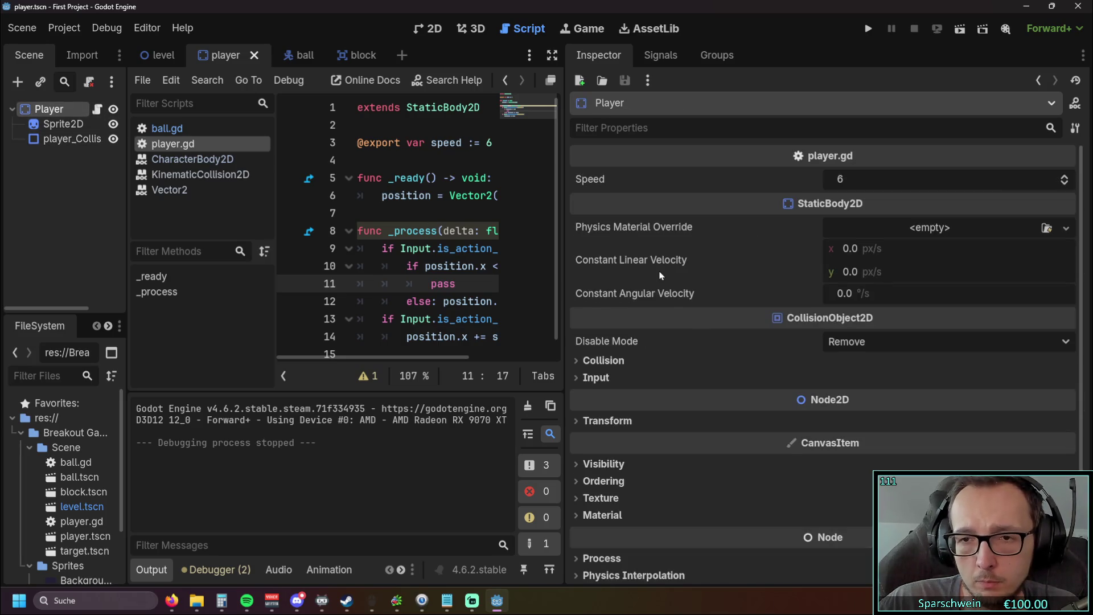
pyautogui.scroll(-2, 685, 273)
pyautogui.scroll(2, 686, 273)
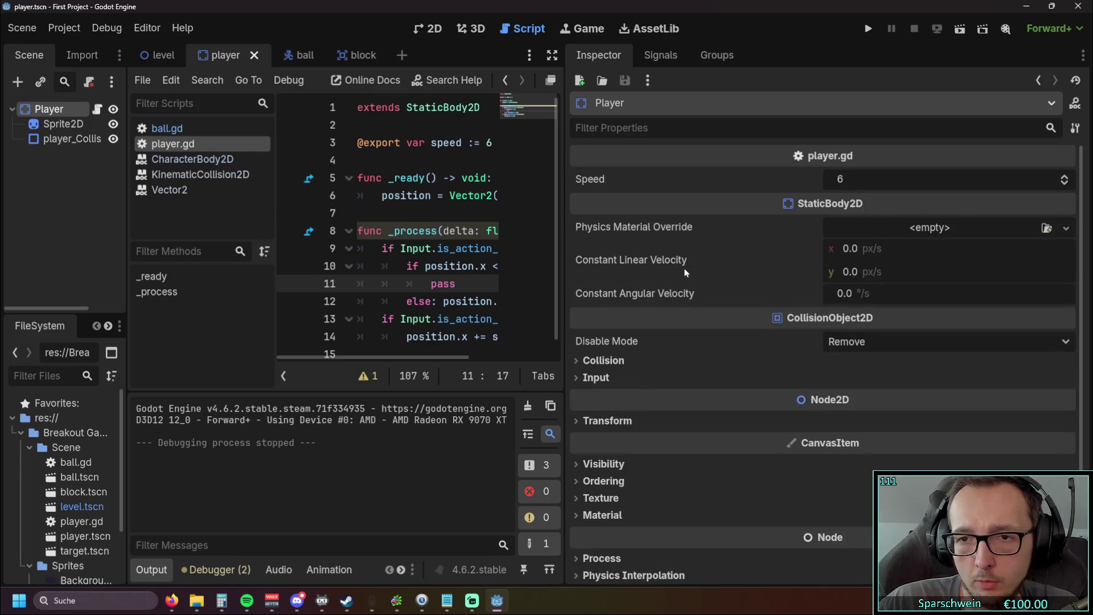
pyautogui.scroll(-2, 703, 272)
pyautogui.click(592, 307)
pyautogui.click(593, 307)
pyautogui.click(590, 325)
pyautogui.click(589, 326)
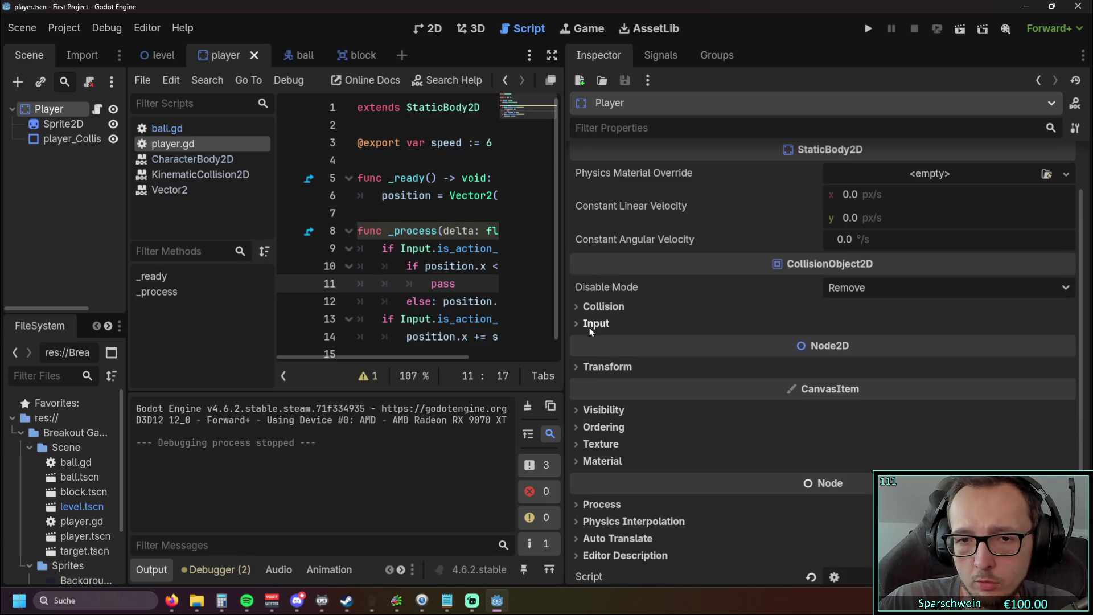
pyautogui.click(595, 366)
pyautogui.click(595, 367)
pyautogui.scroll(-2, 694, 338)
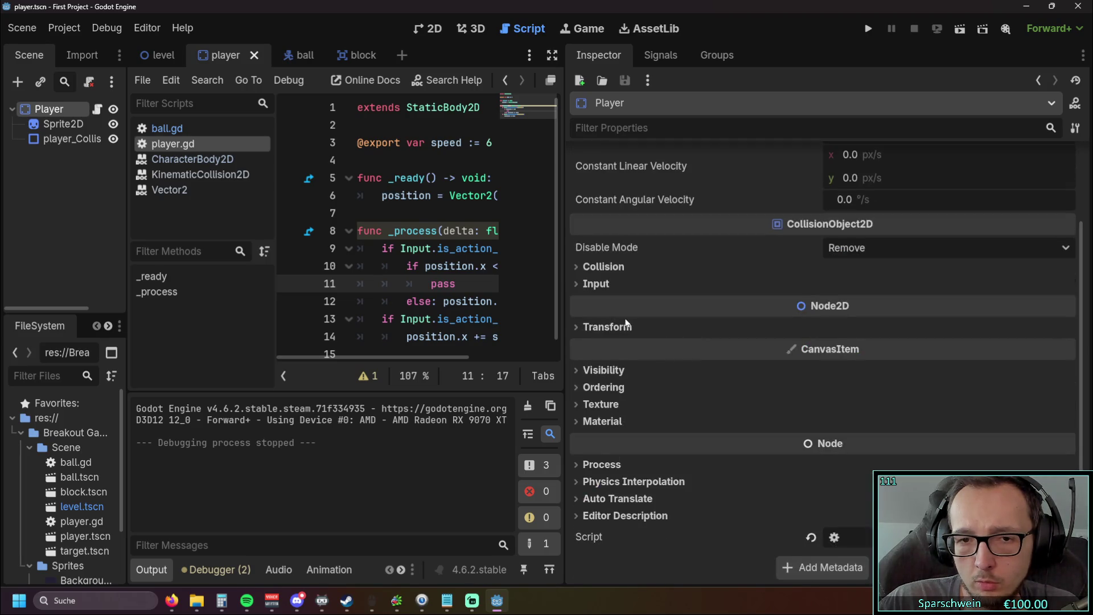
pyautogui.click(628, 328)
pyautogui.click(627, 328)
pyautogui.click(626, 328)
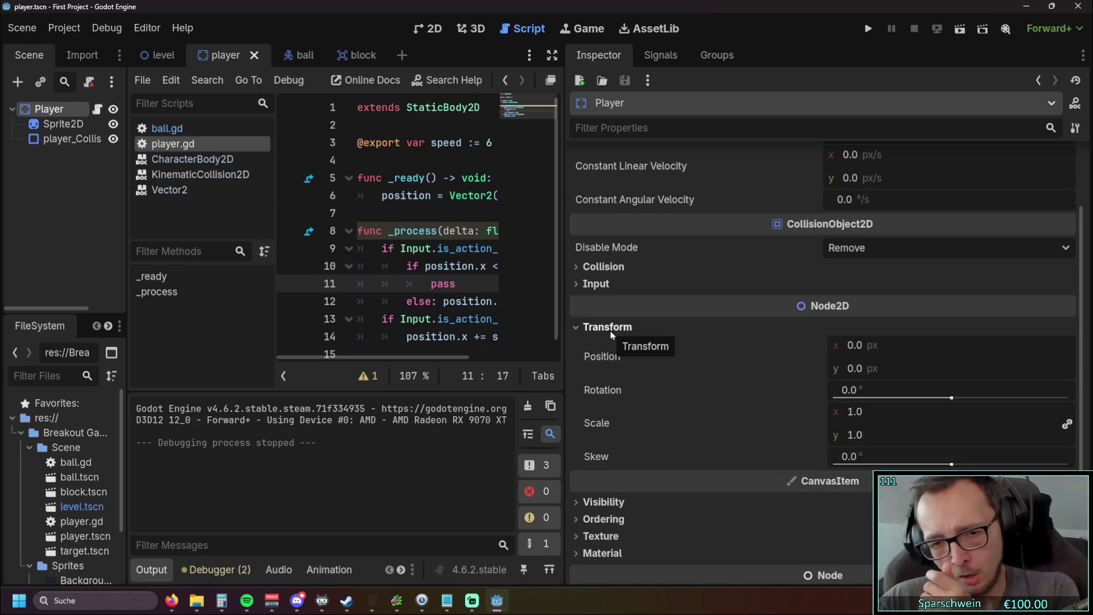
# Check the Player's Texture, Ordering, Visibility and Material sections, then show its Signals list.
pyautogui.click(599, 536)
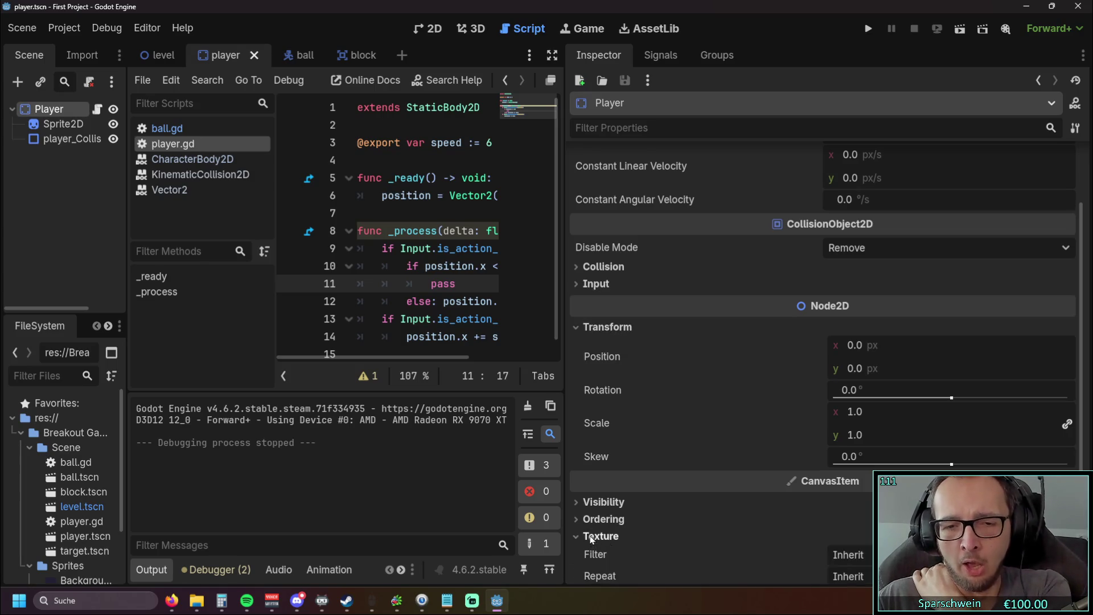
pyautogui.scroll(-3, 595, 513)
pyautogui.click(593, 362)
pyautogui.click(592, 387)
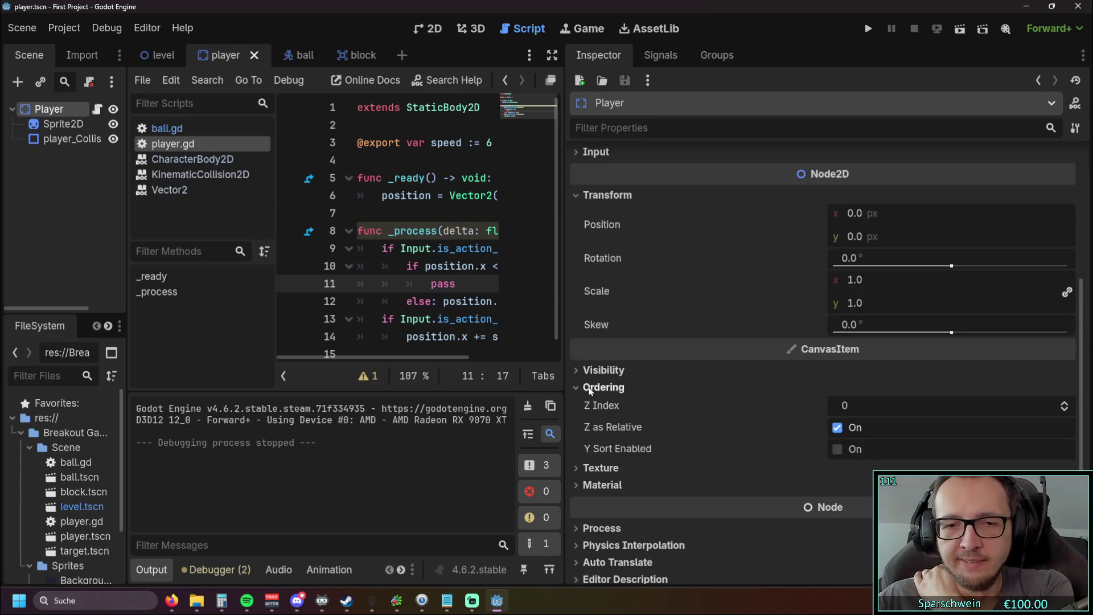
pyautogui.click(592, 387)
pyautogui.click(592, 371)
pyautogui.click(593, 372)
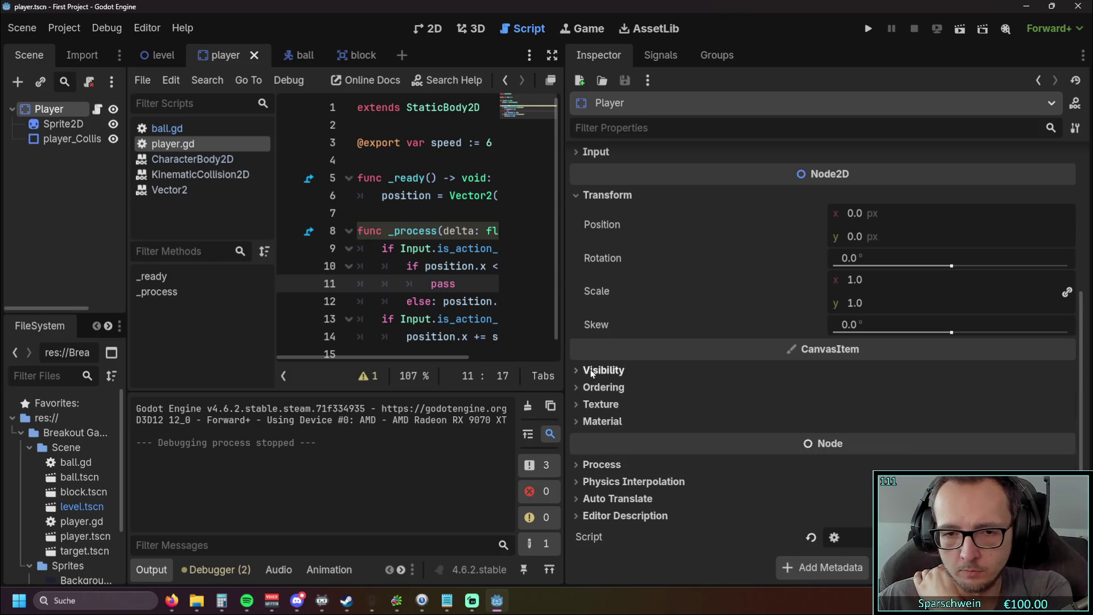
pyautogui.click(616, 422)
pyautogui.click(604, 422)
pyautogui.scroll(5, 643, 400)
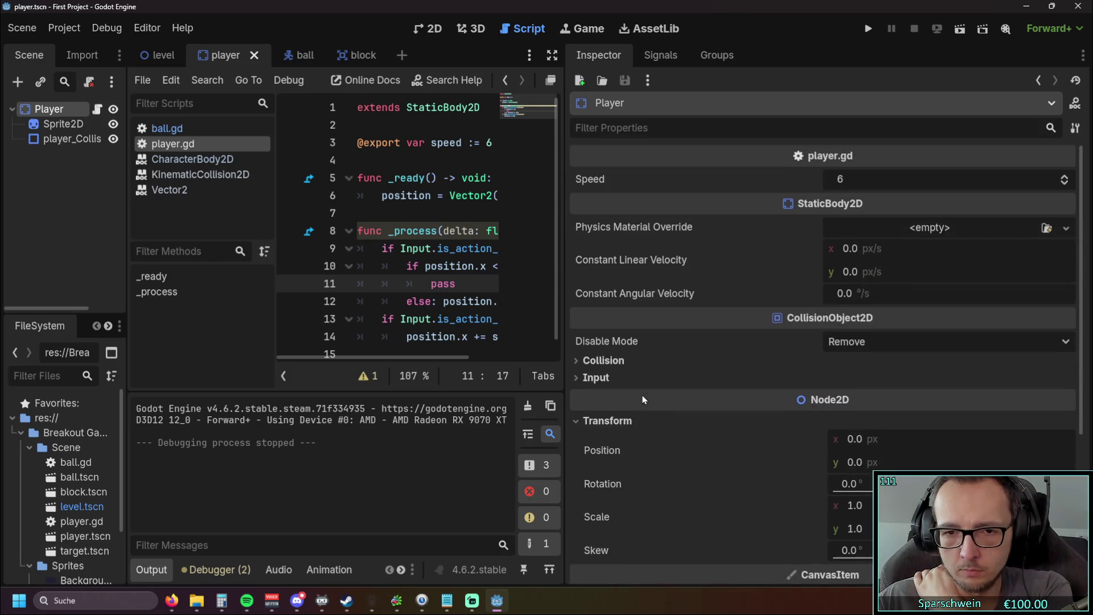
pyautogui.click(607, 420)
pyautogui.click(666, 57)
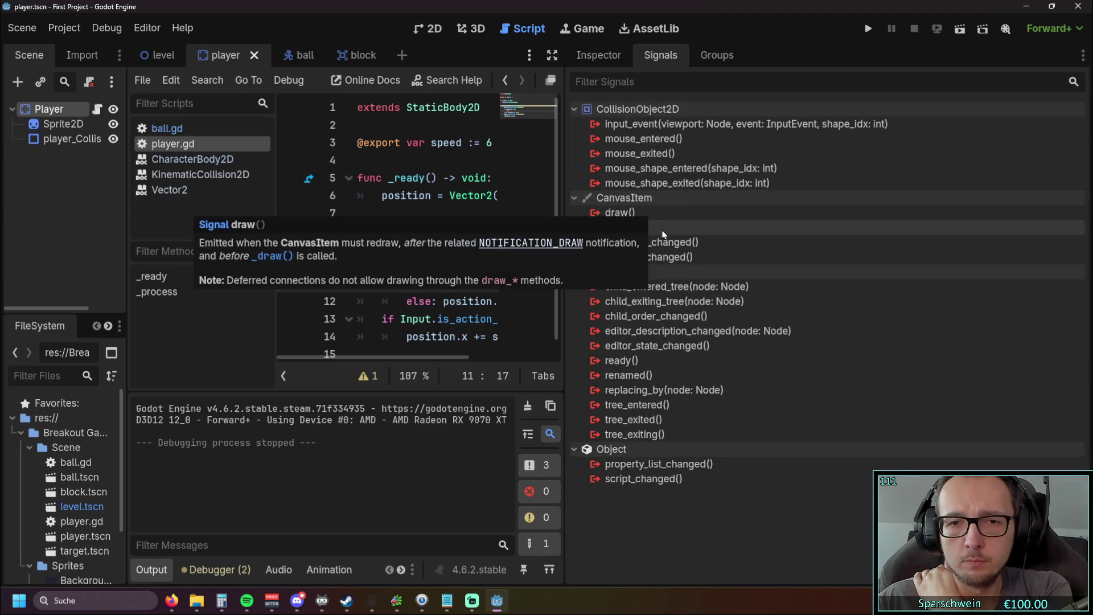
pyautogui.moveTo(719, 246)
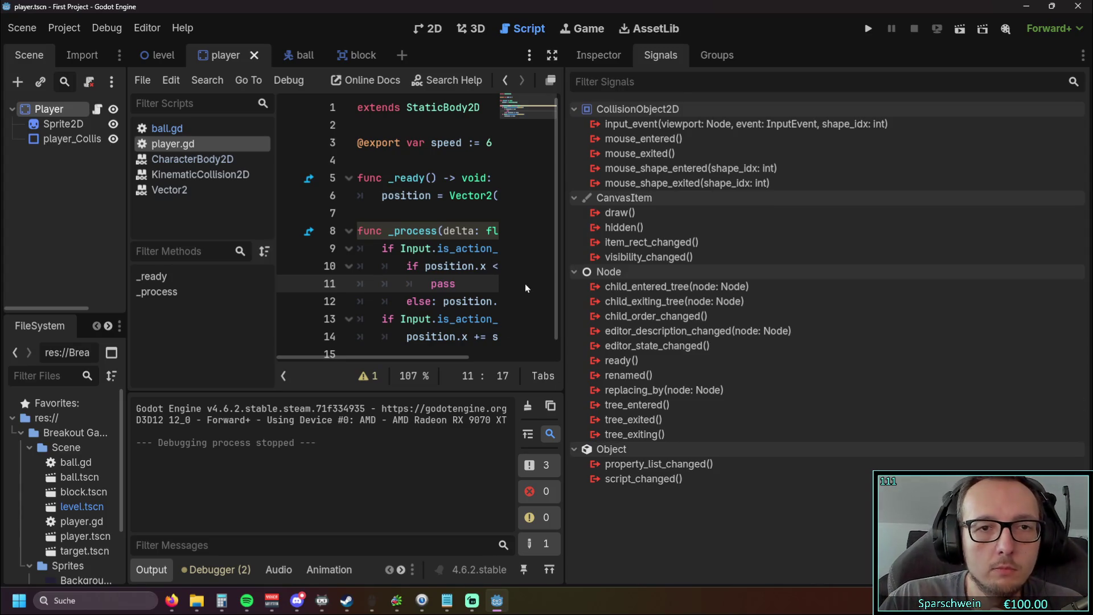
pyautogui.moveTo(567, 284); pyautogui.dragTo(906, 285)
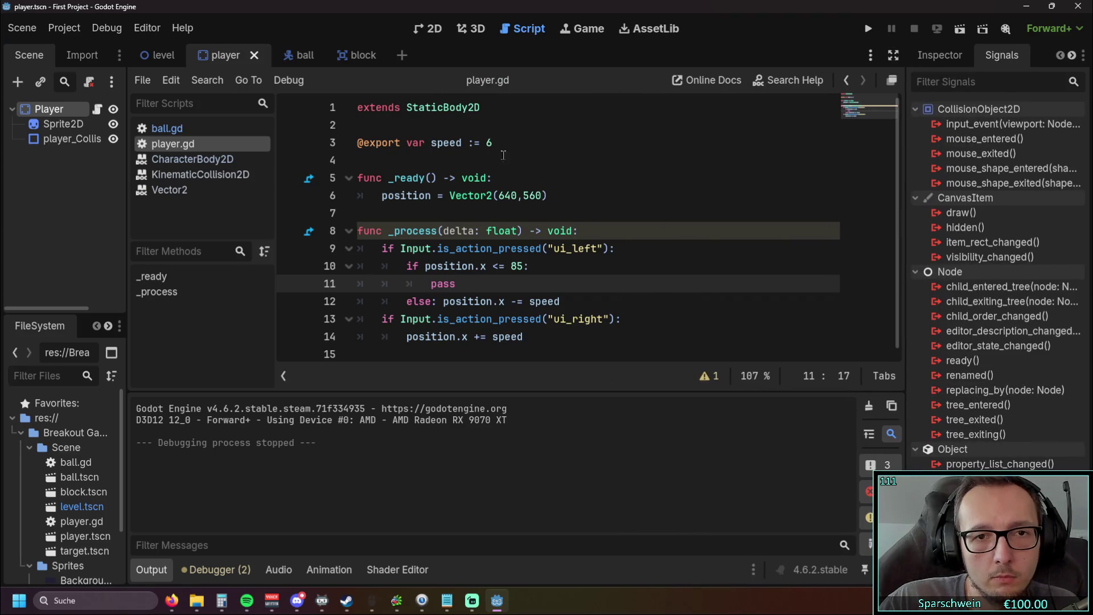
pyautogui.click(502, 143)
pyautogui.press('Return')
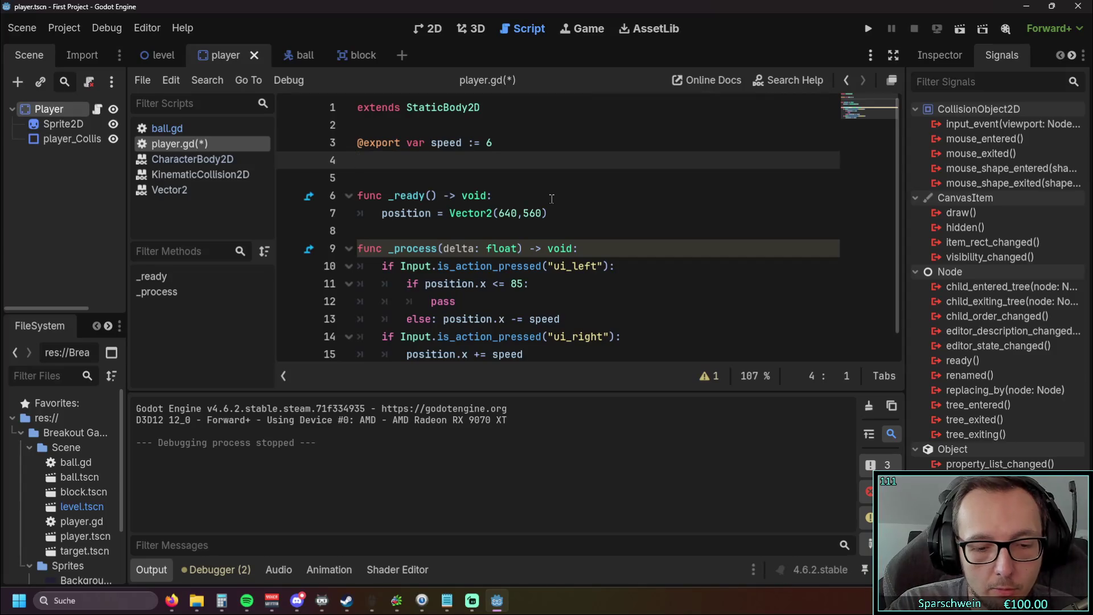
pyautogui.hotkey('ctrl', 'q')
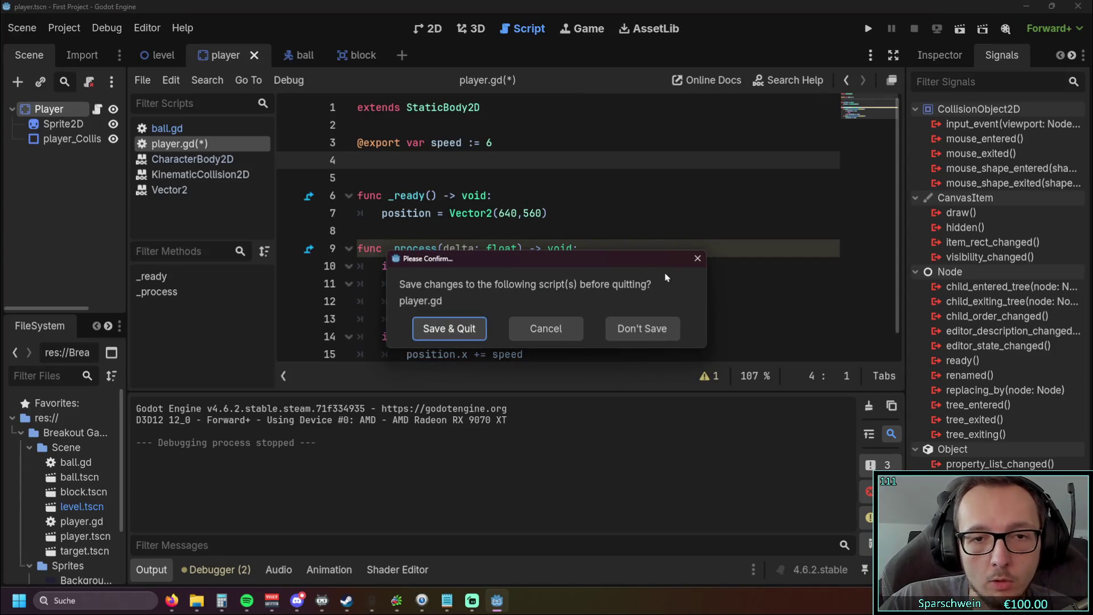
pyautogui.click(697, 258)
pyautogui.write('@')
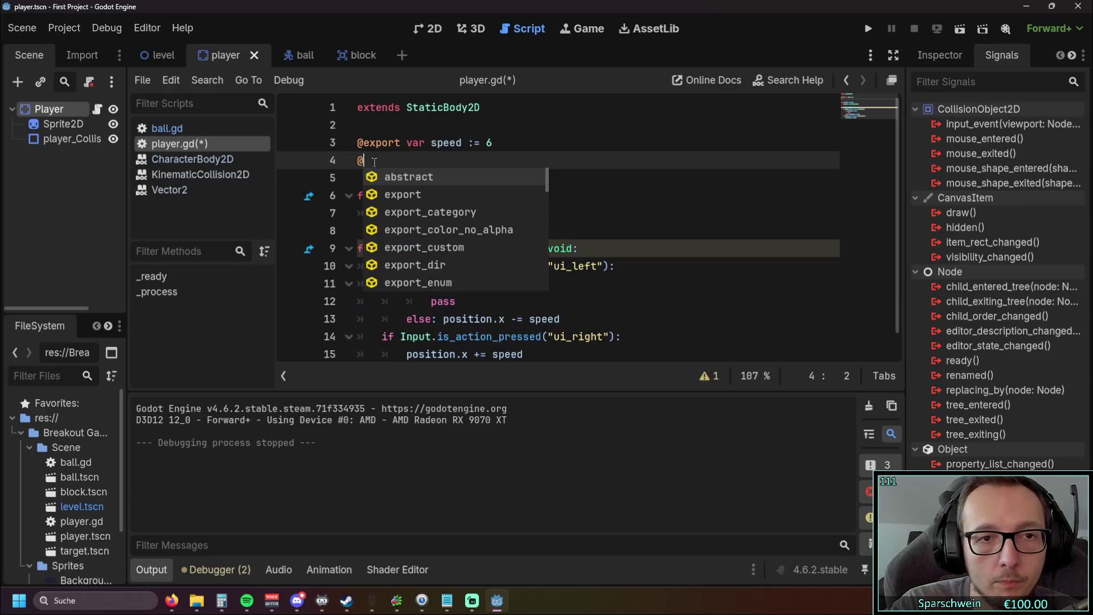
pyautogui.write('export')
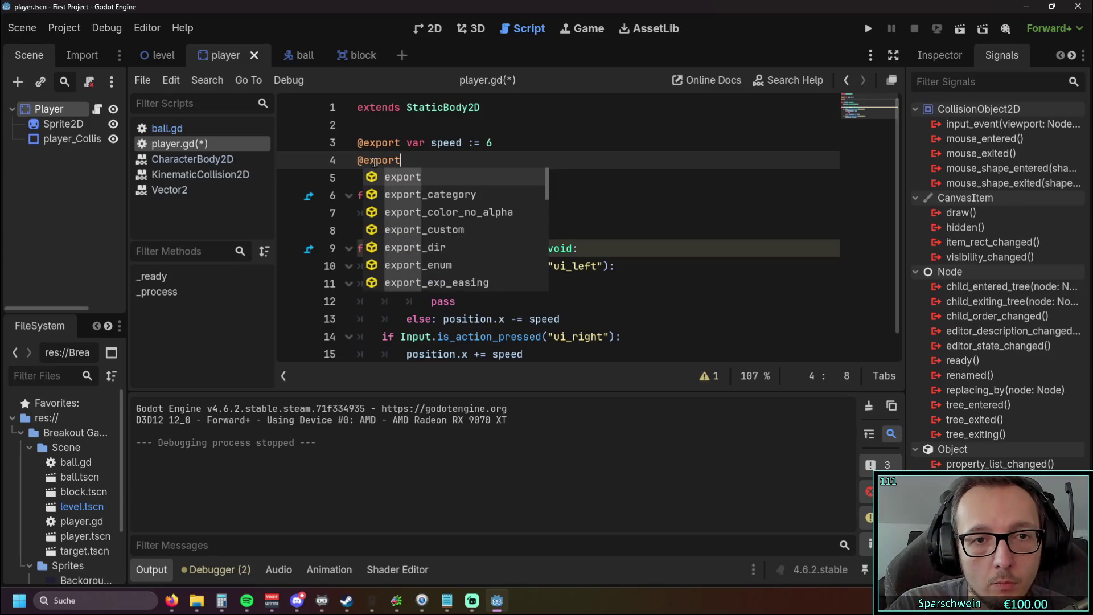
pyautogui.write(' var ')
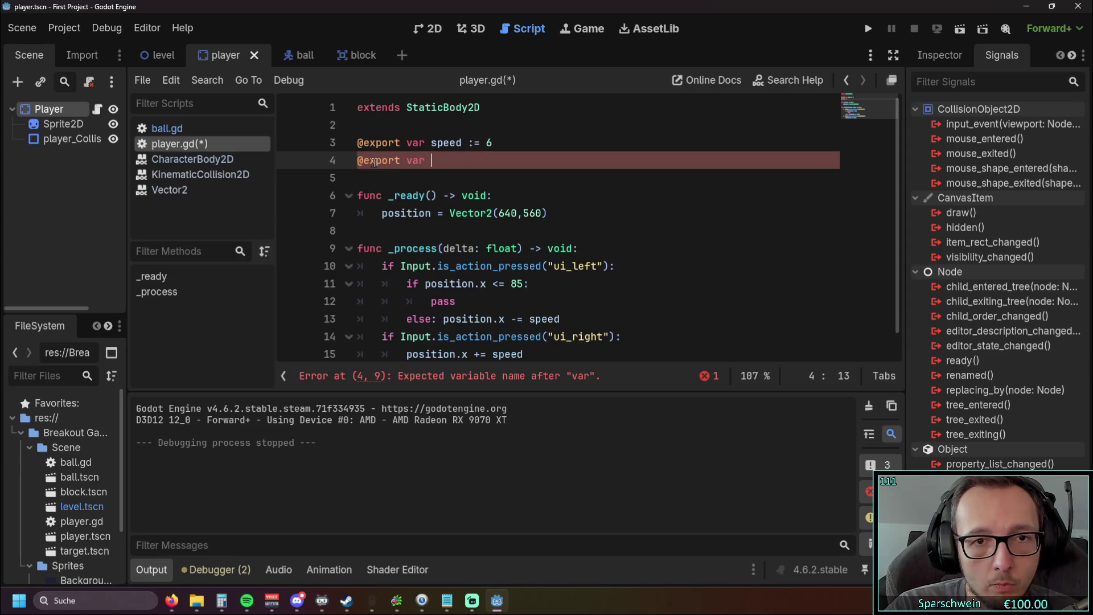
pyautogui.write('player')
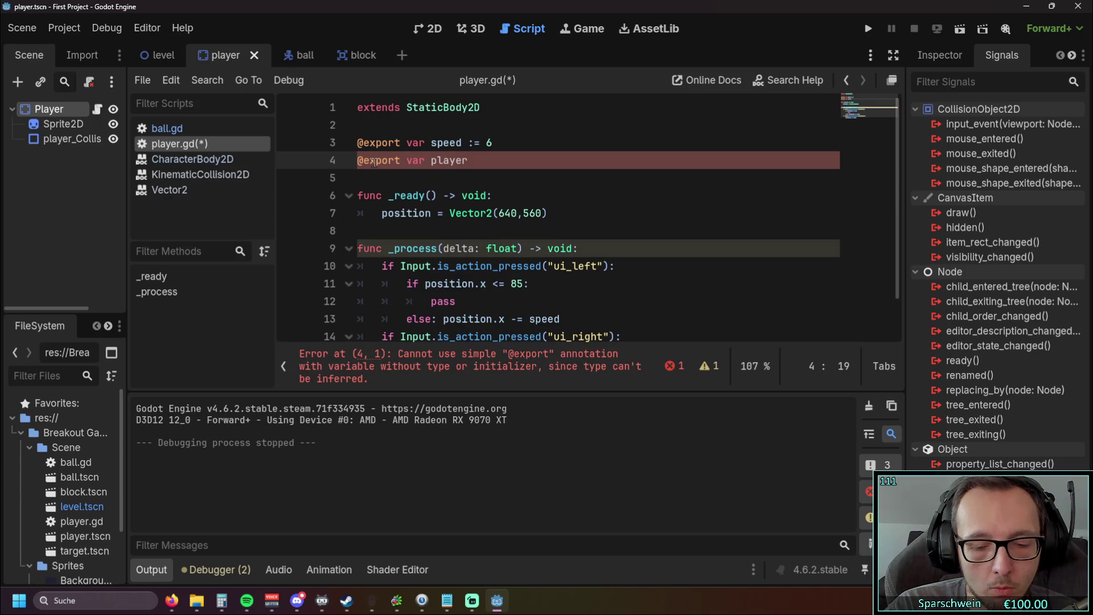
pyautogui.write('_siv')
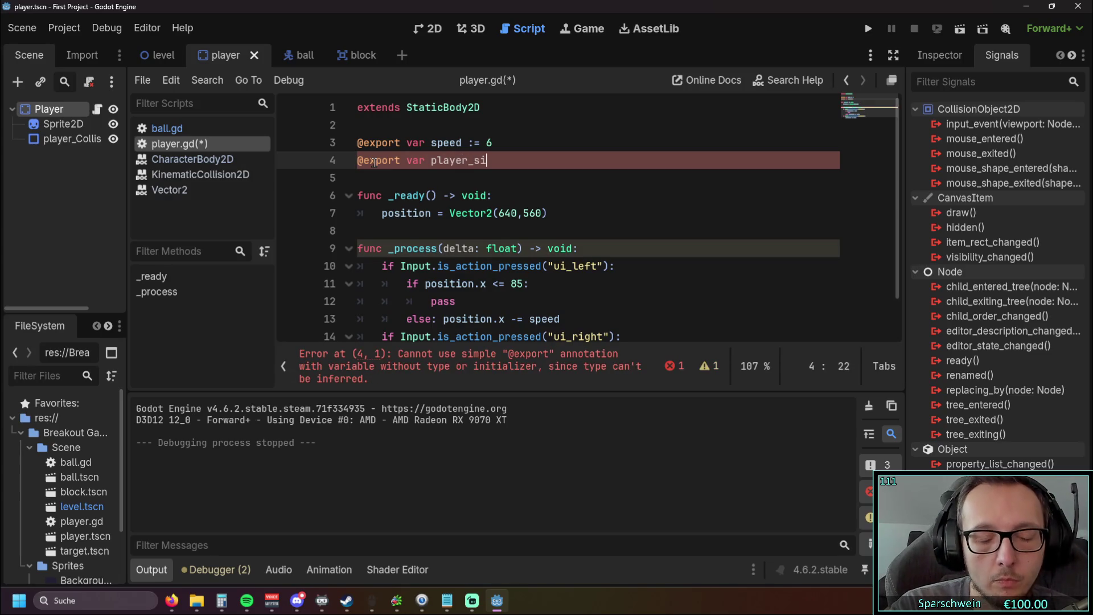
pyautogui.press('BackSpace')
pyautogui.write('ze := ')
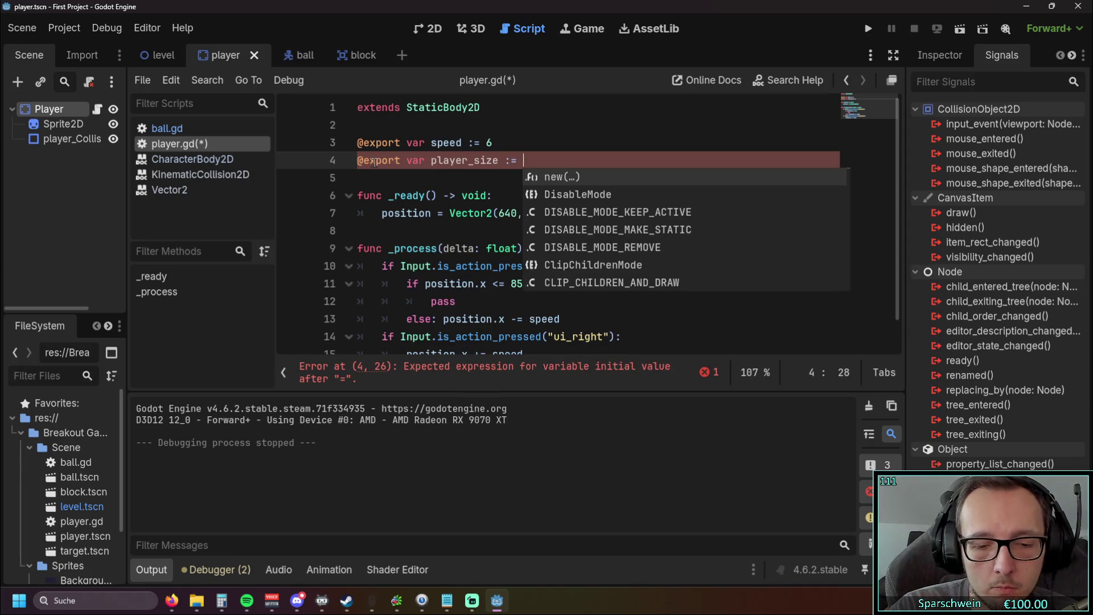
pyautogui.write('160')
pyautogui.click(574, 198)
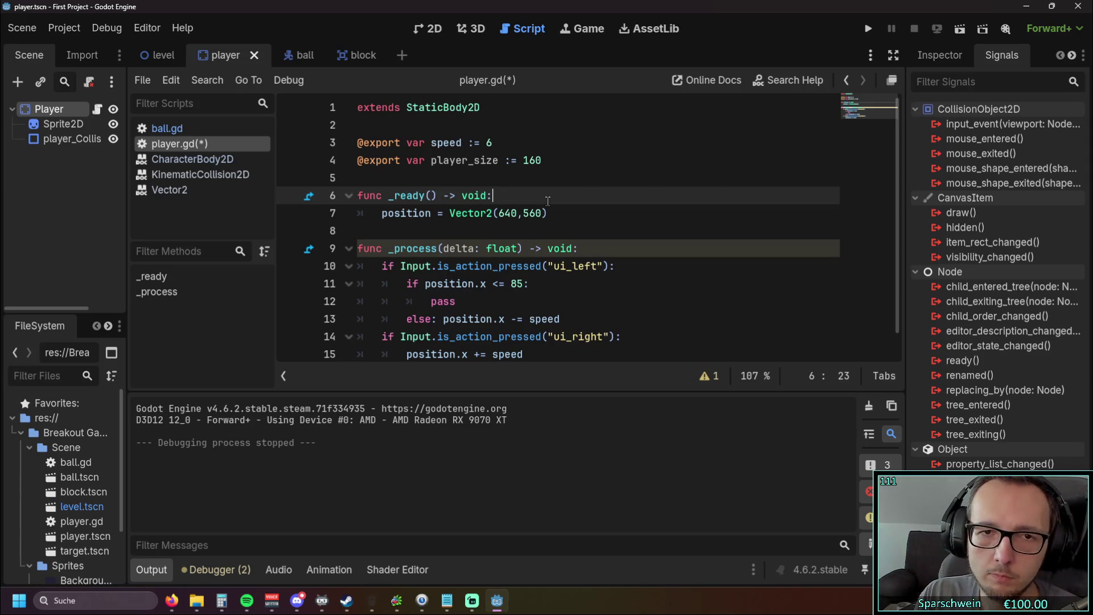
pyautogui.doubleClick(530, 160)
pyautogui.click(574, 181)
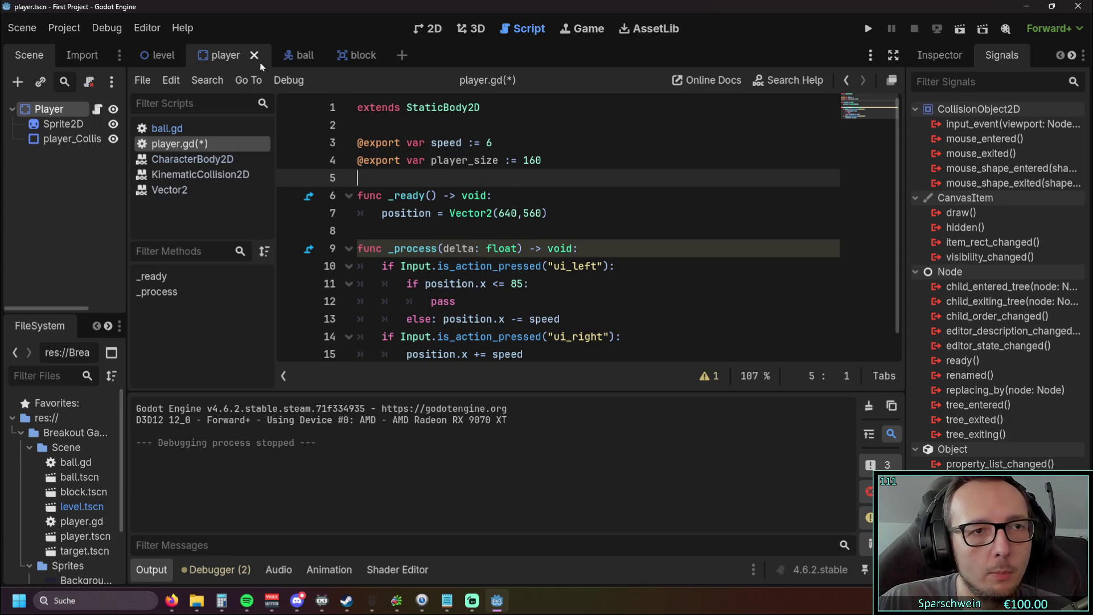
# Verify Player Size 160 on the level's Player node, then select the player scene's collision shape.
pyautogui.click(162, 55)
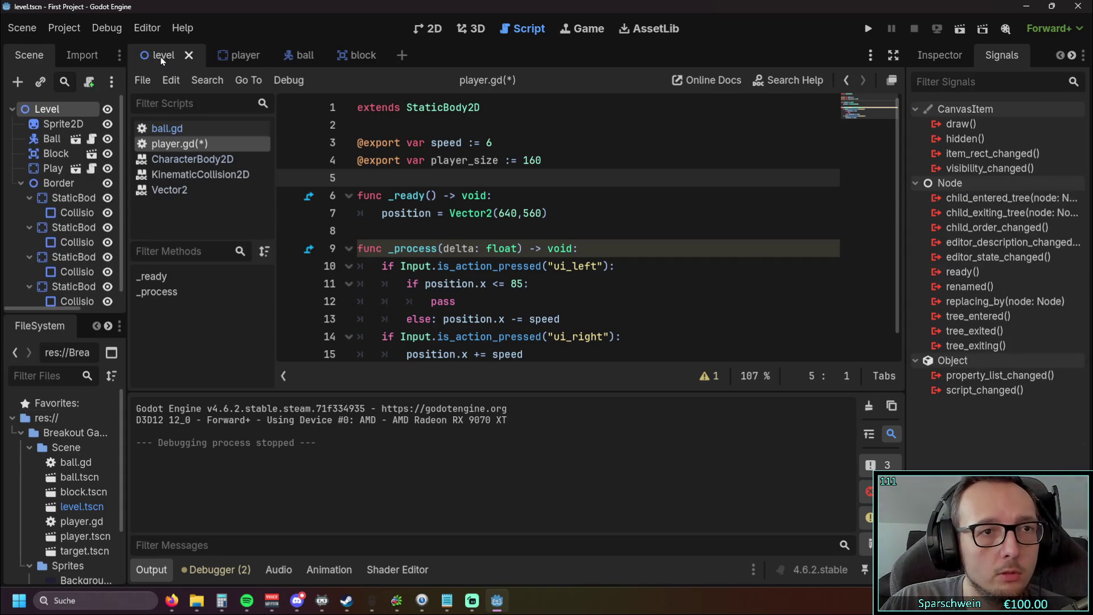
pyautogui.click(53, 125)
pyautogui.click(937, 61)
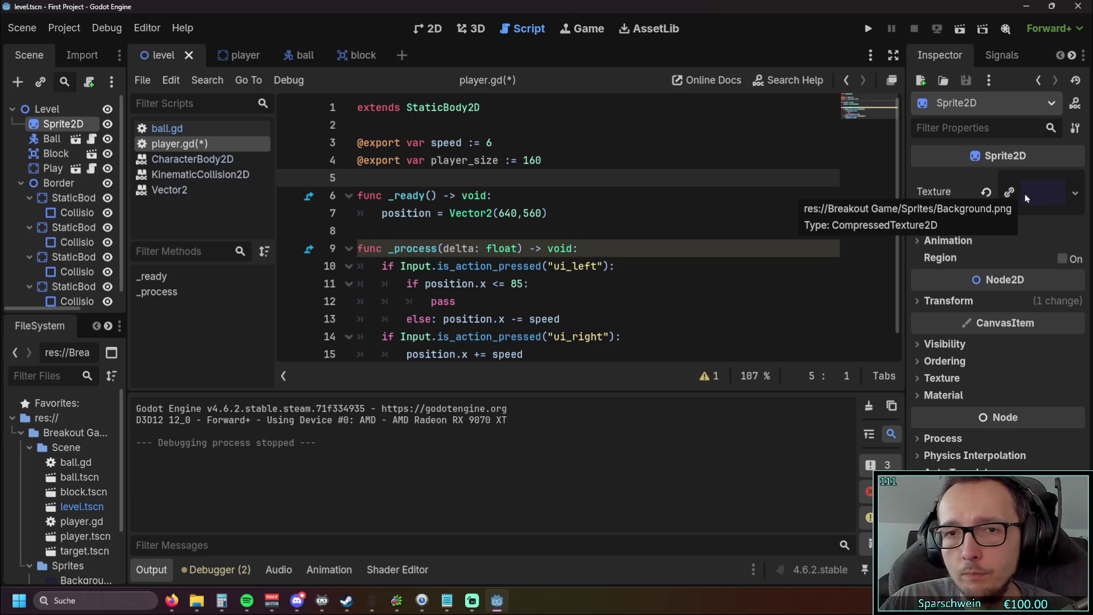
pyautogui.click(57, 169)
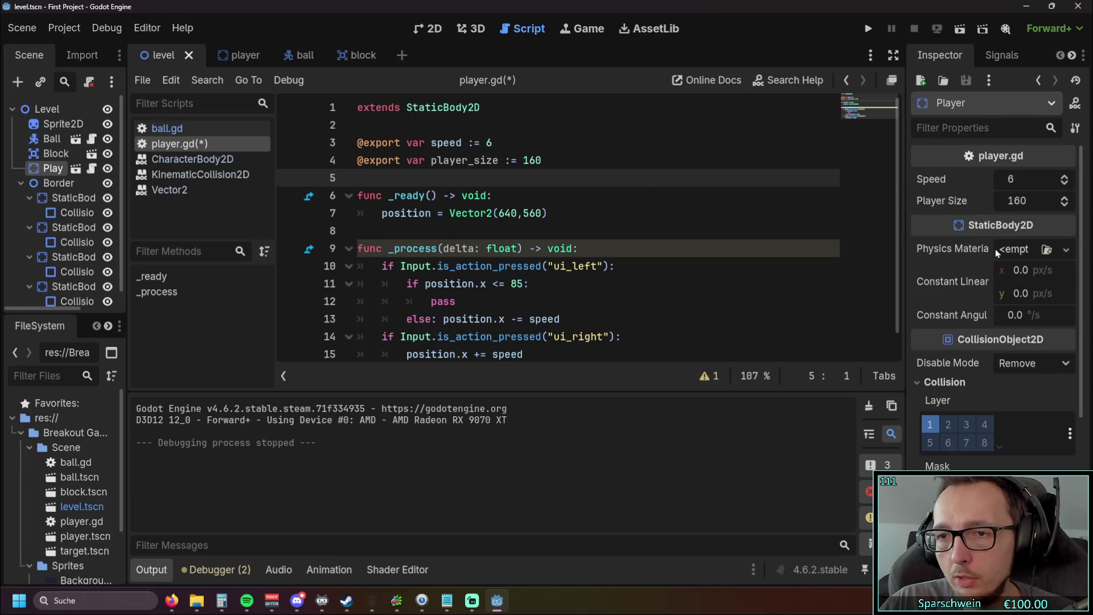
pyautogui.scroll(-5, 965, 344)
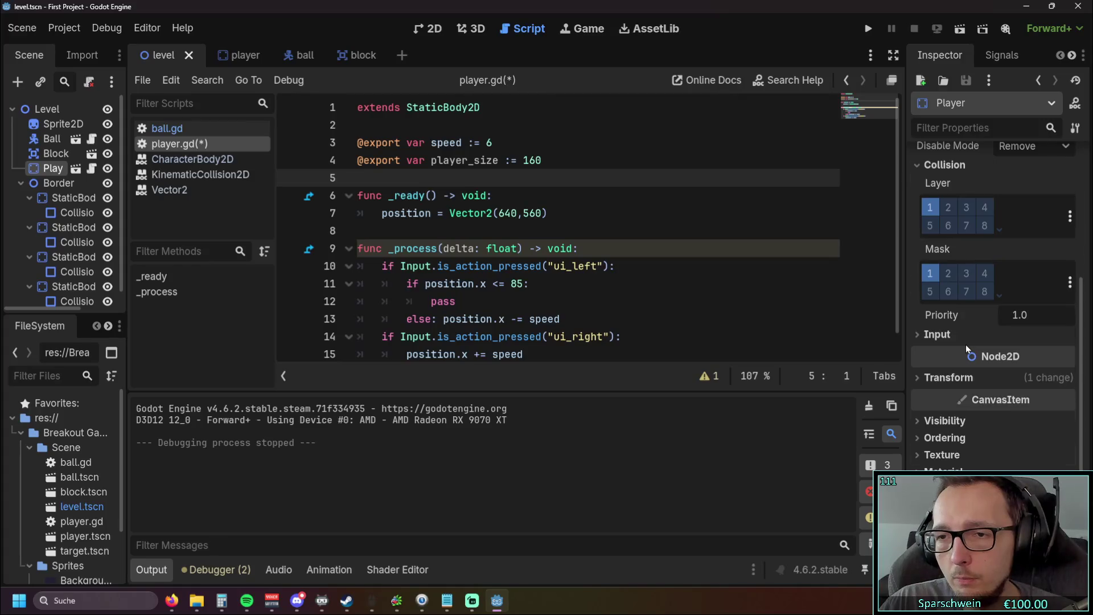
pyautogui.scroll(5, 966, 344)
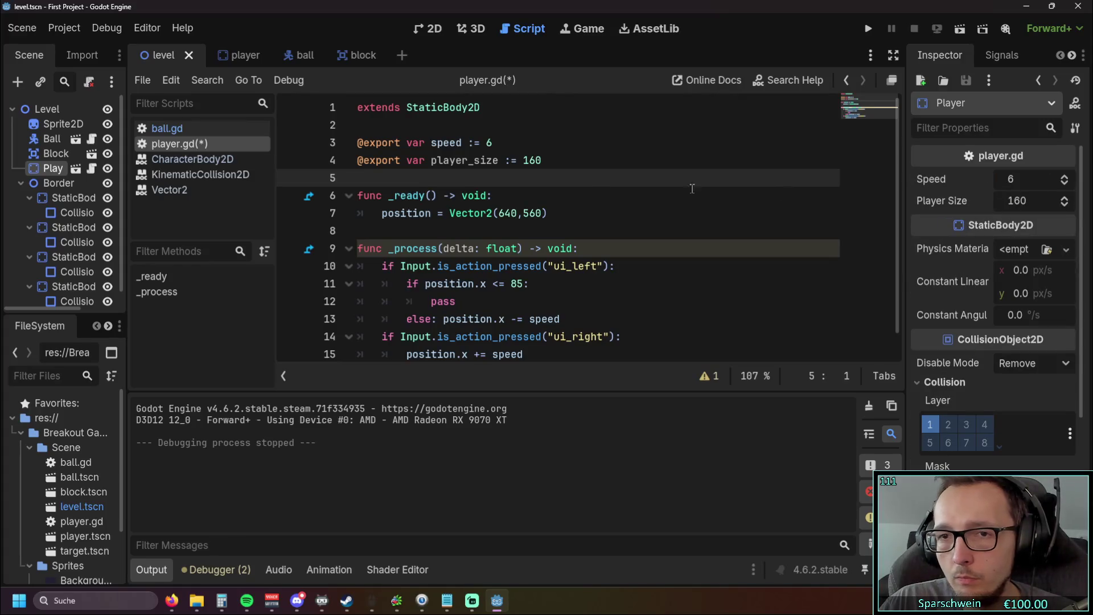
pyautogui.click(240, 55)
pyautogui.click(52, 138)
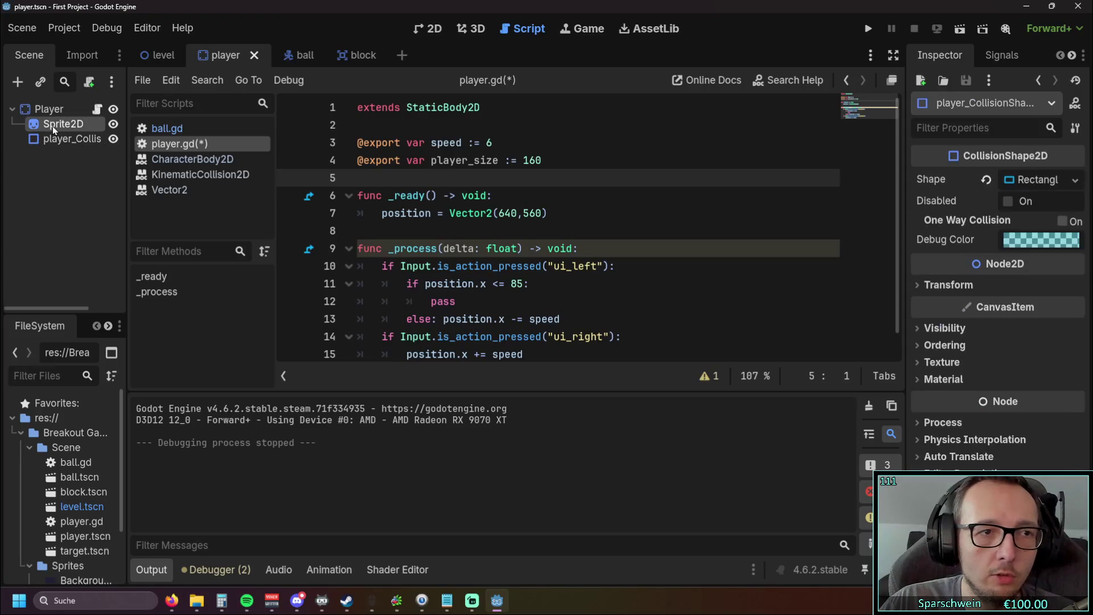
# Inspect the player's Sprite2D Offset, Animation and Texture options without changing them.
pyautogui.click(66, 126)
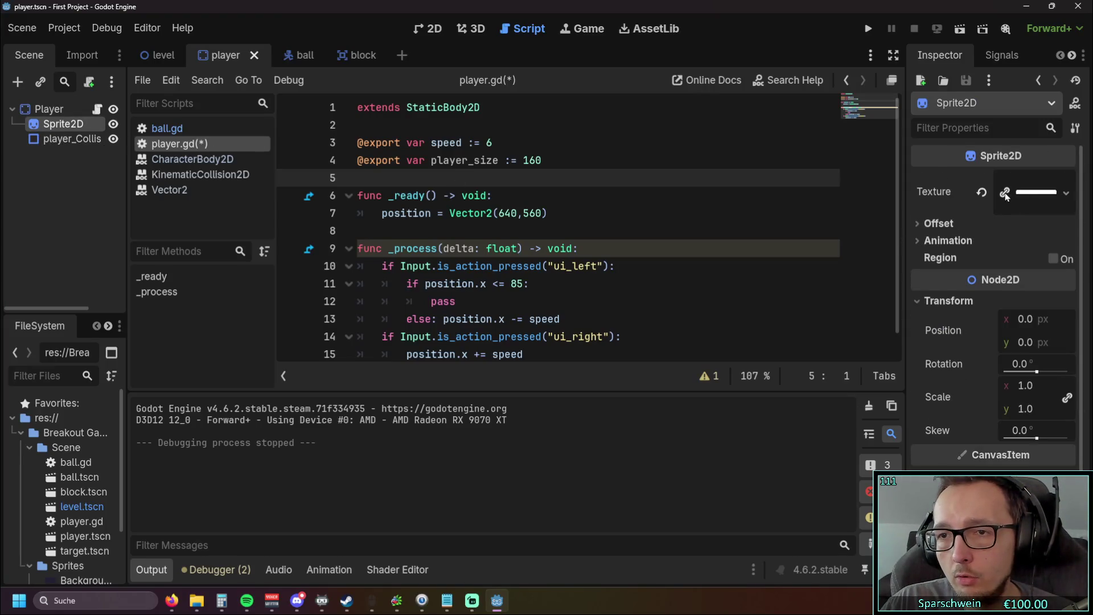
pyautogui.click(920, 224)
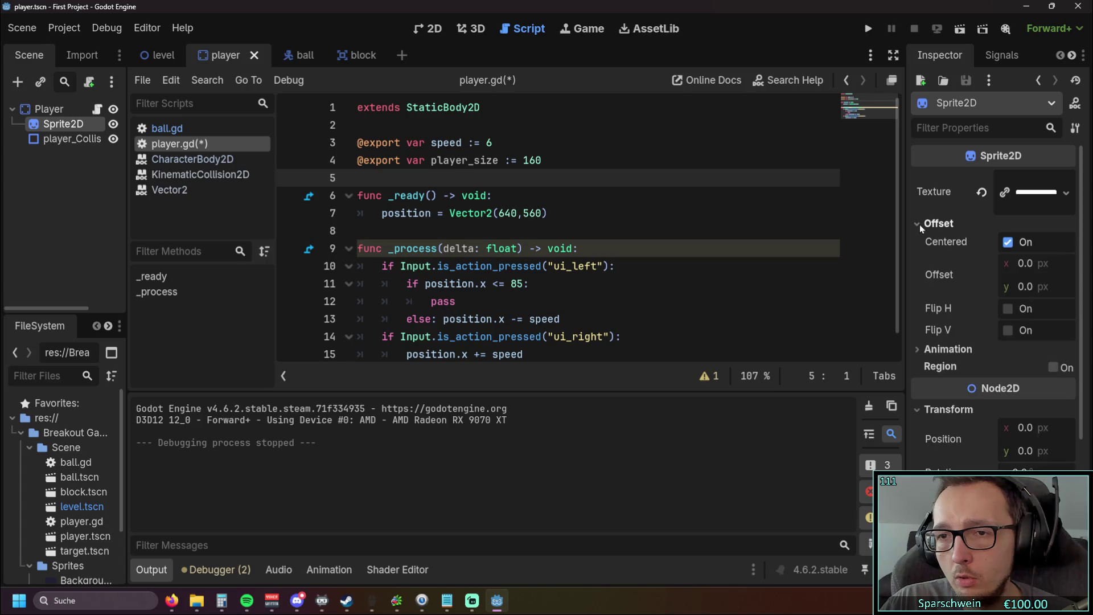
pyautogui.click(920, 224)
pyautogui.click(918, 241)
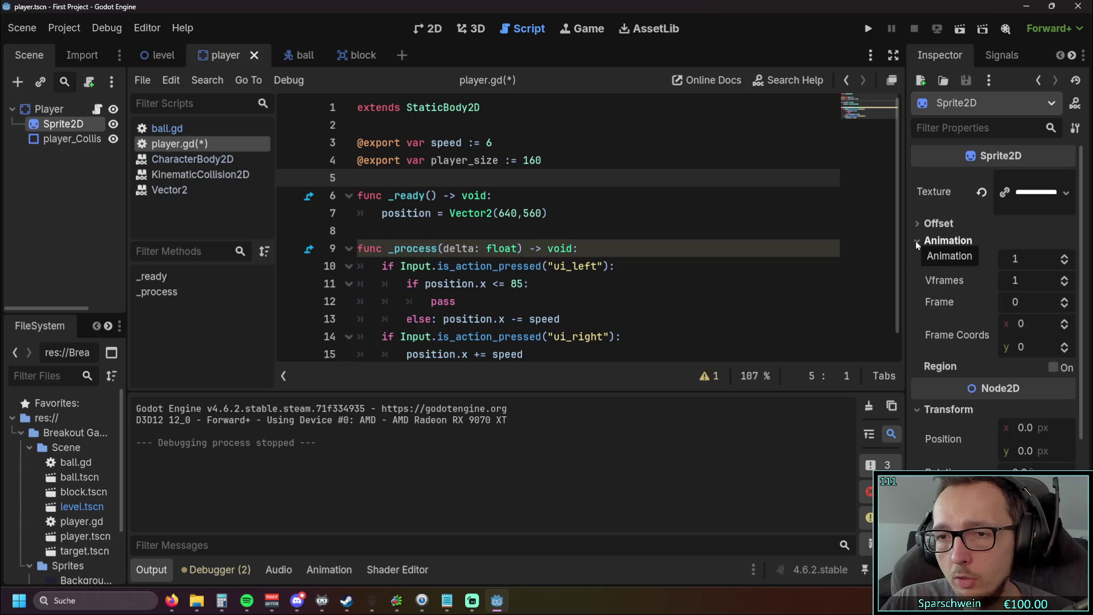
pyautogui.click(919, 241)
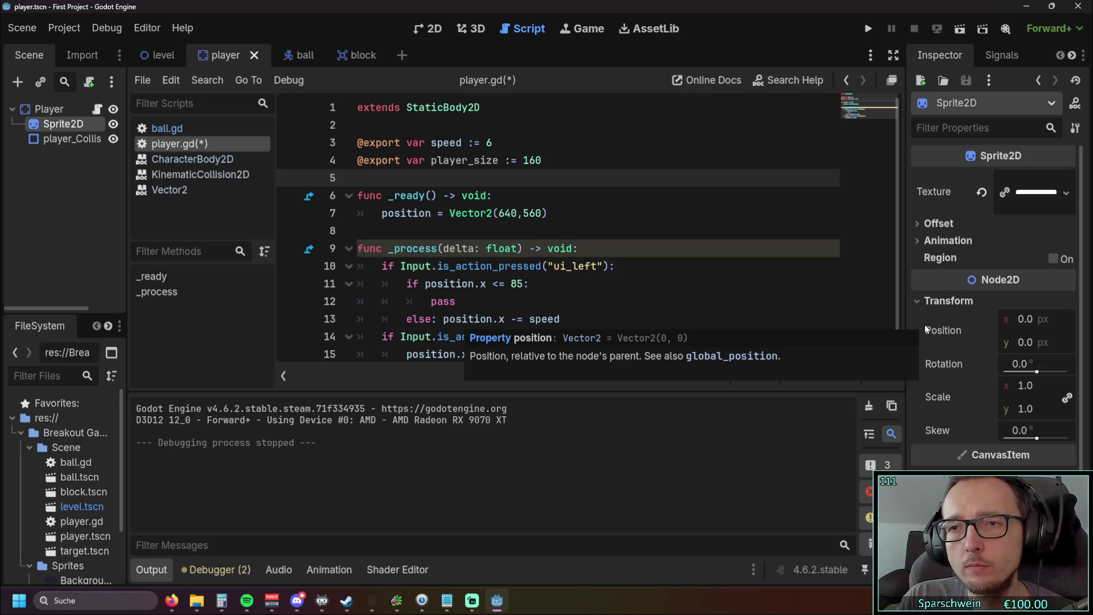
pyautogui.click(1065, 193)
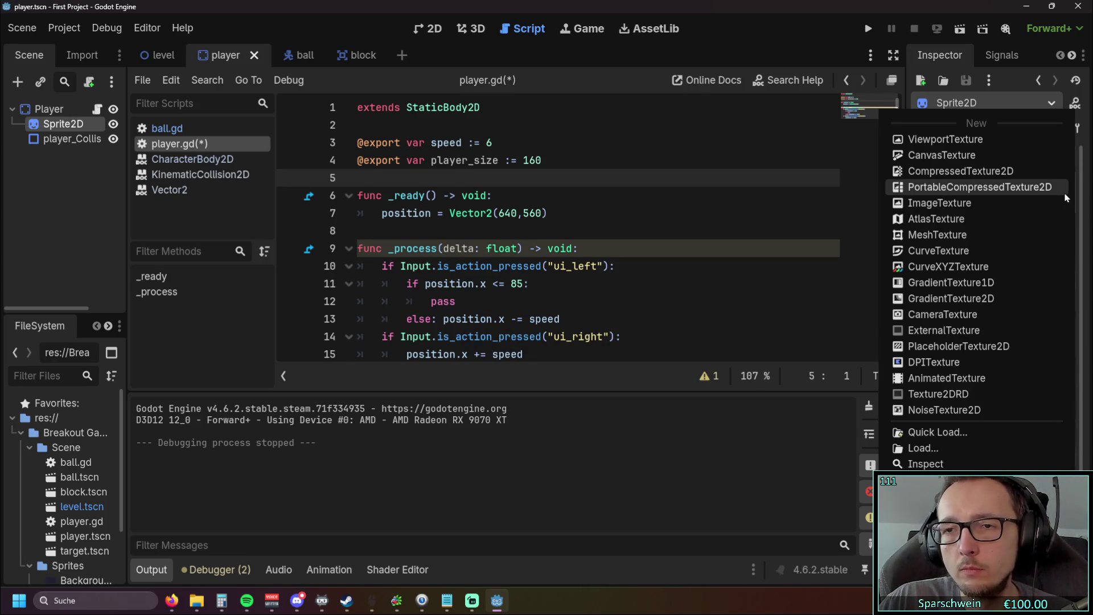
pyautogui.click(753, 450)
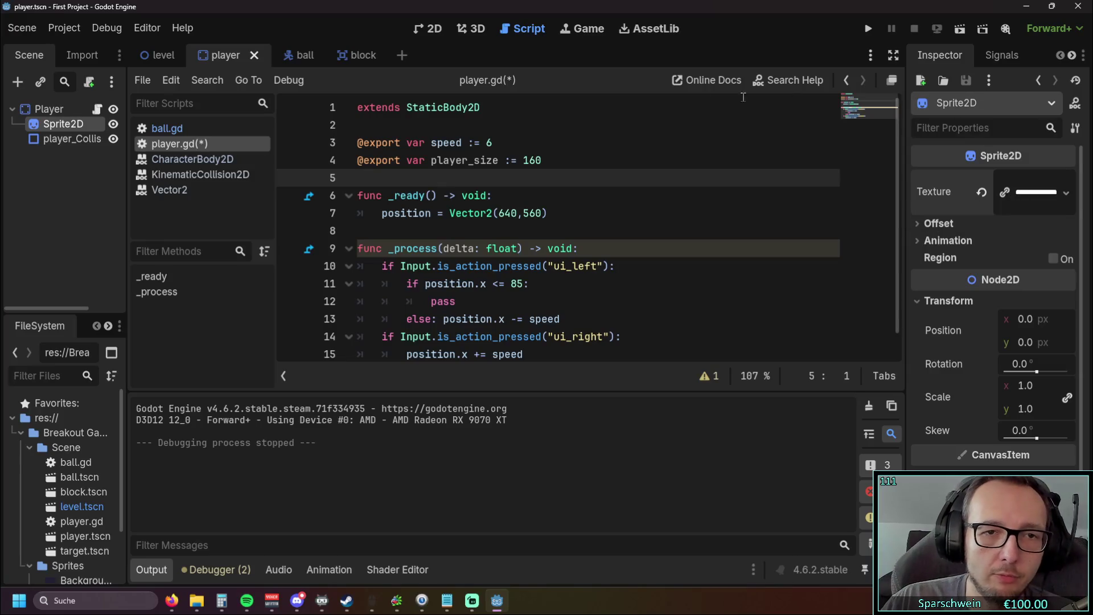
pyautogui.click(563, 165)
# Replace player_size's 160 with self.width, correcting the misspelled property name.
pyautogui.press('BackSpace')
pyautogui.press('BackSpace')
pyautogui.press('BackSpace')
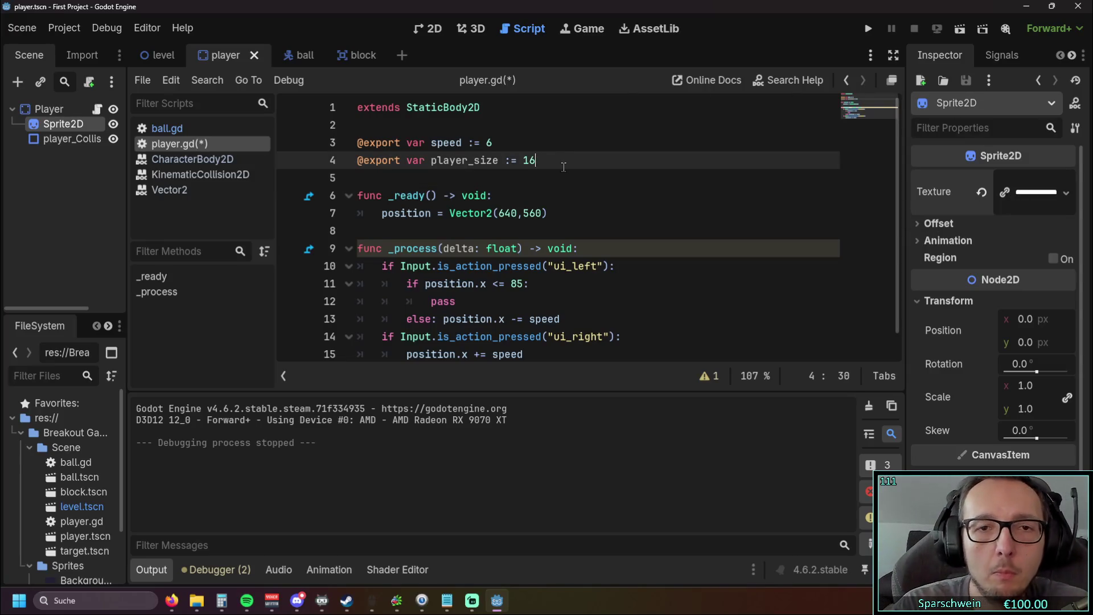
pyautogui.write('self')
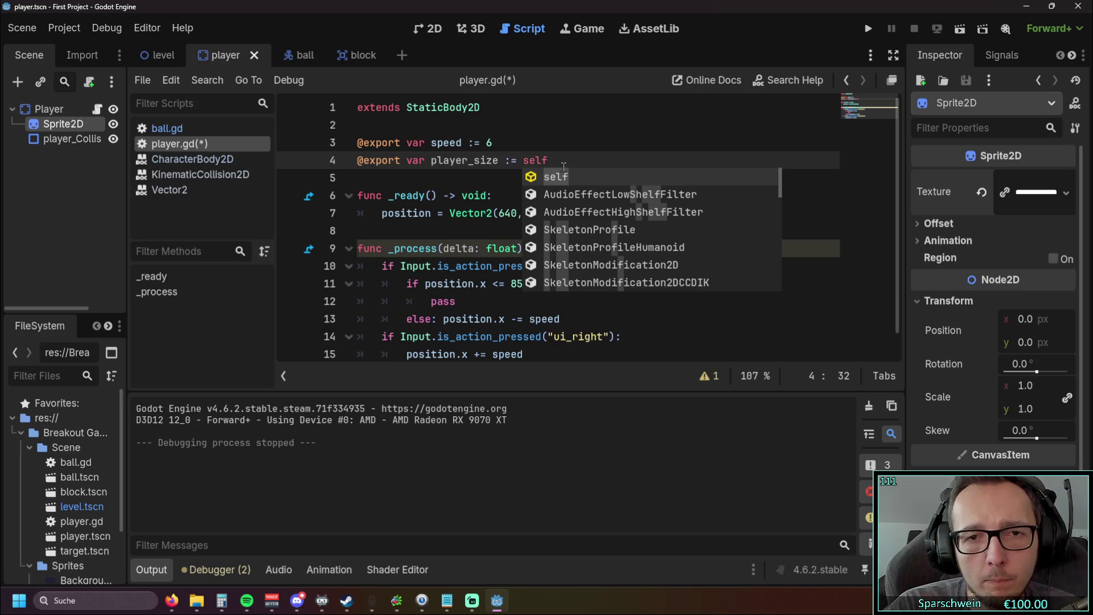
pyautogui.write('.wi')
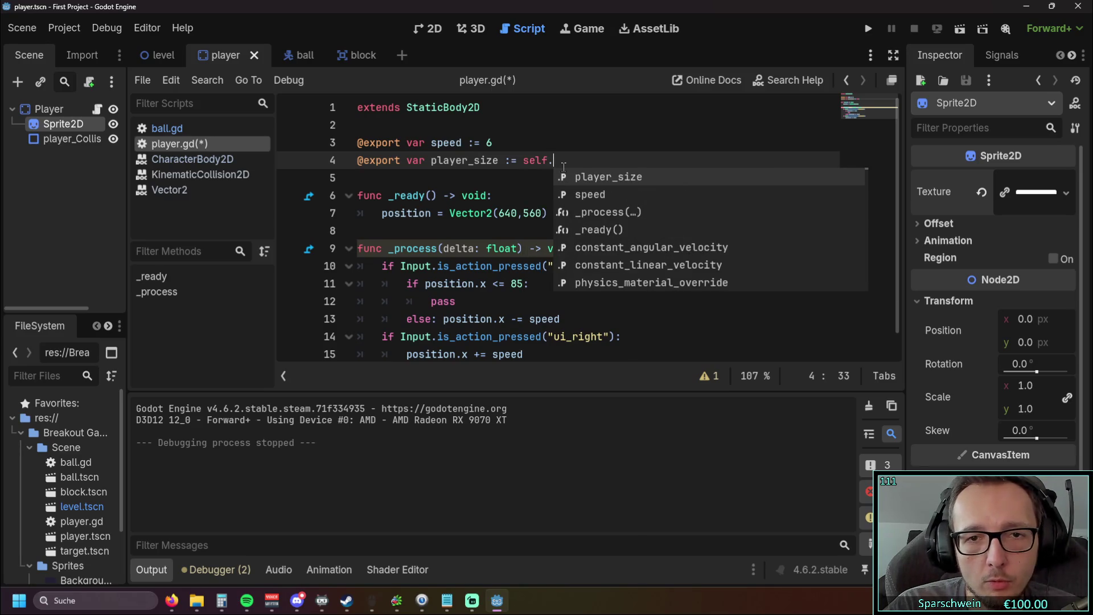
pyautogui.write('th')
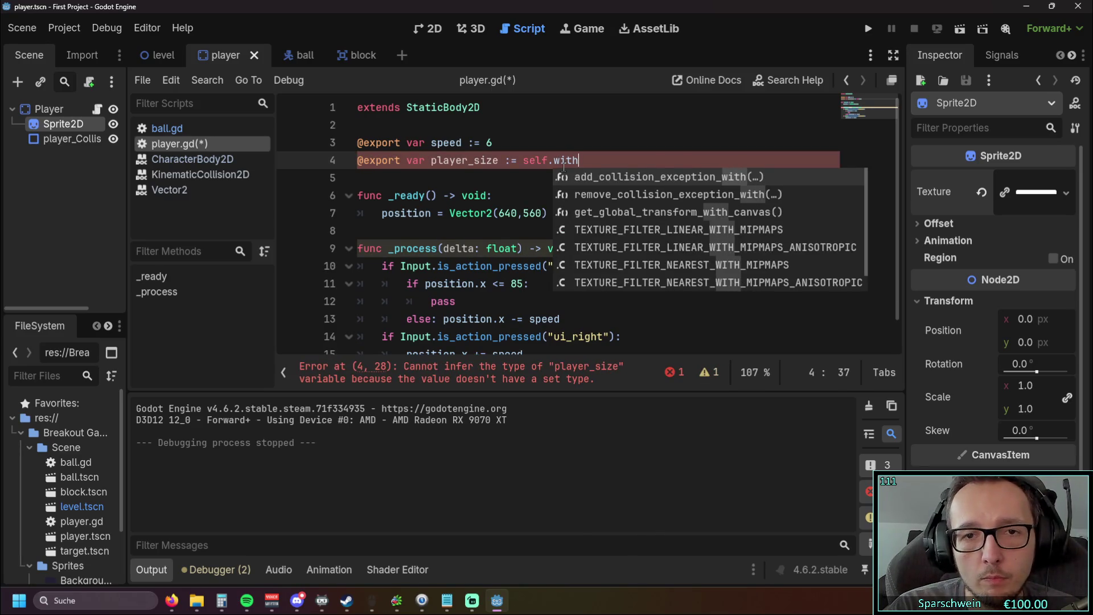
pyautogui.press('BackSpace')
pyautogui.press('BackSpace')
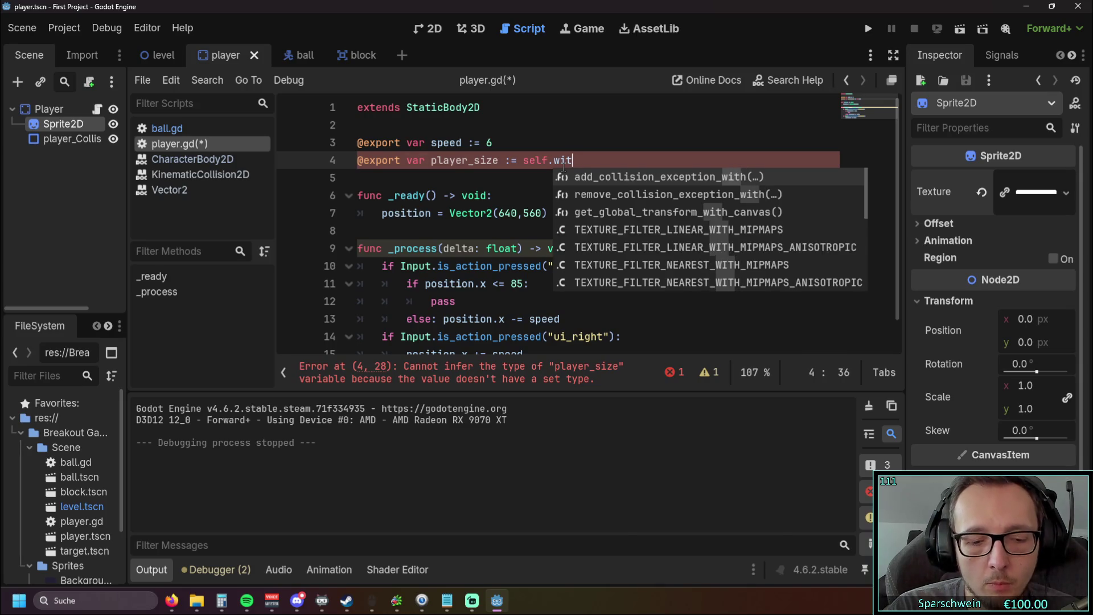
pyautogui.write('tdh')
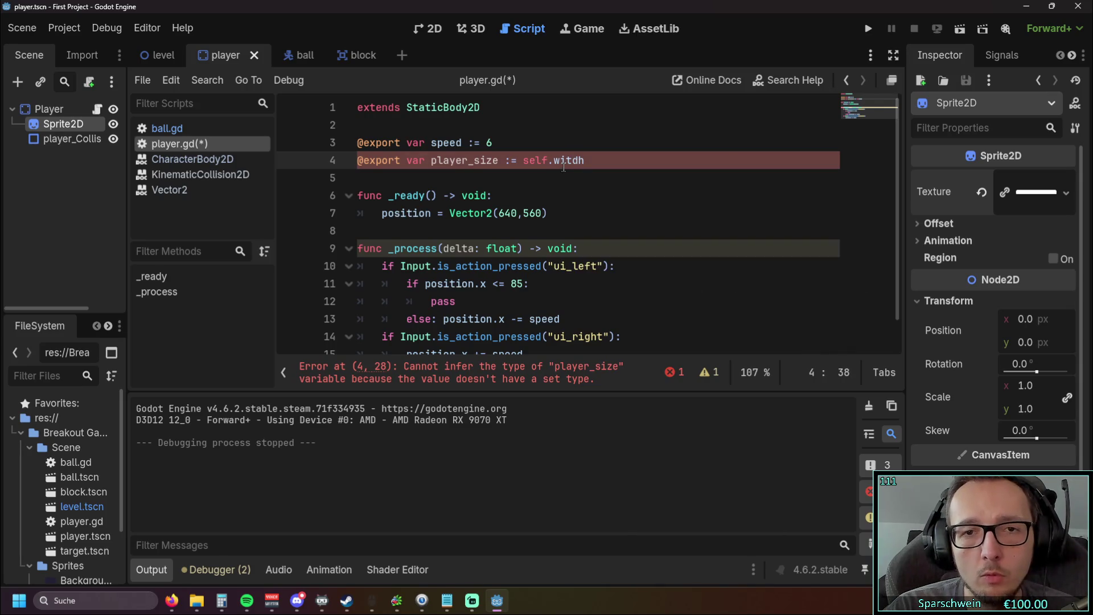
pyautogui.press('BackSpace')
pyautogui.press('BackSpace')
pyautogui.press('BackSpace')
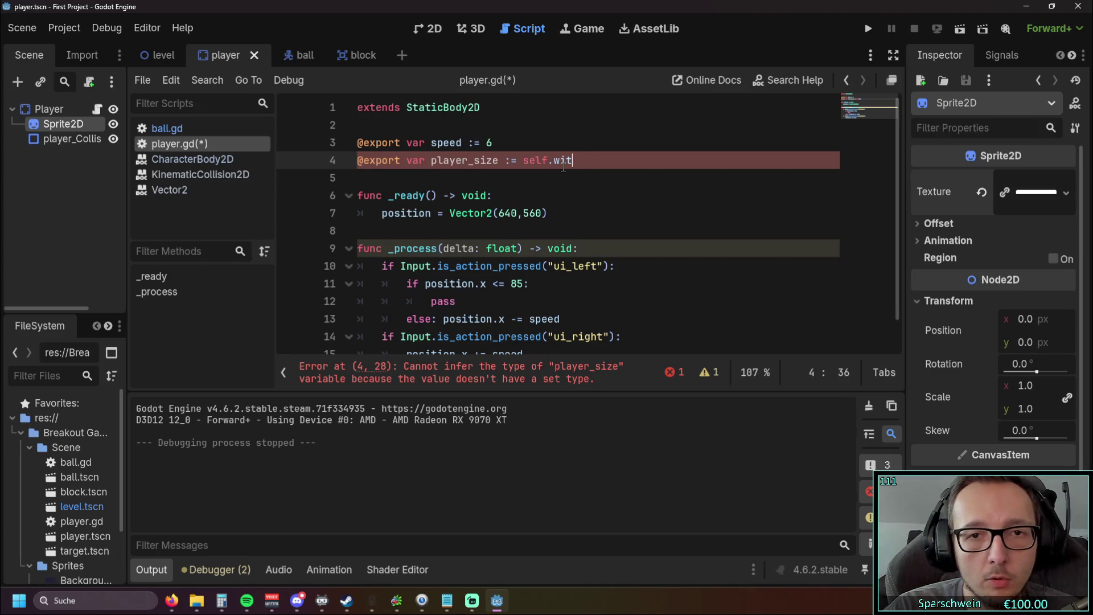
pyautogui.write('dth')
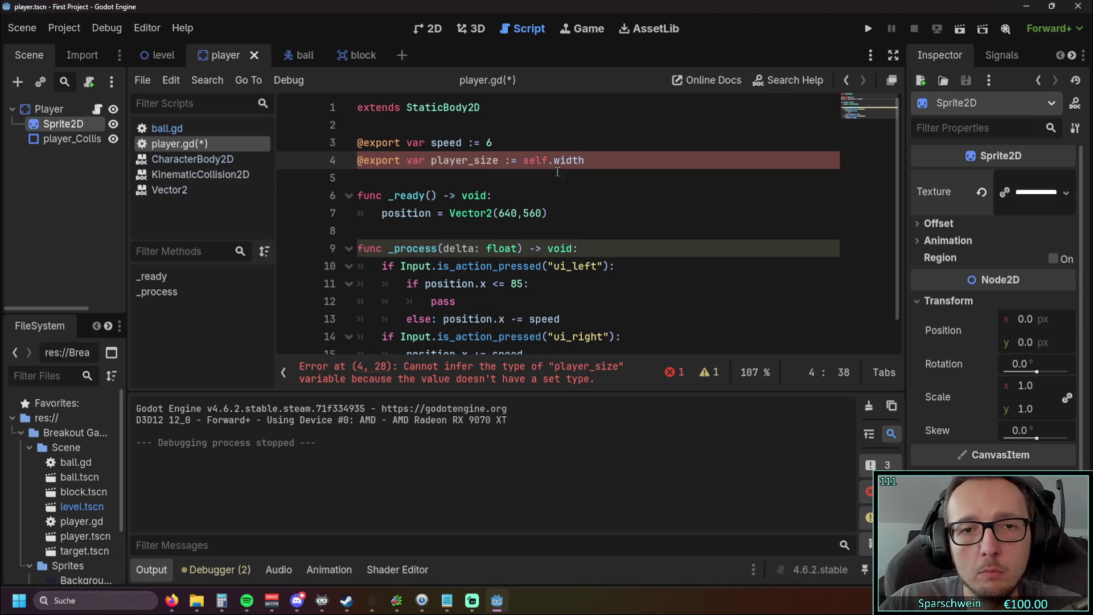
pyautogui.press('Down')
# Delete self.width and set player_size back to 160.
pyautogui.doubleClick(583, 168)
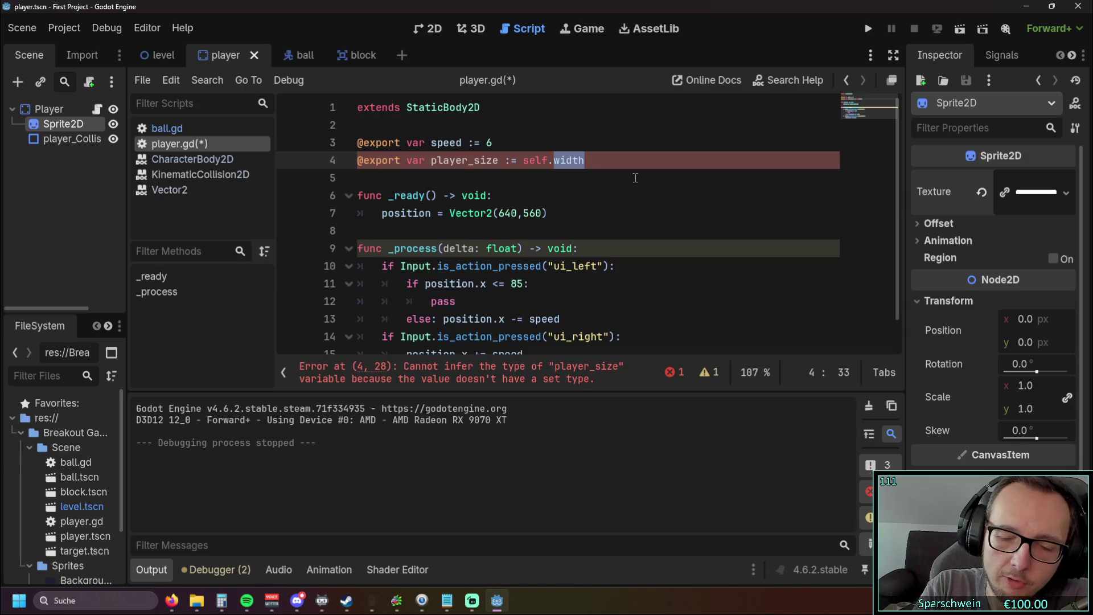
pyautogui.press('BackSpace')
pyautogui.press('BackSpace')
pyautogui.press('BackSpace')
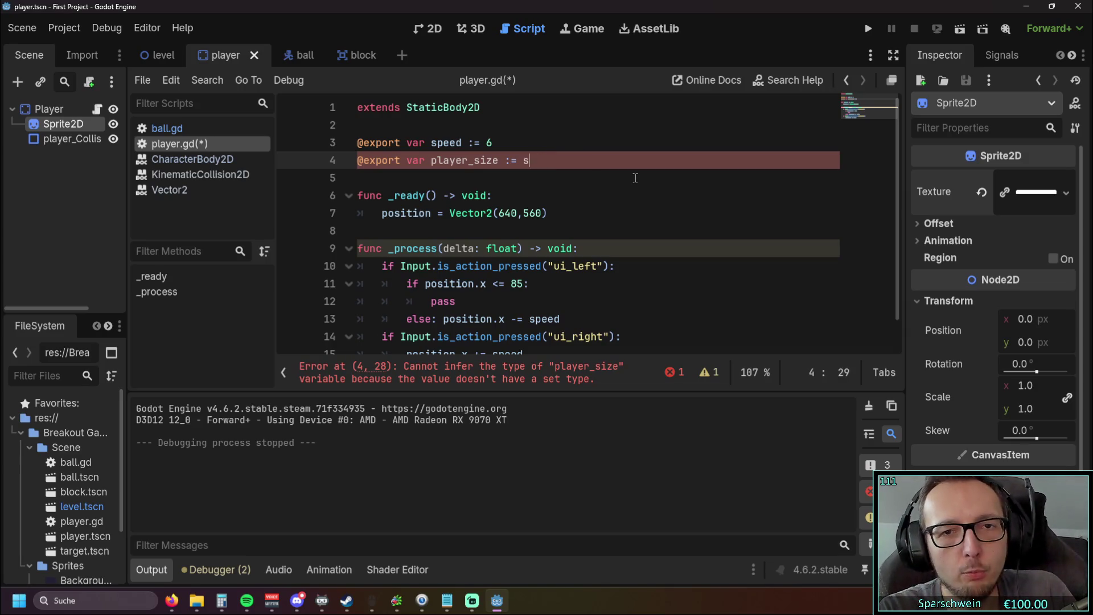
pyautogui.write('160')
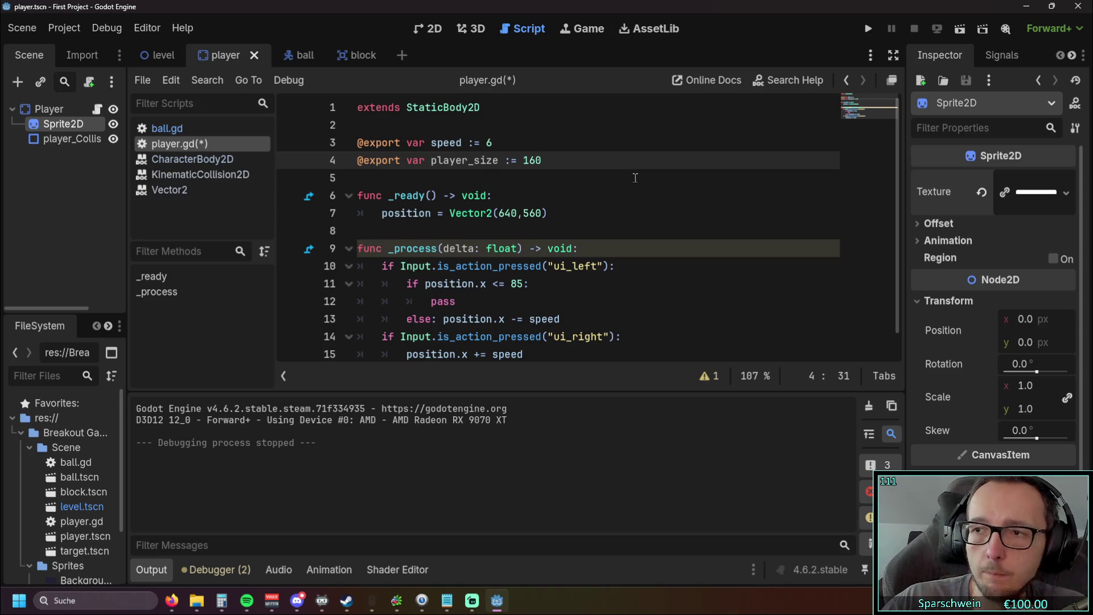
pyautogui.hotkey('alt', 'Tab')
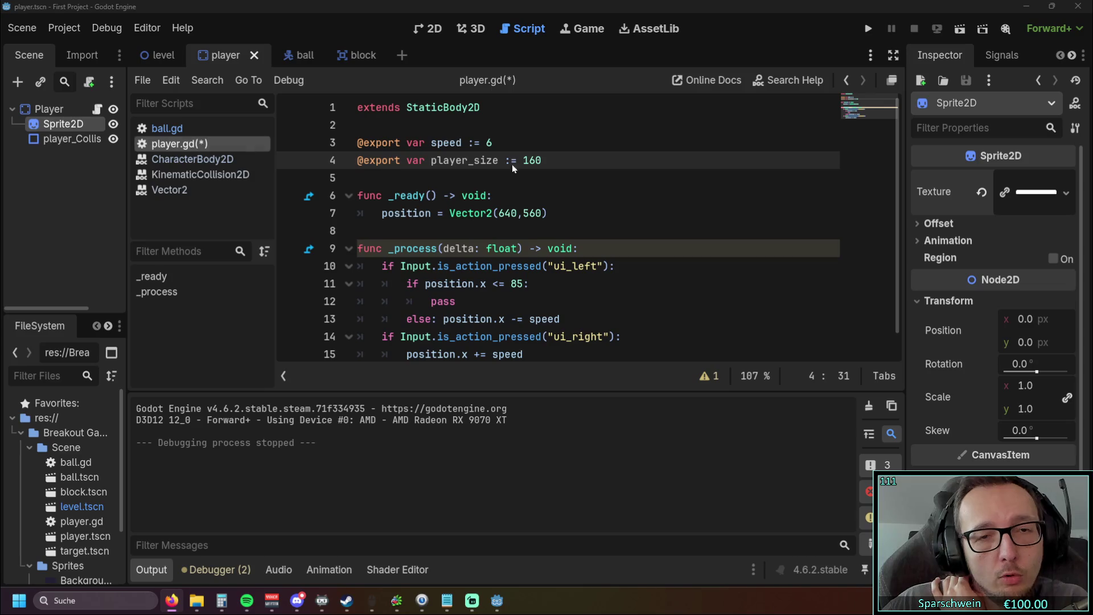
pyautogui.hotkey('shift', 'Left')
pyautogui.hotkey('shift', 'Left')
pyautogui.hotkey('shift', 'Left')
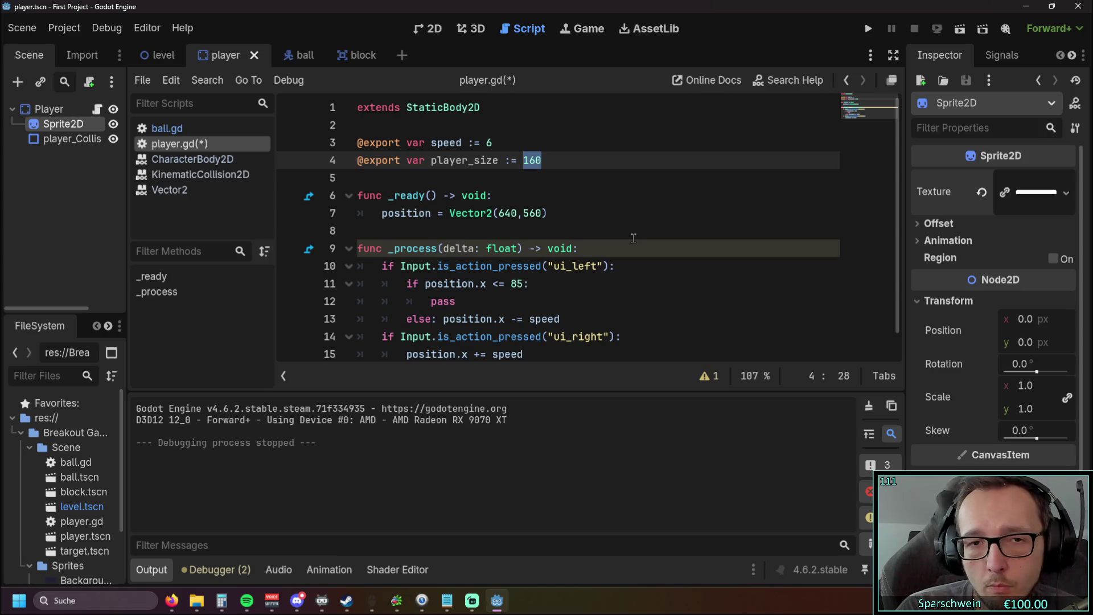
# Replace 160 with texture.get_width($Sprite2D), dragging the Sprite2D node into the parentheses.
pyautogui.write('texture')
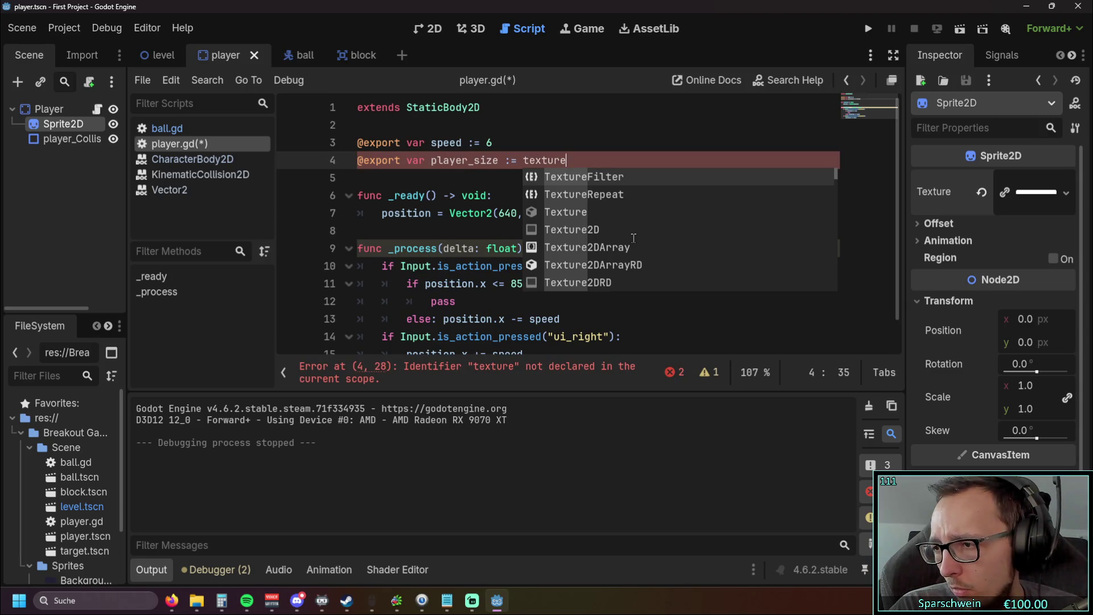
pyautogui.write('.get')
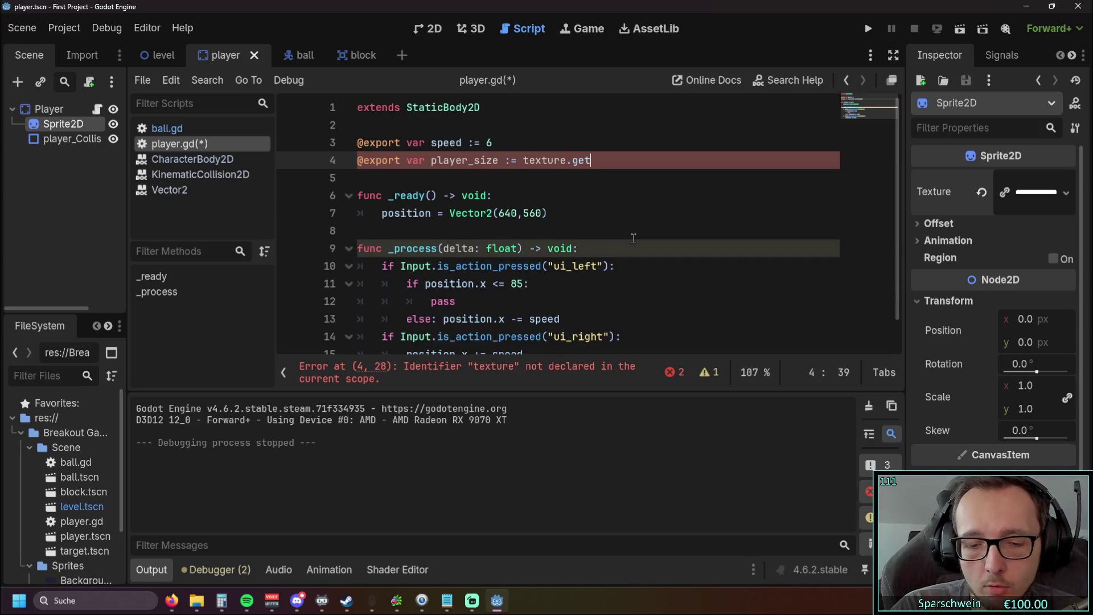
pyautogui.write('_')
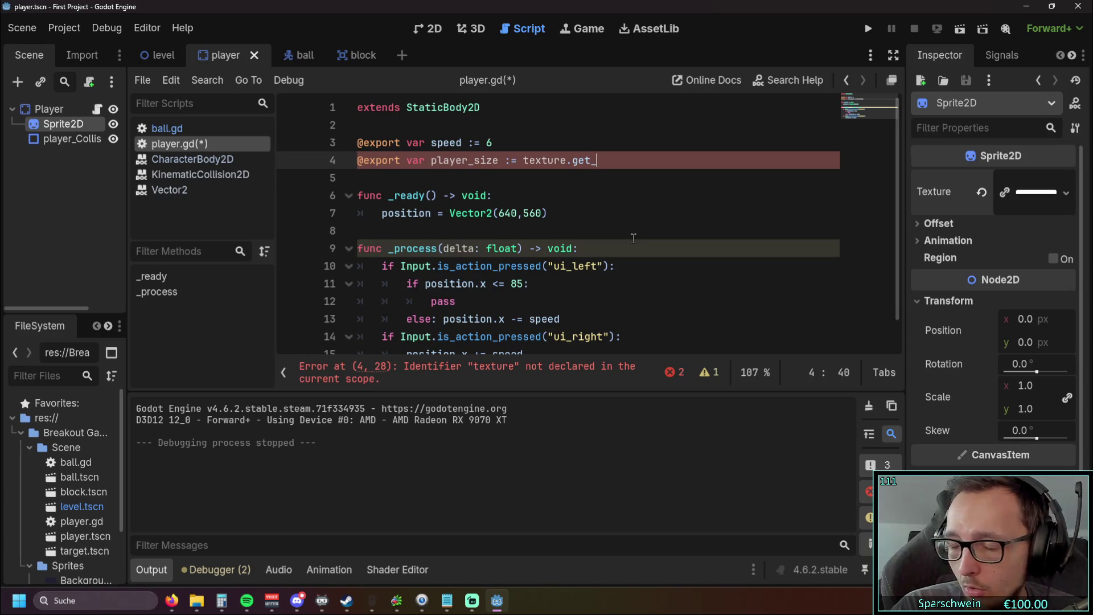
pyautogui.write('wid')
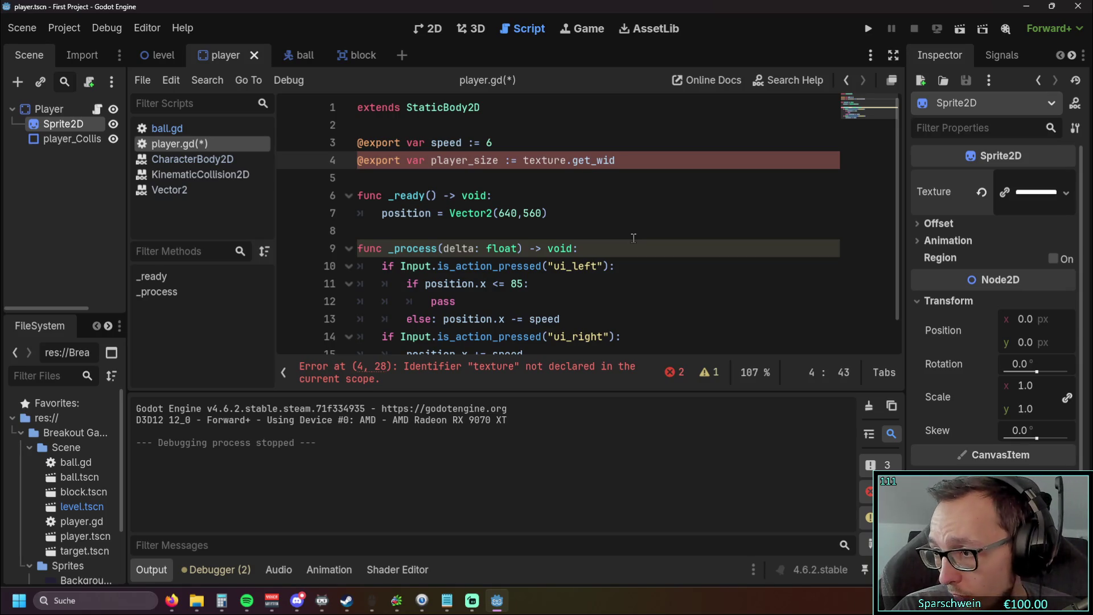
pyautogui.write('th(')
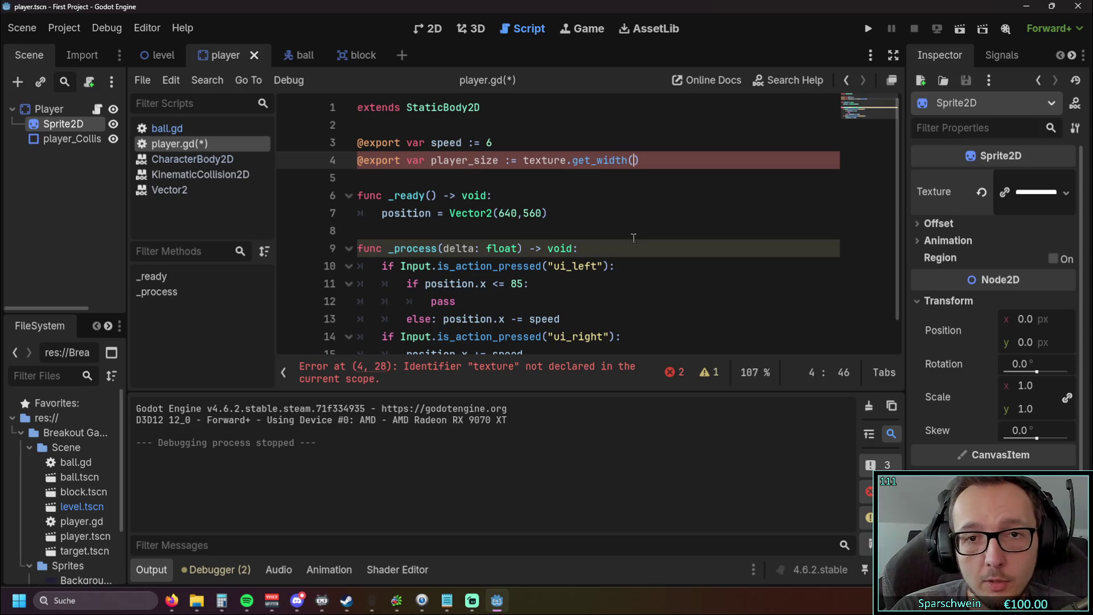
pyautogui.moveTo(63, 123)
pyautogui.mouseDown()
pyautogui.moveTo(415, 123)
pyautogui.moveTo(633, 161)
pyautogui.mouseUp()
pyautogui.click(652, 202)
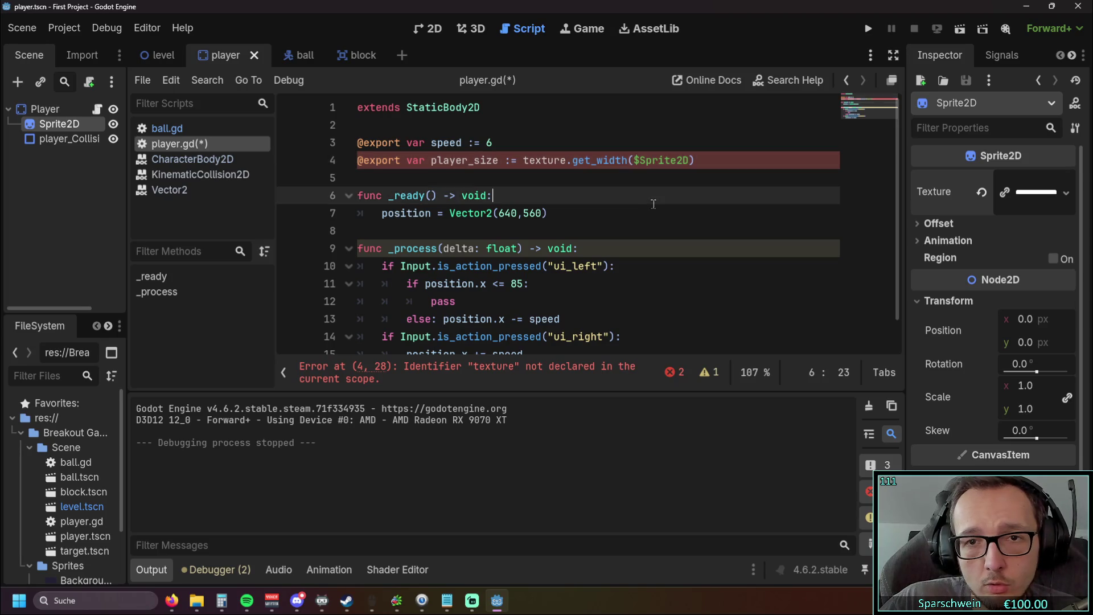
pyautogui.click(709, 181)
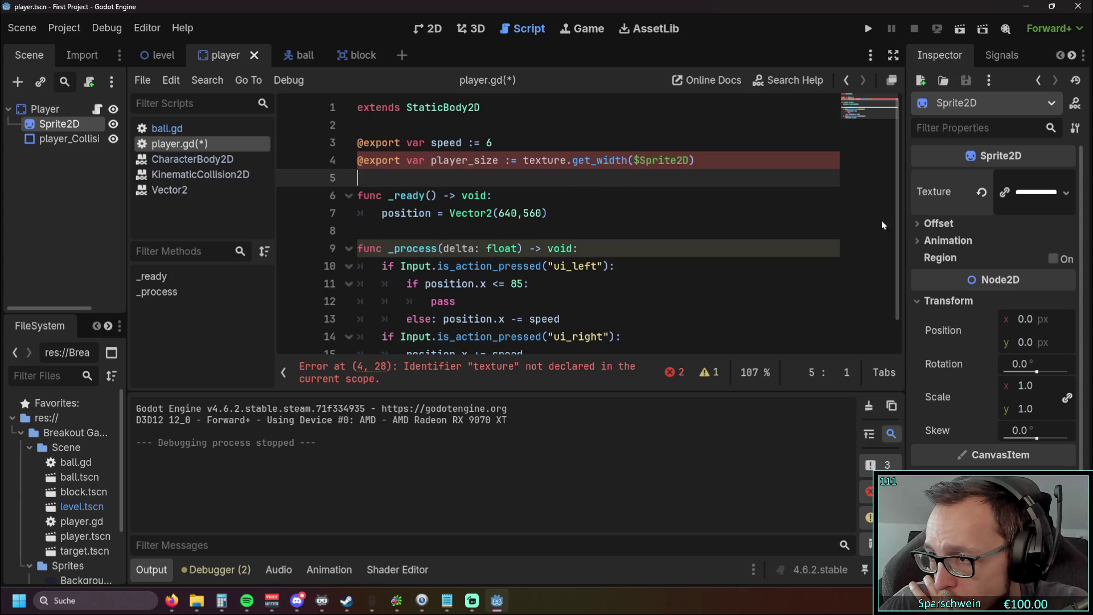
# Remove the $Sprite2D argument and append '* scale.x' to line 4.
pyautogui.click(706, 160)
pyautogui.moveTo(690, 160); pyautogui.dragTo(635, 160)
pyautogui.press('BackSpace')
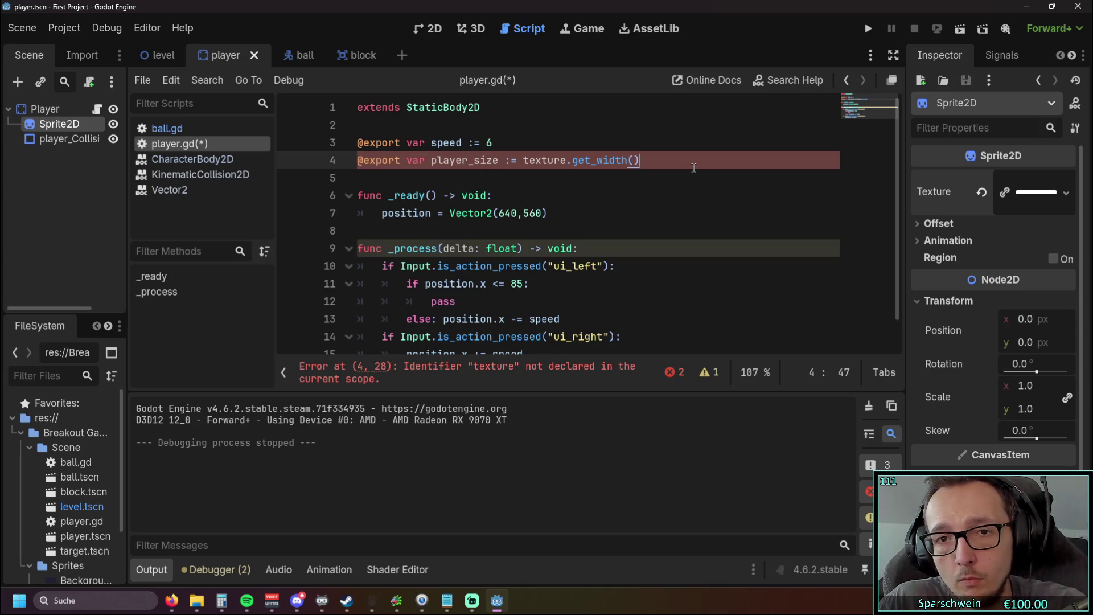
pyautogui.click(693, 167)
pyautogui.write('* scale')
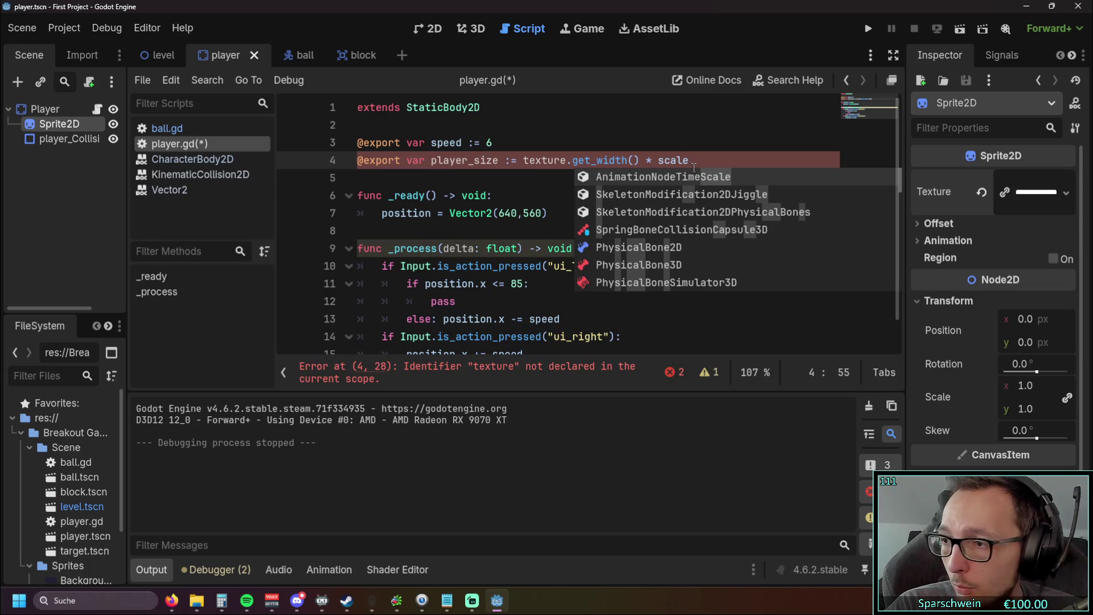
pyautogui.write('.x')
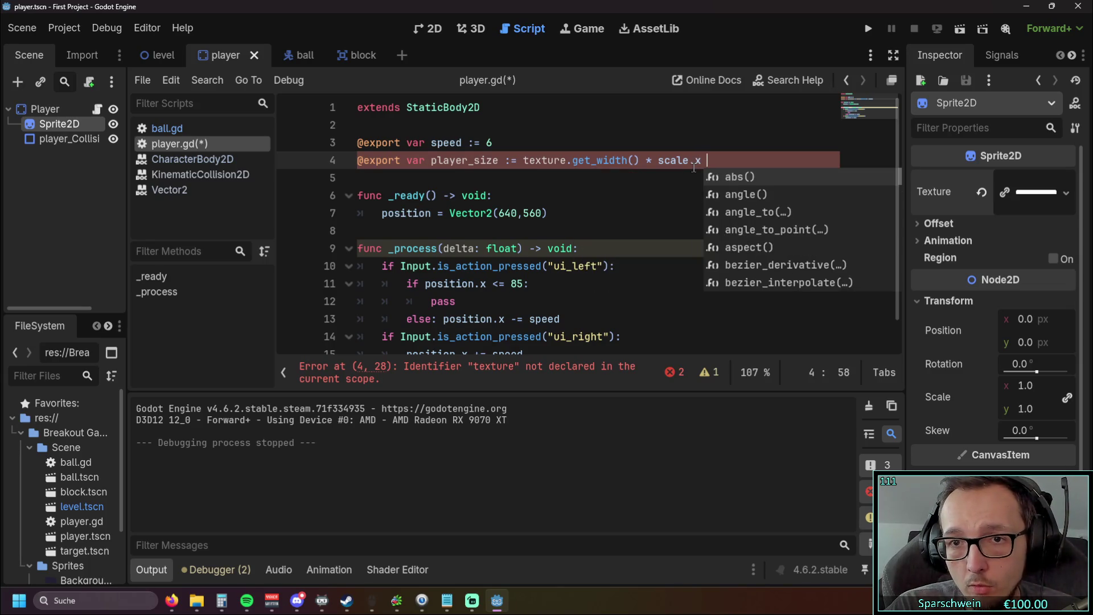
pyautogui.click(636, 174)
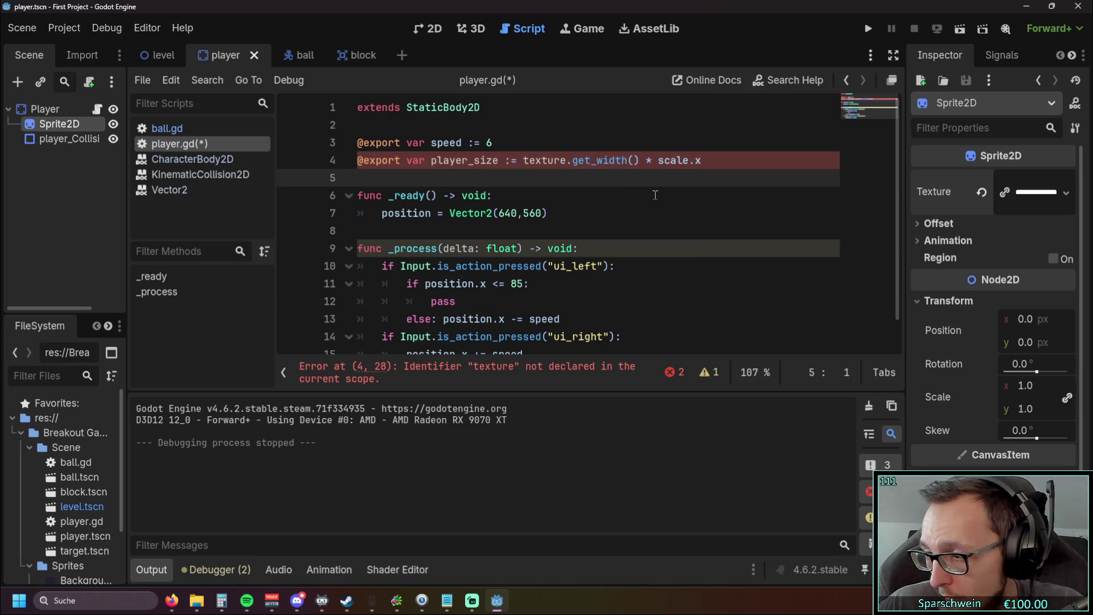
# Try a bracketed [$Sprite2D] reference after get_width(), then delete it.
pyautogui.click(640, 160)
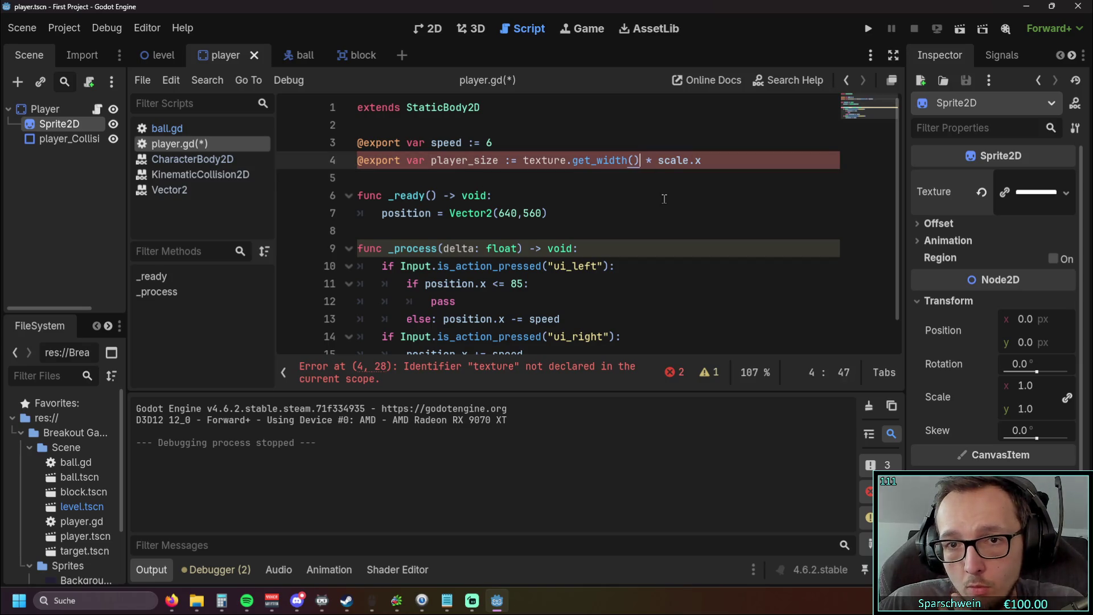
pyautogui.write('[')
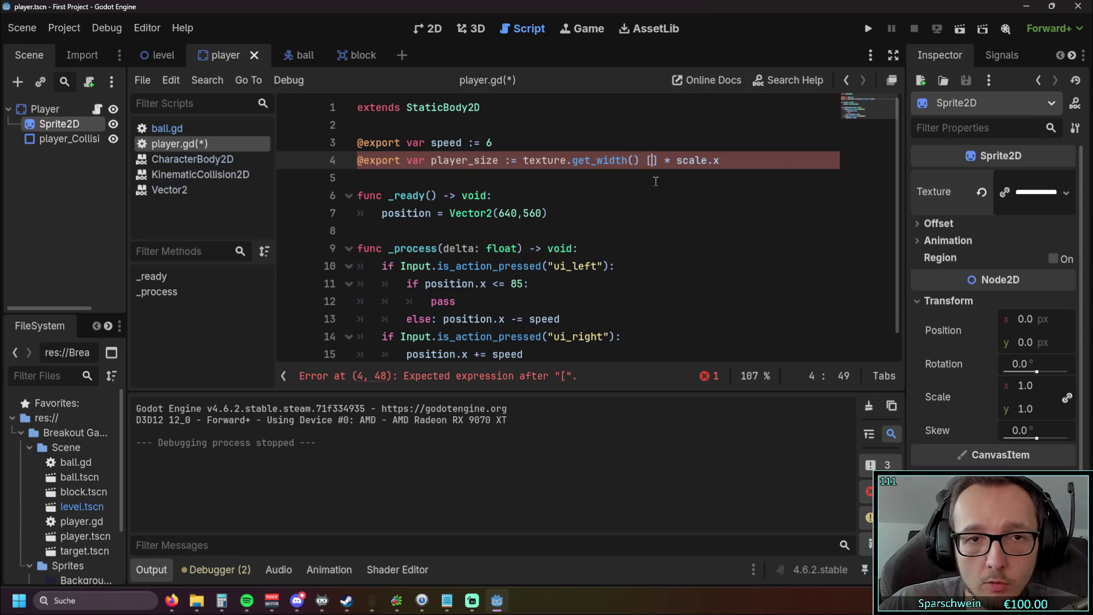
pyautogui.write('$')
pyautogui.press('Return')
pyautogui.click(646, 165)
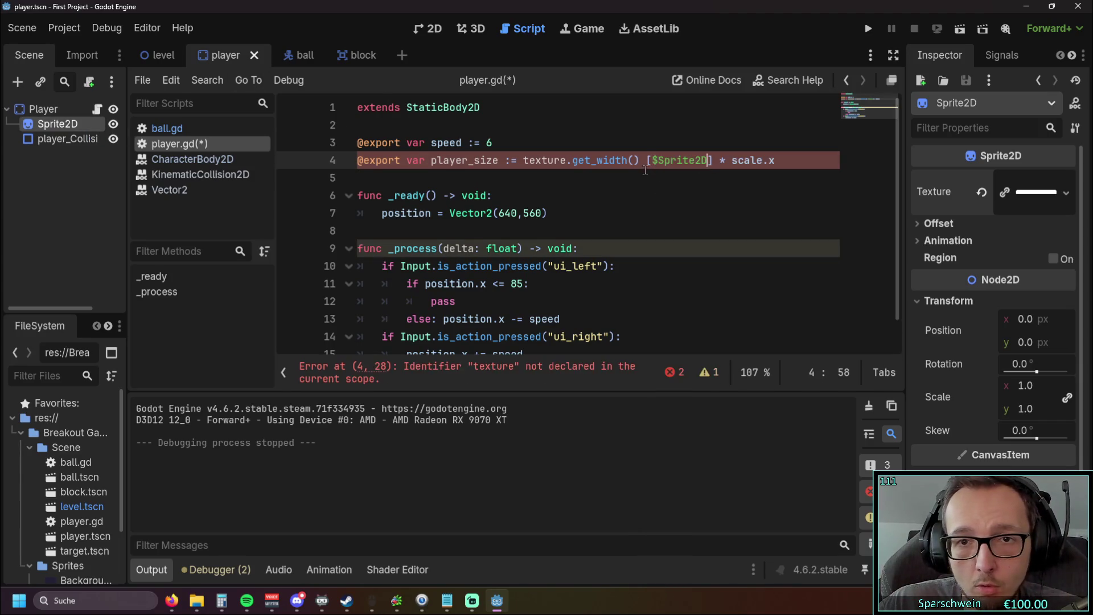
pyautogui.press('BackSpace')
pyautogui.click(700, 200)
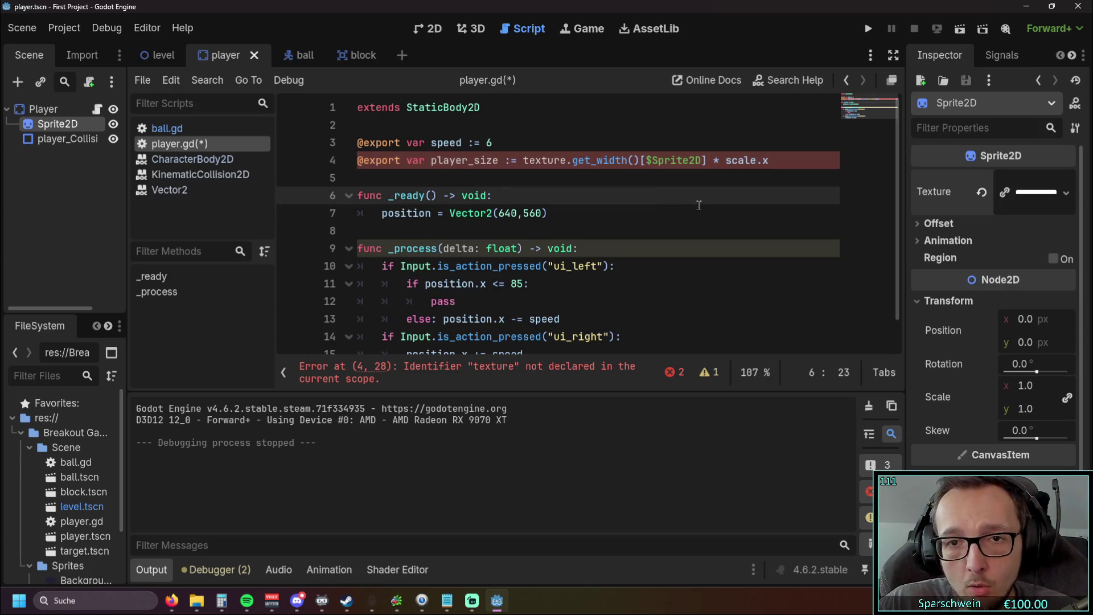
pyautogui.moveTo(707, 160); pyautogui.dragTo(640, 161)
pyautogui.press('BackSpace')
pyautogui.click(673, 214)
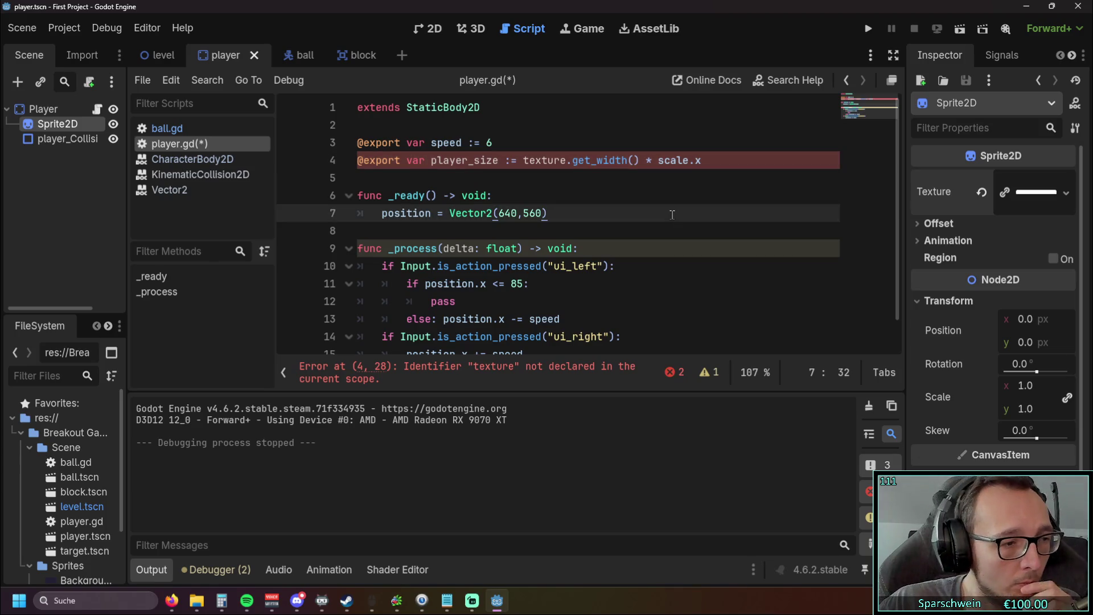
# Capitalise Texture and drag Sprite2D back into get_width() as its argument.
pyautogui.click(531, 158)
pyautogui.press('BackSpace')
pyautogui.write('T')
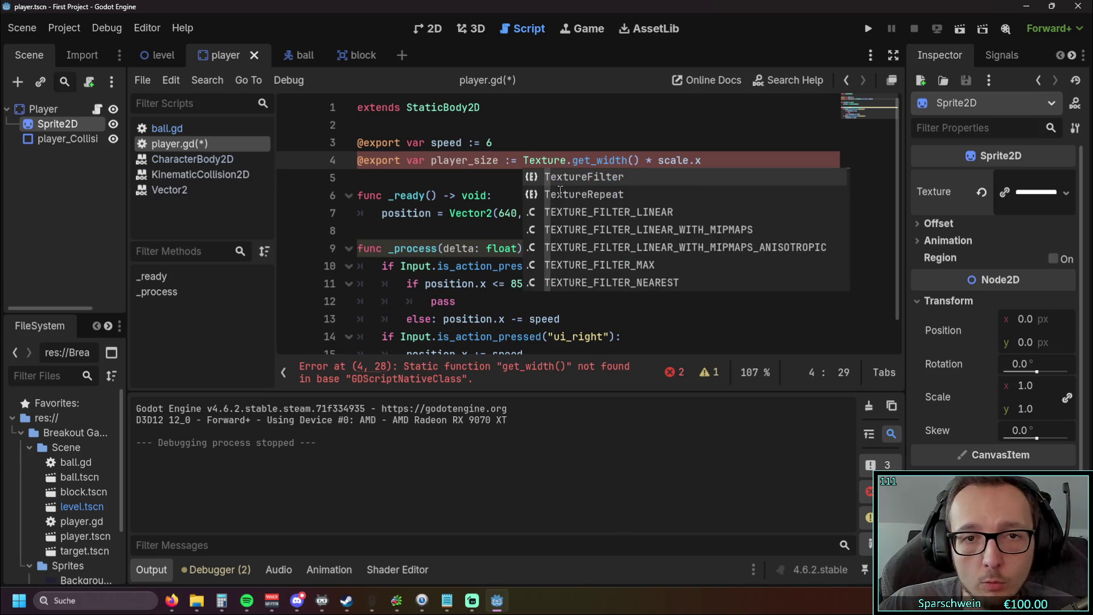
pyautogui.click(450, 173)
pyautogui.click(634, 160)
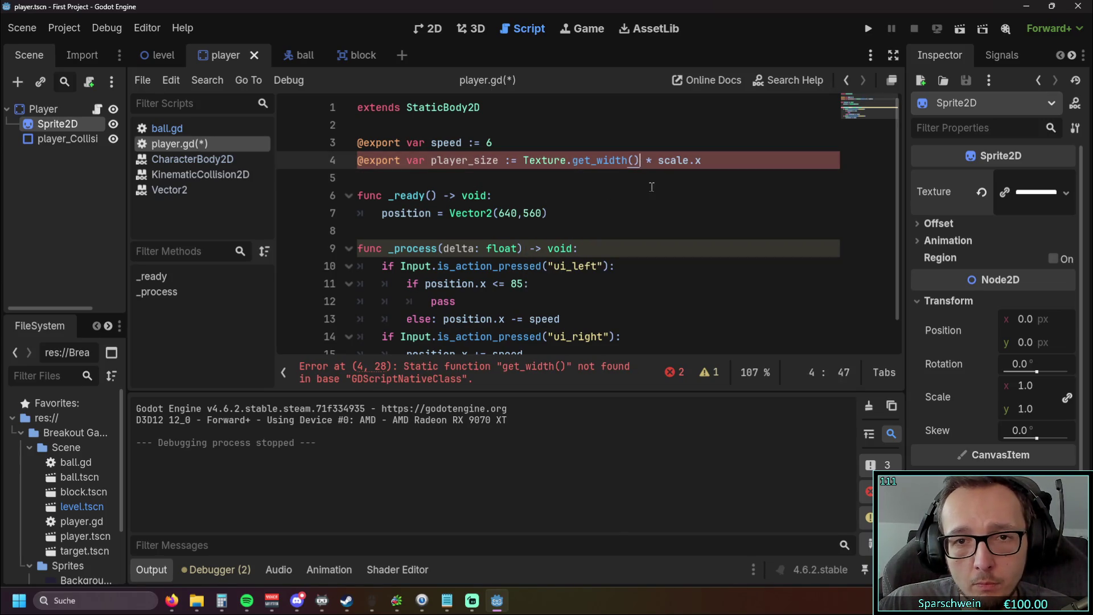
pyautogui.moveTo(98, 128); pyautogui.dragTo(634, 160)
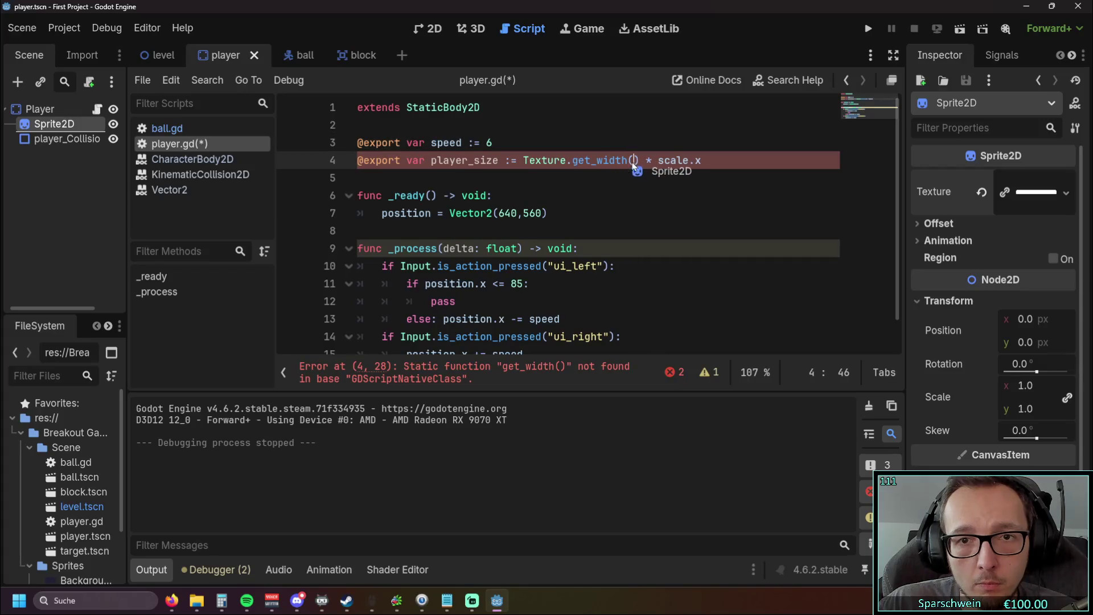
pyautogui.click(647, 194)
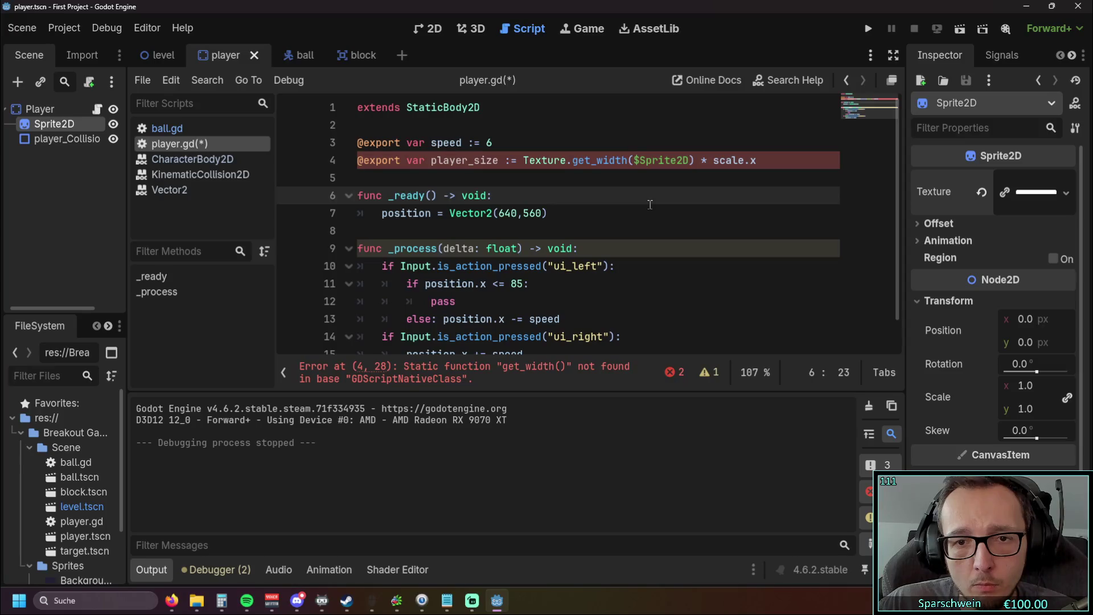
# Delete get_width($Sprite2D), leaving 'Texture. * scale.x' on line 4.
pyautogui.click(526, 160)
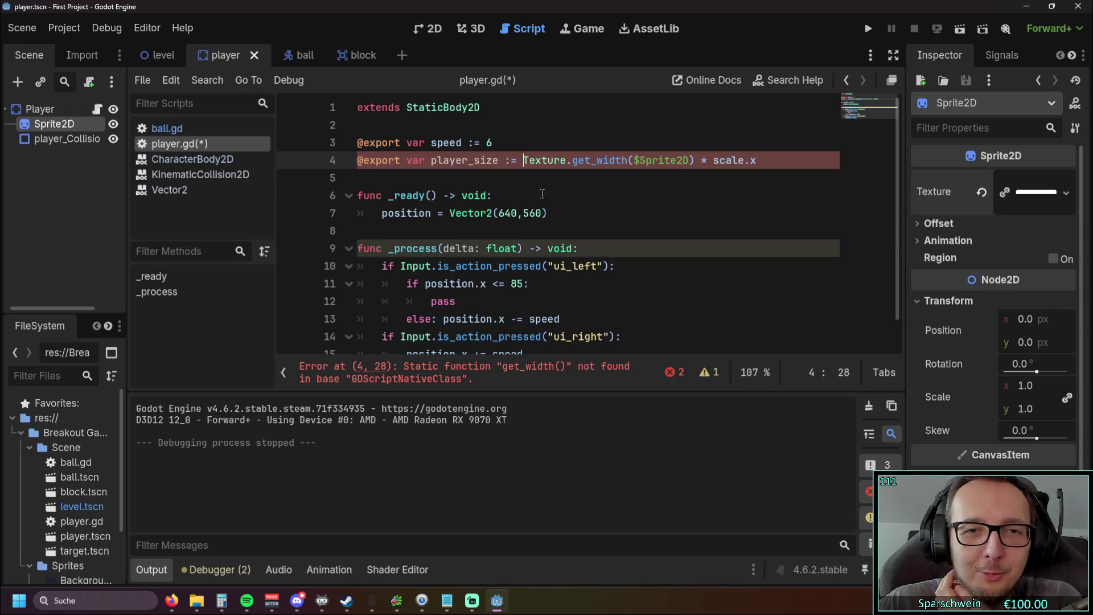
pyautogui.moveTo(537, 160)
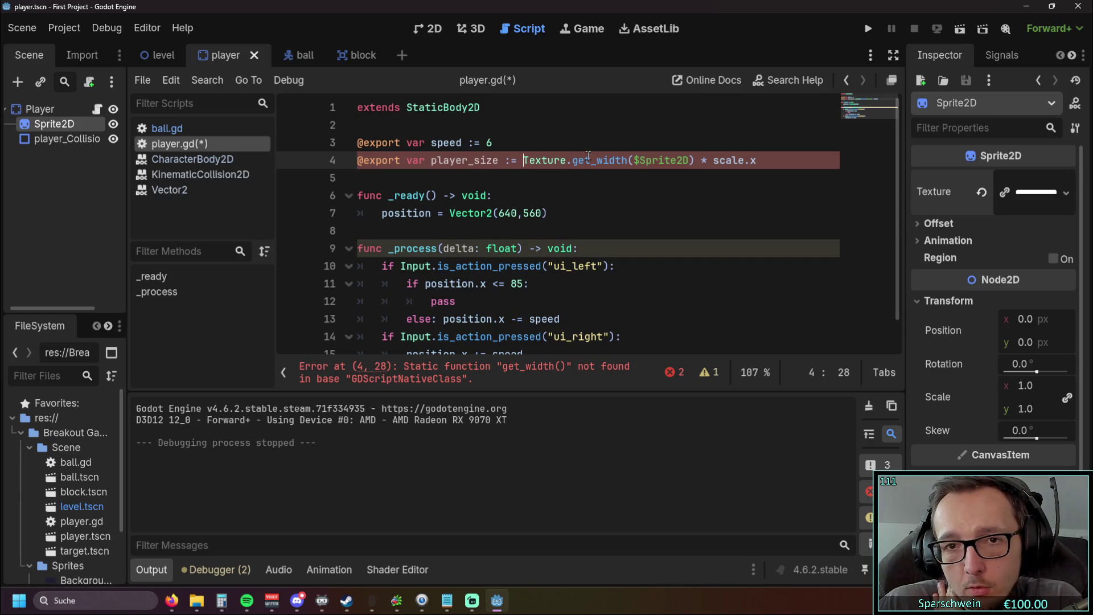
pyautogui.moveTo(695, 160); pyautogui.dragTo(572, 160)
pyautogui.press('BackSpace')
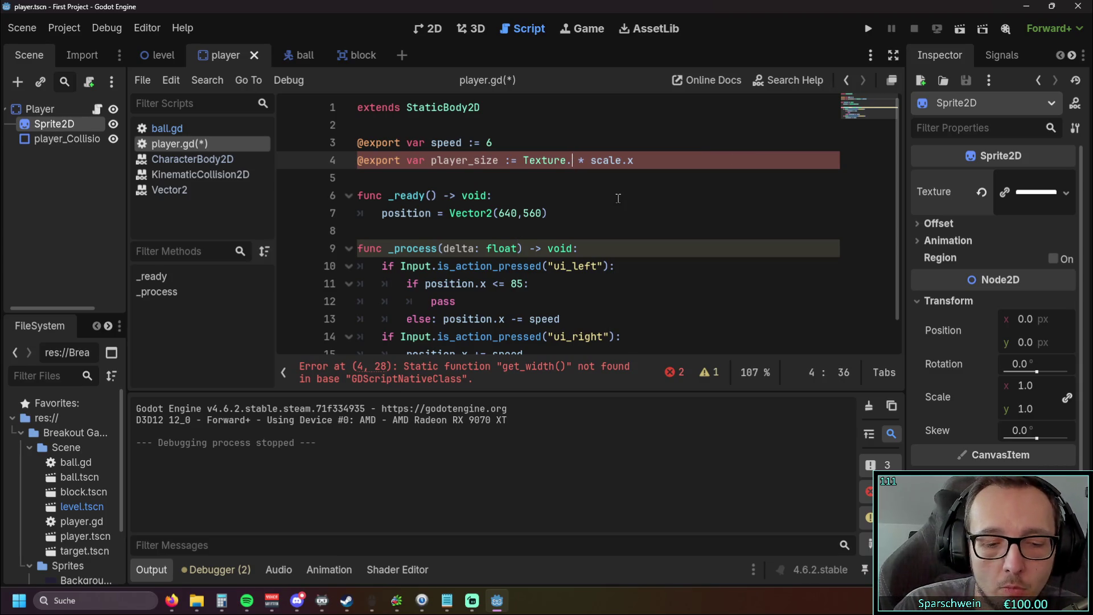
# Drop the '* scale.x' part and retry the value as texture. and then Texture.
pyautogui.write('get')
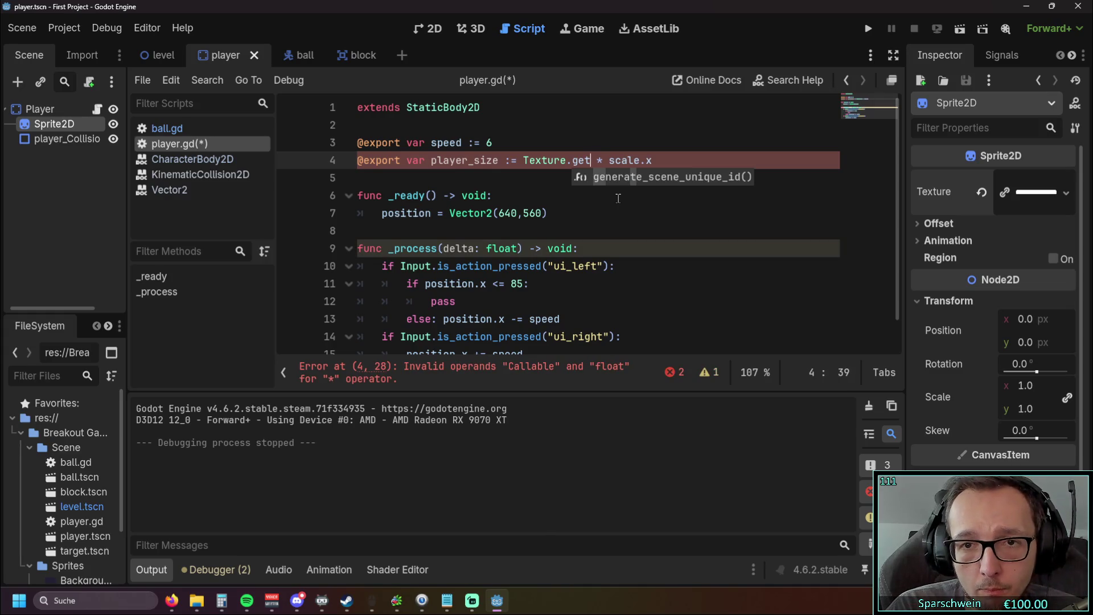
pyautogui.press('Delete')
pyautogui.press('Delete')
pyautogui.press('Delete')
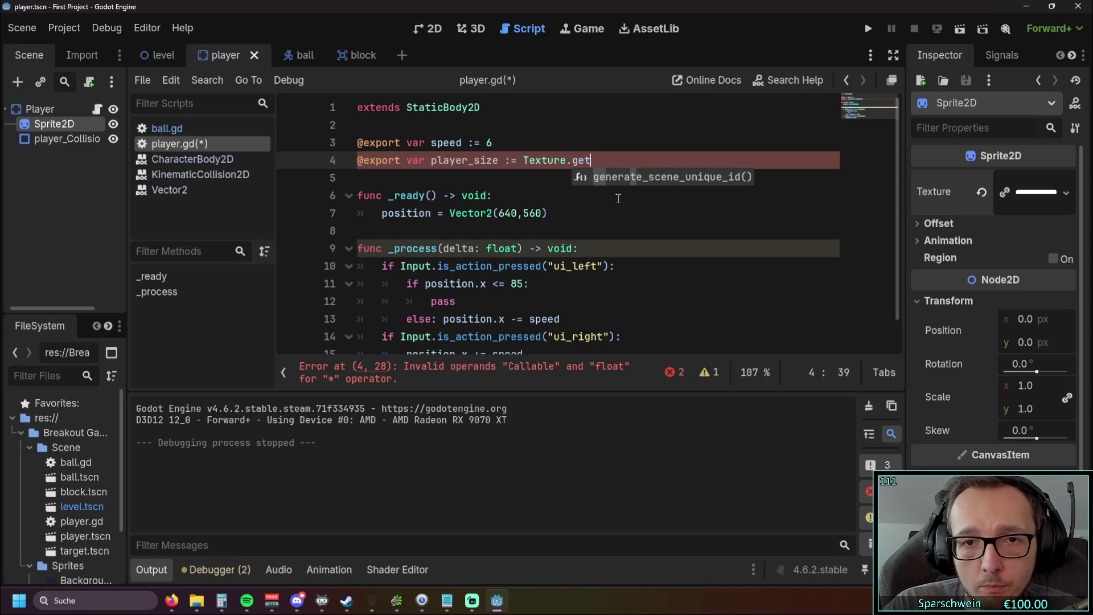
pyautogui.press('BackSpace')
pyautogui.press('BackSpace')
pyautogui.press('BackSpace')
pyautogui.write('get')
pyautogui.press('BackSpace')
pyautogui.press('BackSpace')
pyautogui.press('BackSpace')
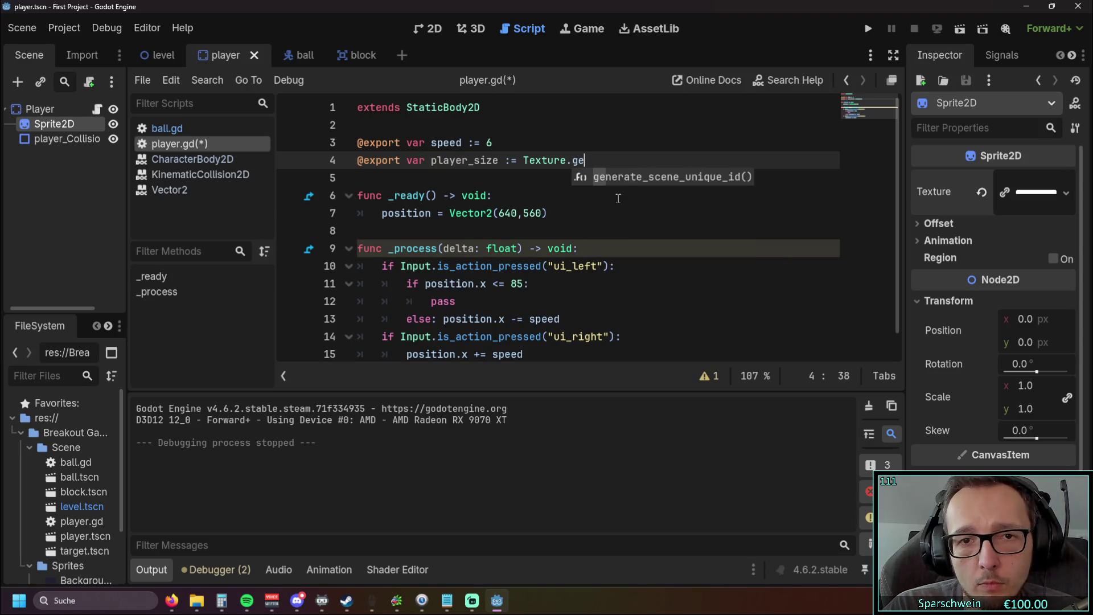
pyautogui.press('BackSpace')
pyautogui.write('texture.')
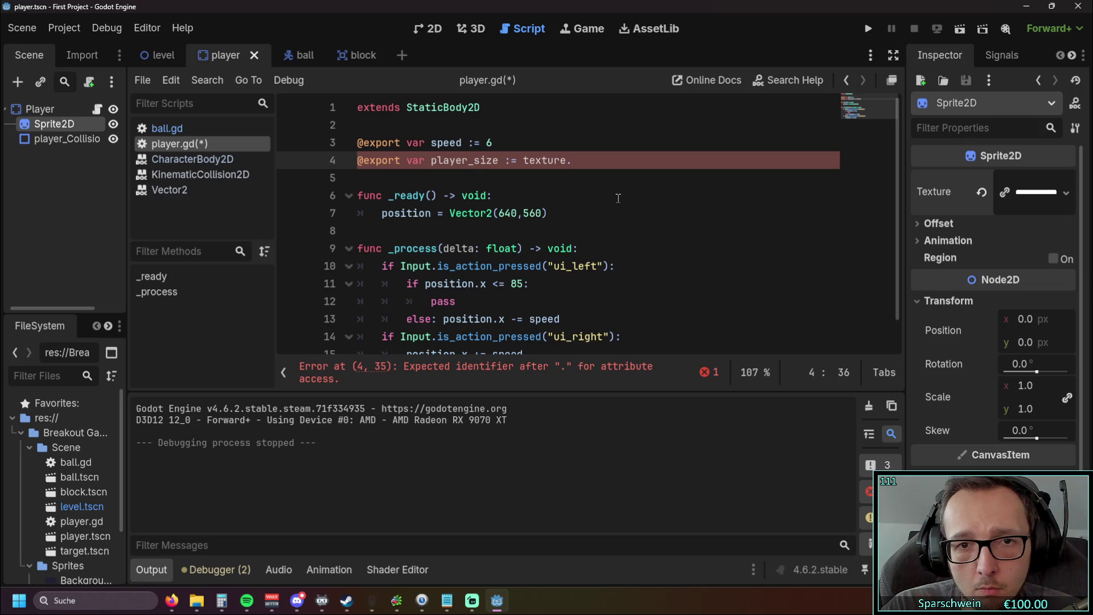
pyautogui.press('BackSpace')
pyautogui.press('BackSpace')
pyautogui.press('BackSpace')
pyautogui.press('BackSpace')
pyautogui.press('BackSpace')
pyautogui.write('Texture')
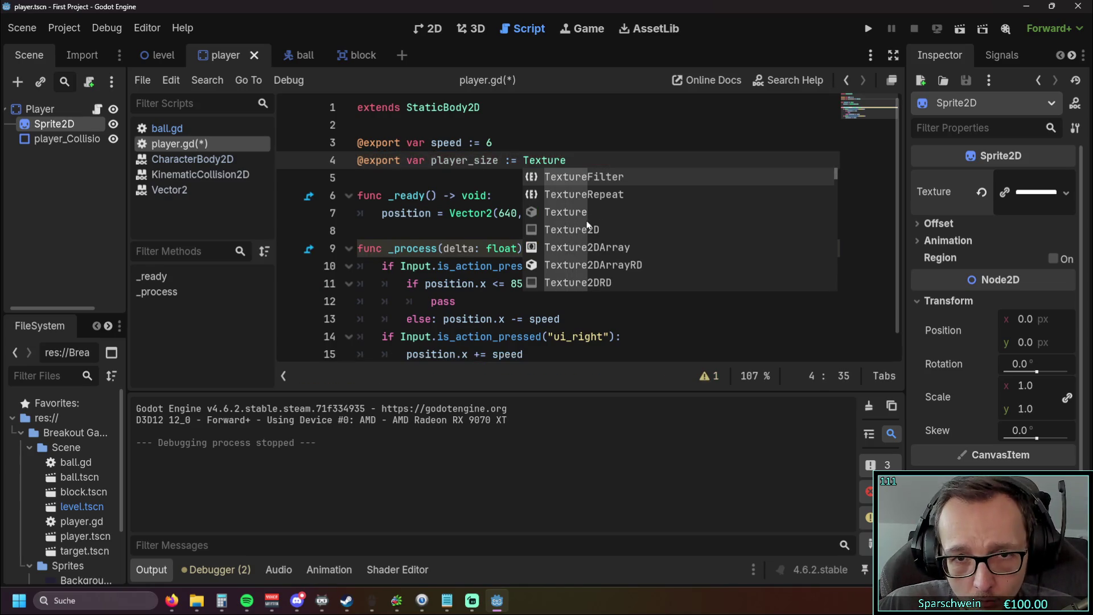
# Swap Texture for Sprite2D.get, then erase it so nothing follows :=.
pyautogui.scroll(-3, 581, 231)
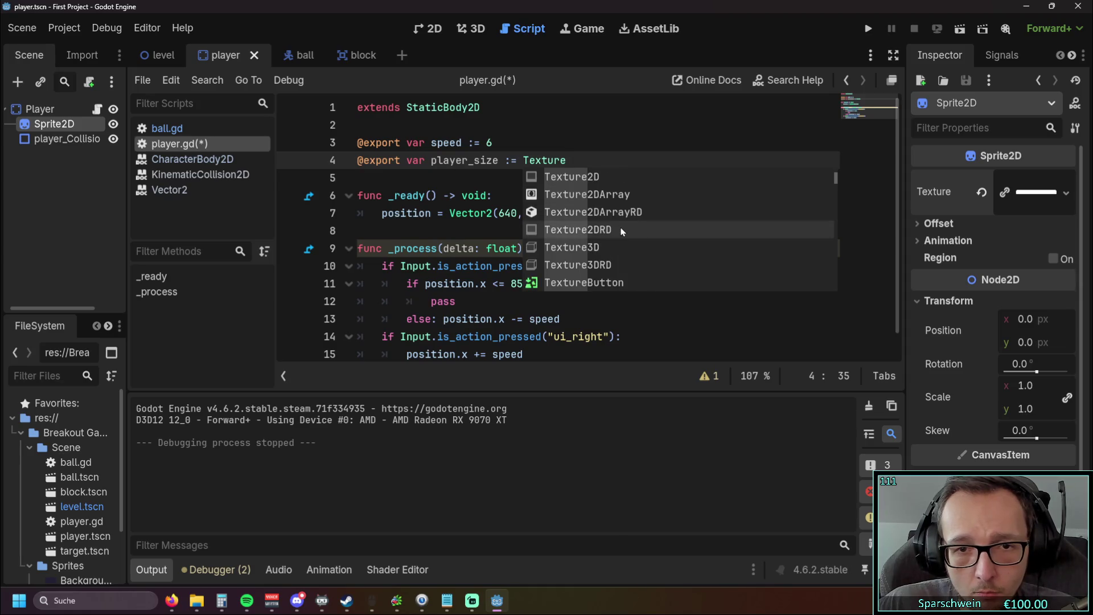
pyautogui.scroll(-1, 623, 230)
pyautogui.moveTo(568, 160); pyautogui.dragTo(524, 160)
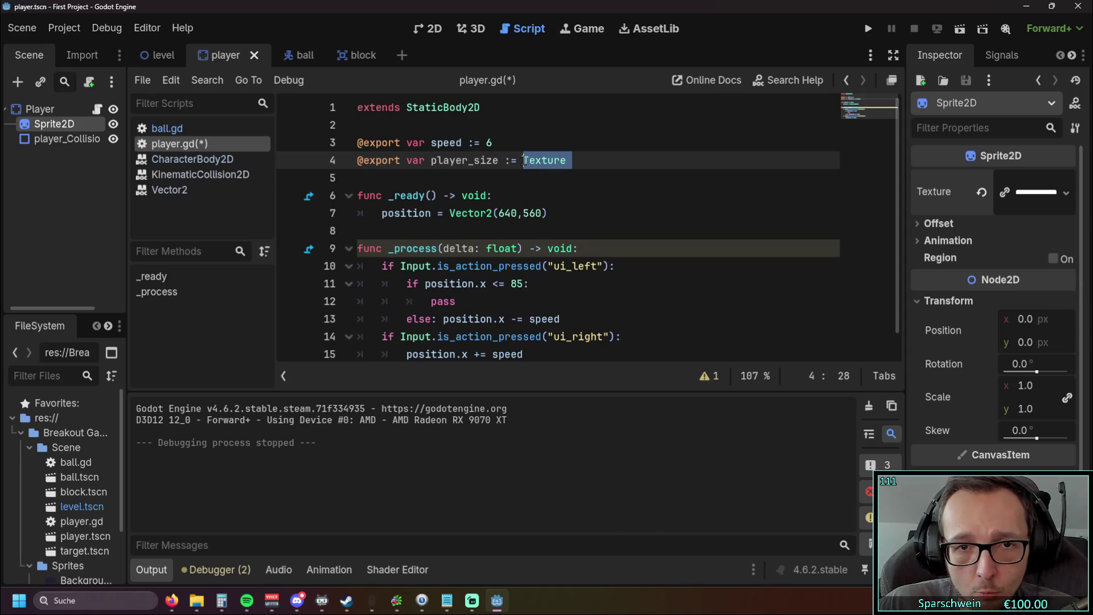
pyautogui.write('Sprit')
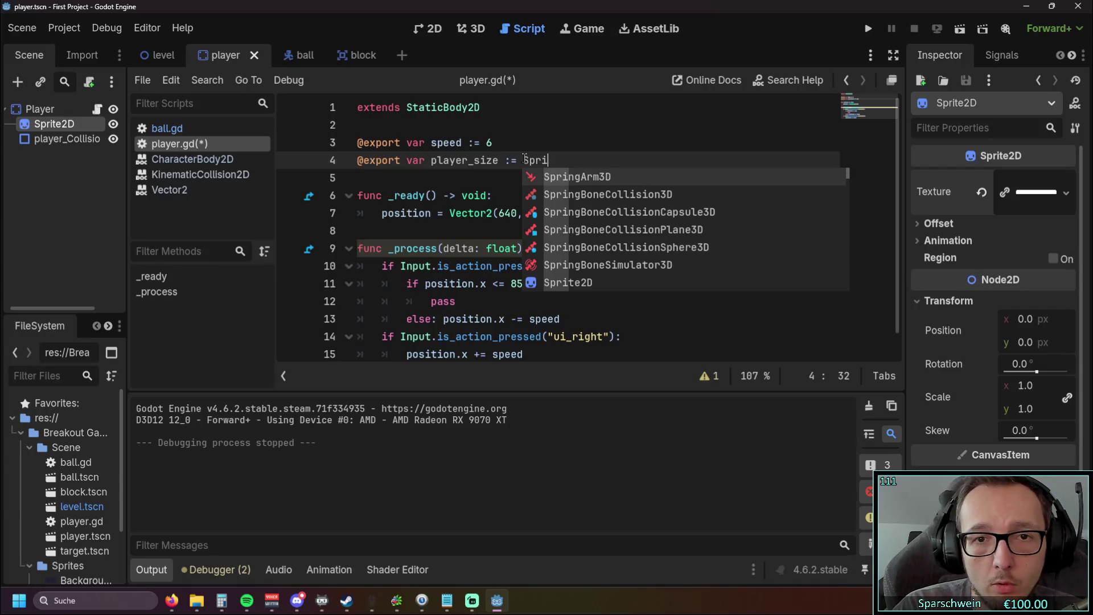
pyautogui.press('Return')
pyautogui.write('.get')
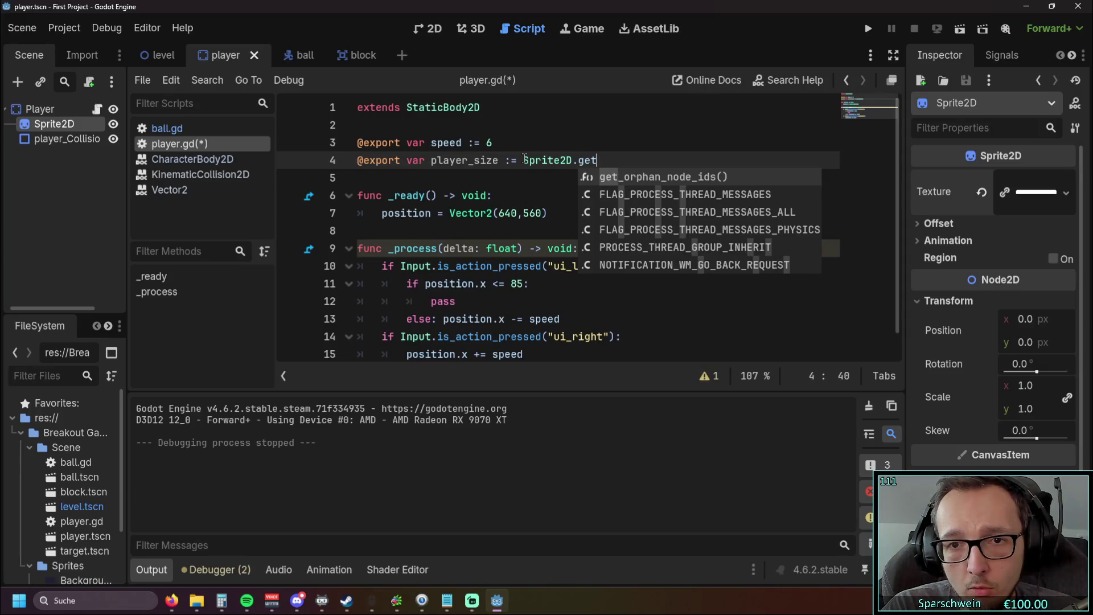
pyautogui.press('BackSpace')
pyautogui.press('BackSpace')
pyautogui.press('BackSpace')
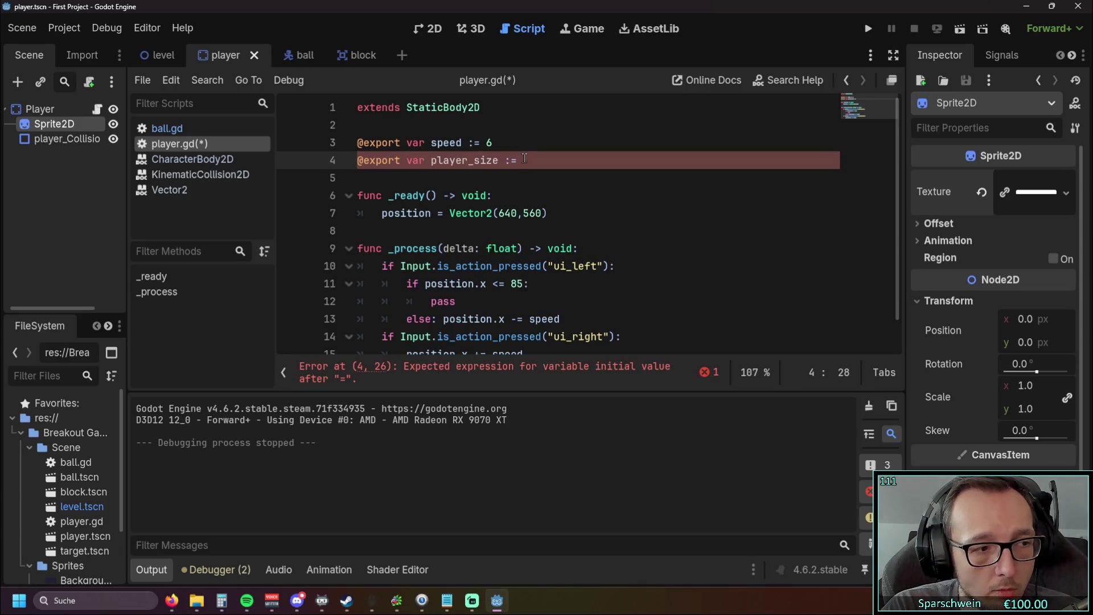
pyautogui.write('get')
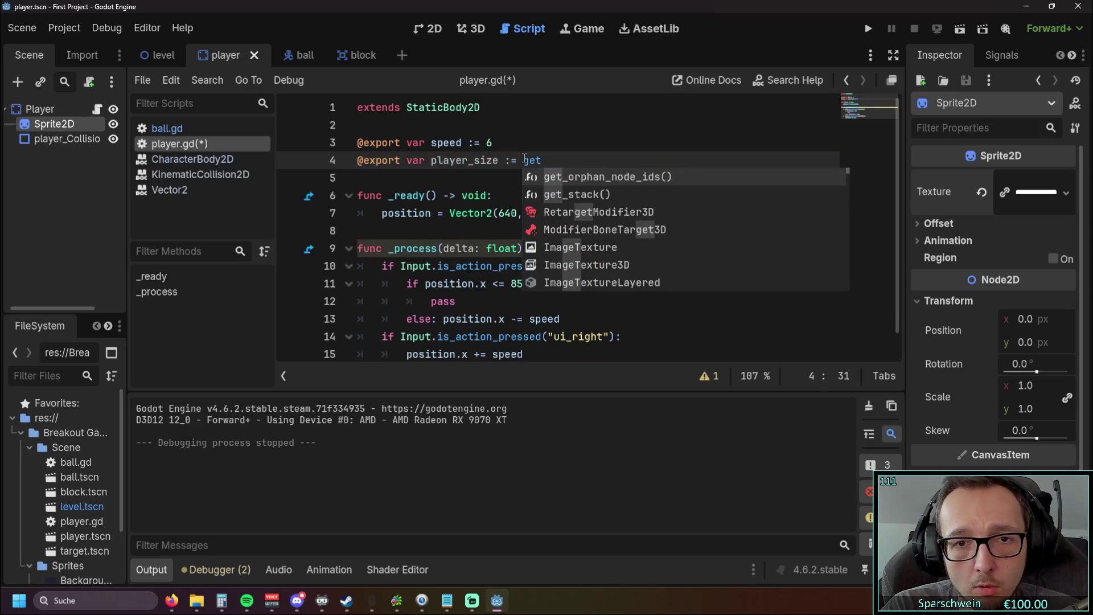
pyautogui.write('_tex')
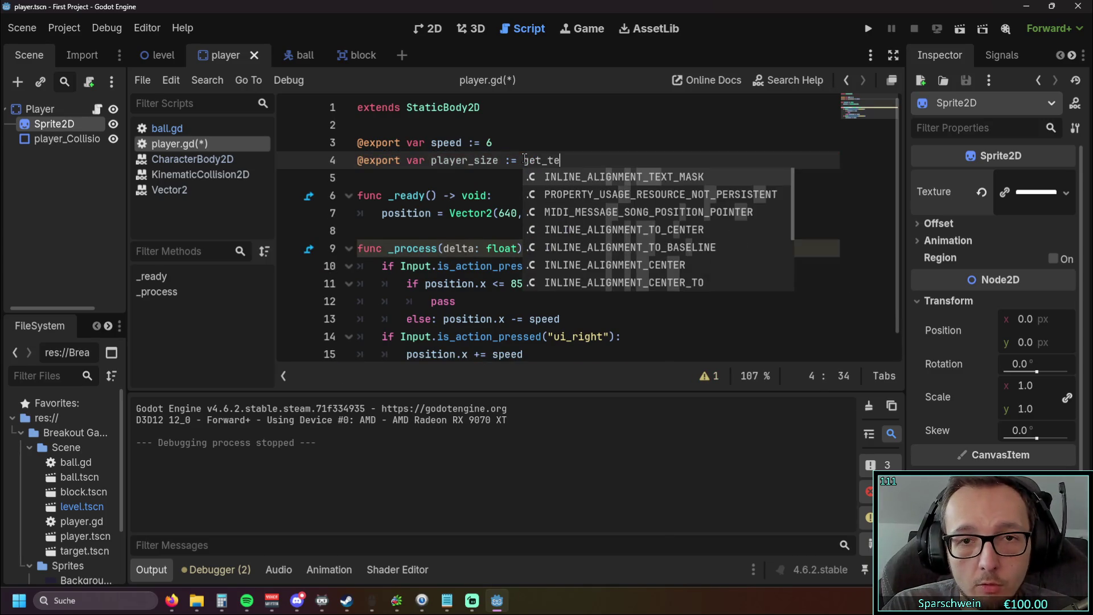
pyautogui.press('BackSpace')
pyautogui.press('BackSpace')
pyautogui.press('BackSpace')
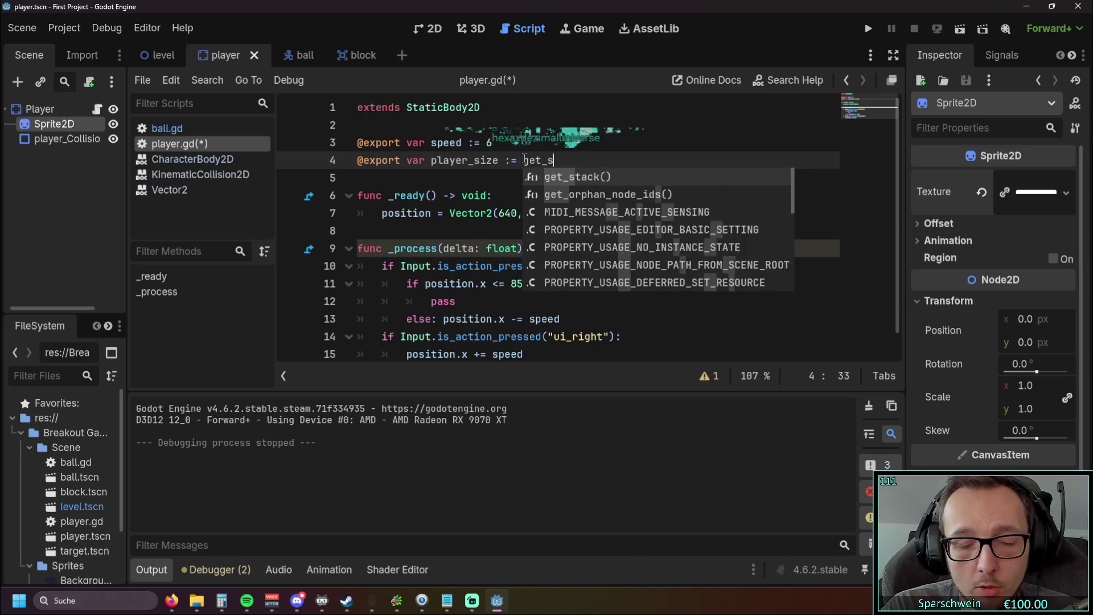
pyautogui.press('BackSpace')
pyautogui.press('BackSpace')
pyautogui.press('BackSpace')
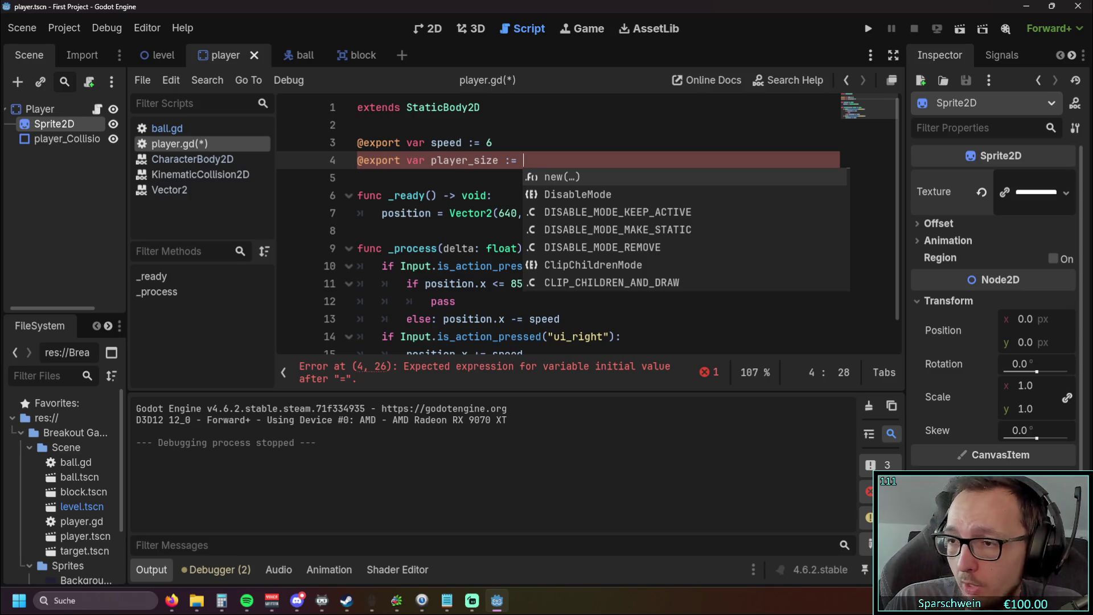
pyautogui.press('Escape')
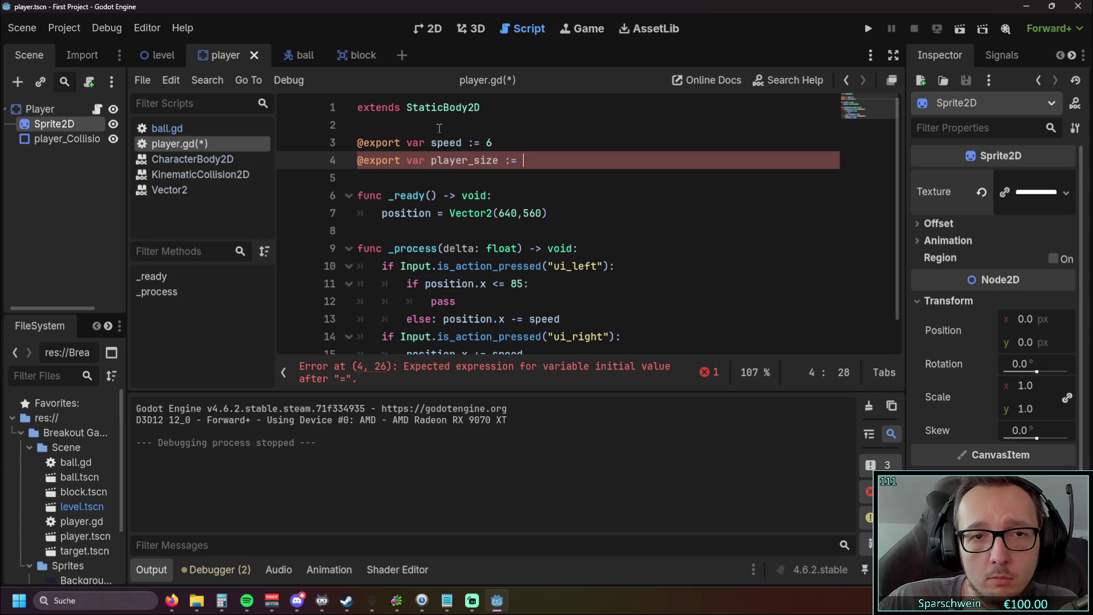
pyautogui.click(439, 127)
pyautogui.press('Return')
# Declare var sprite = $Sprite2D on a new line 3 of player.gd.
pyautogui.click(439, 127)
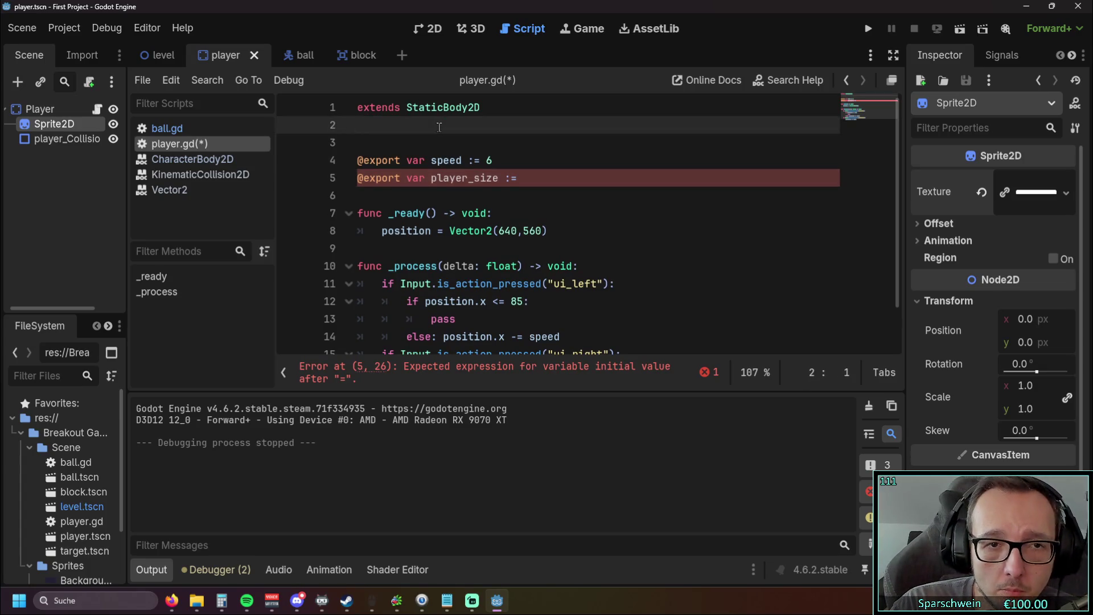
pyautogui.press('Down')
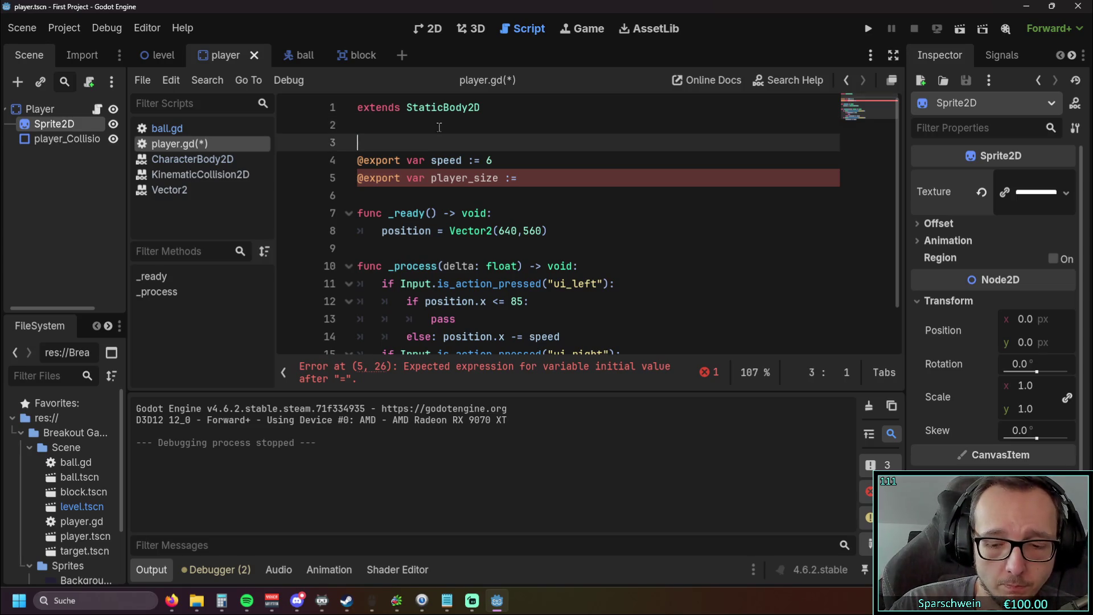
pyautogui.press('Return')
pyautogui.press('Up')
pyautogui.write('sprite')
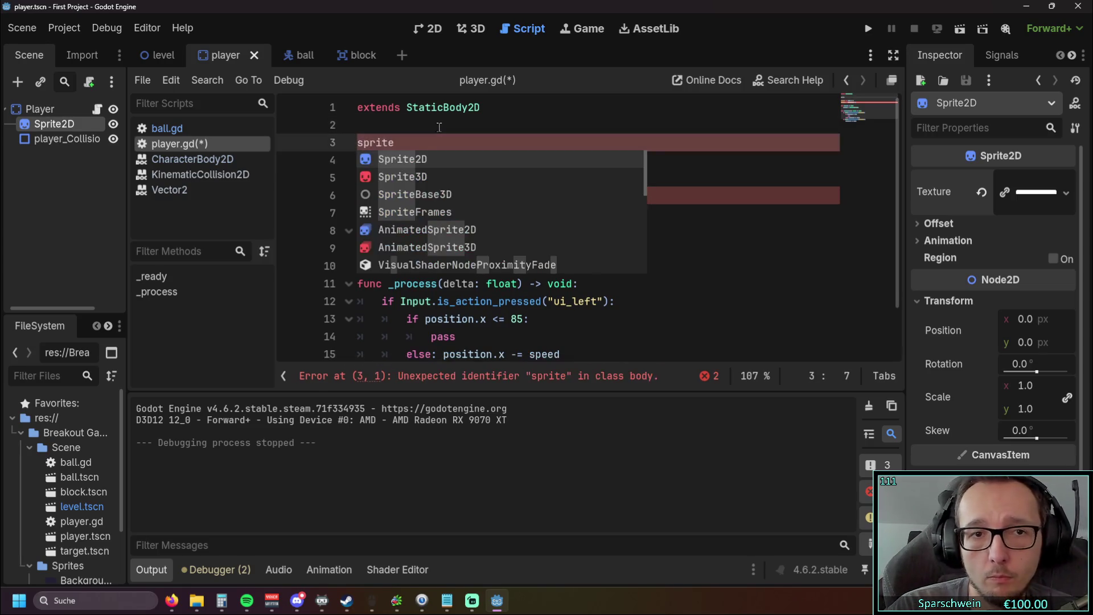
pyautogui.press('BackSpace')
pyautogui.press('BackSpace')
pyautogui.press('BackSpace')
pyautogui.press('BackSpace')
pyautogui.press('BackSpace')
pyautogui.press('BackSpace')
pyautogui.write('var sprite')
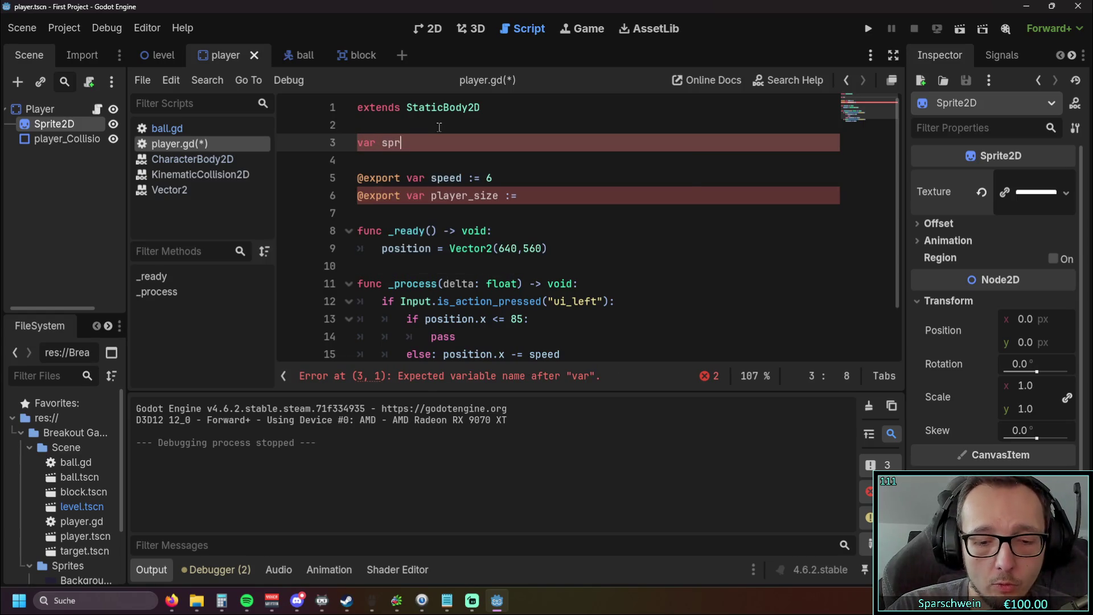
pyautogui.write(' =')
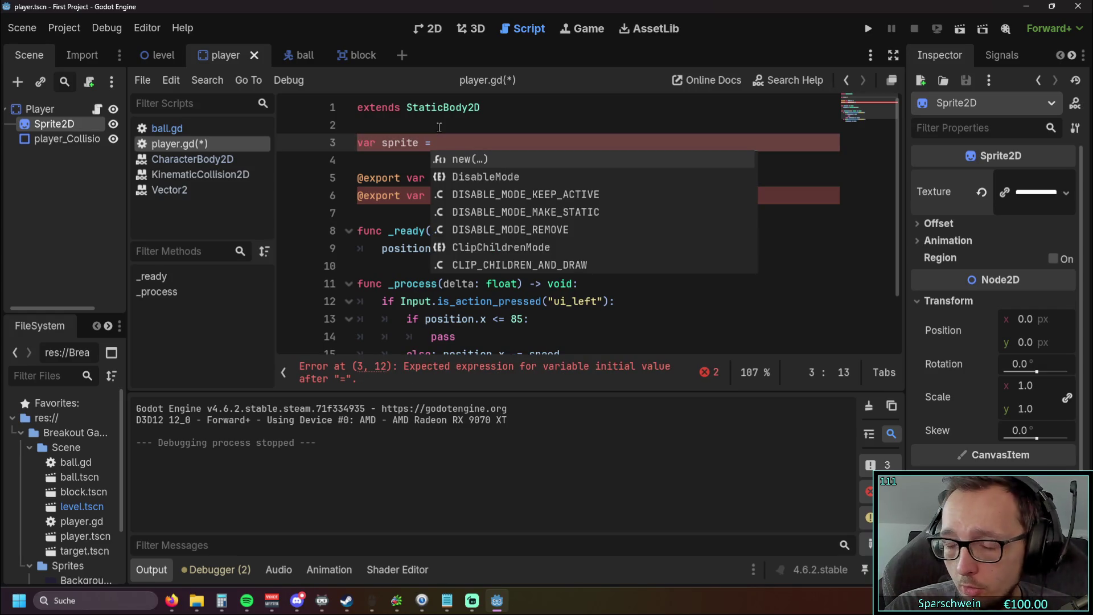
pyautogui.moveTo(55, 124); pyautogui.dragTo(515, 166)
# Place the caret after := on the player_size line, then switch to the level scene.
pyautogui.click(542, 212)
pyautogui.click(547, 197)
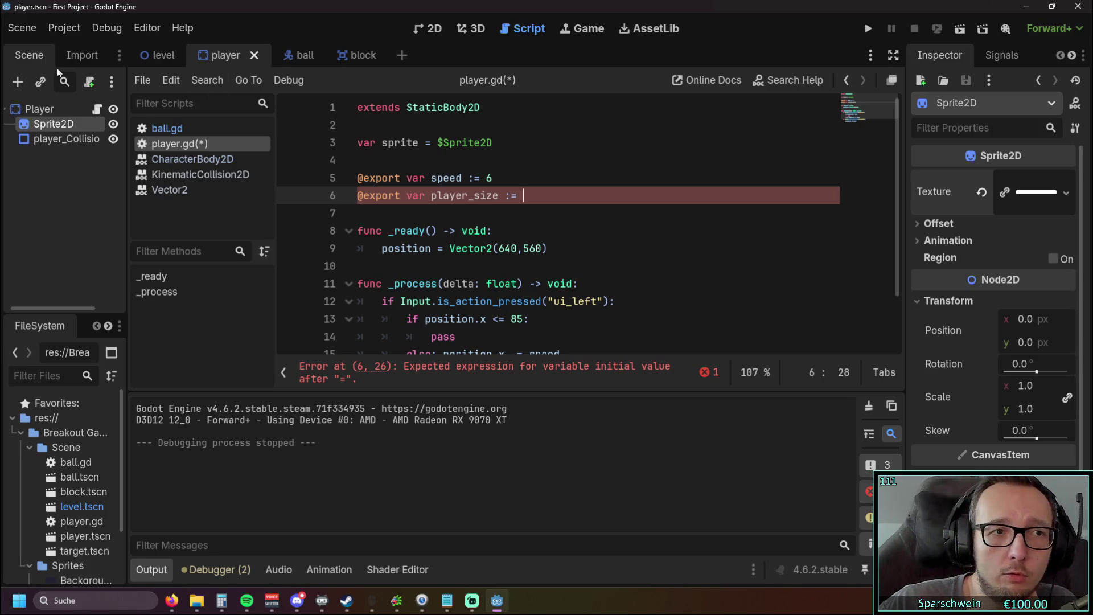
pyautogui.click(153, 55)
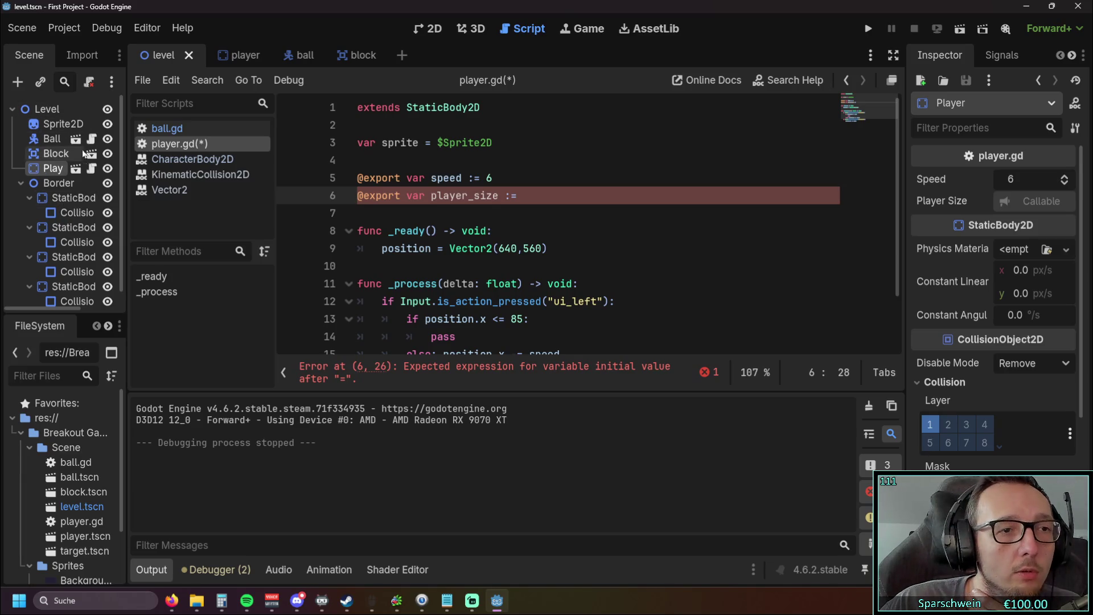
# Back in the player scene, select player_CollisionShape2D and widen the scene and file panels.
pyautogui.click(231, 57)
pyautogui.click(63, 141)
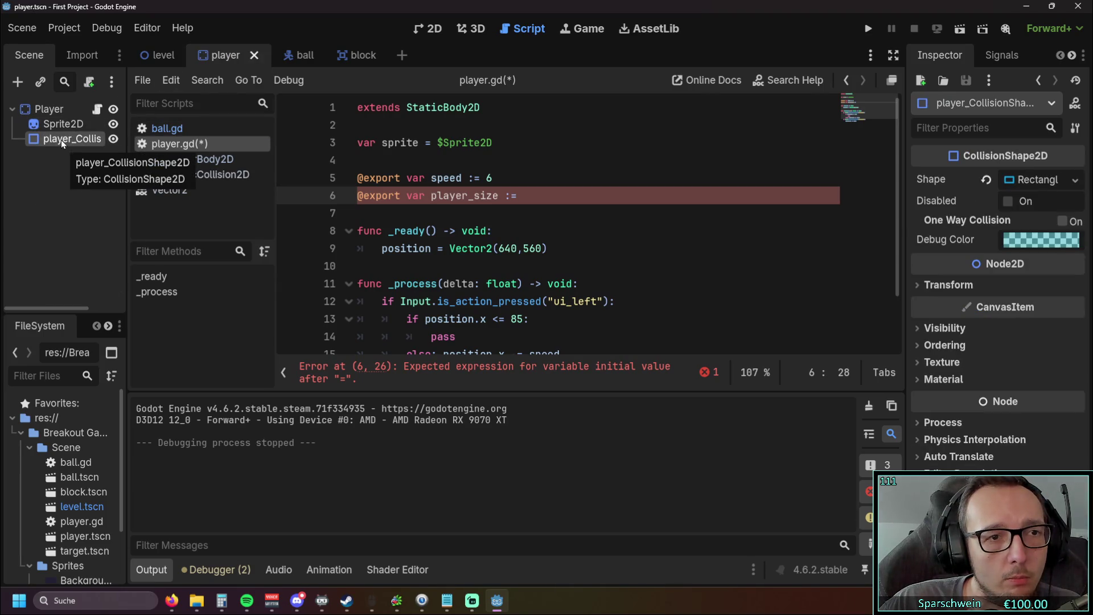
pyautogui.rightClick(60, 139)
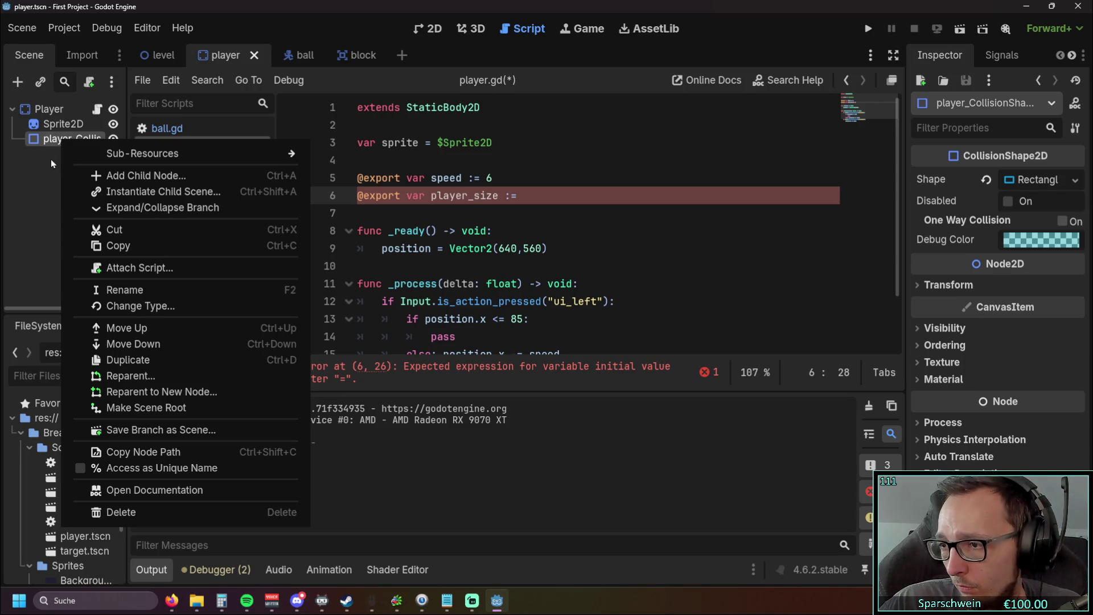
pyautogui.click(50, 159)
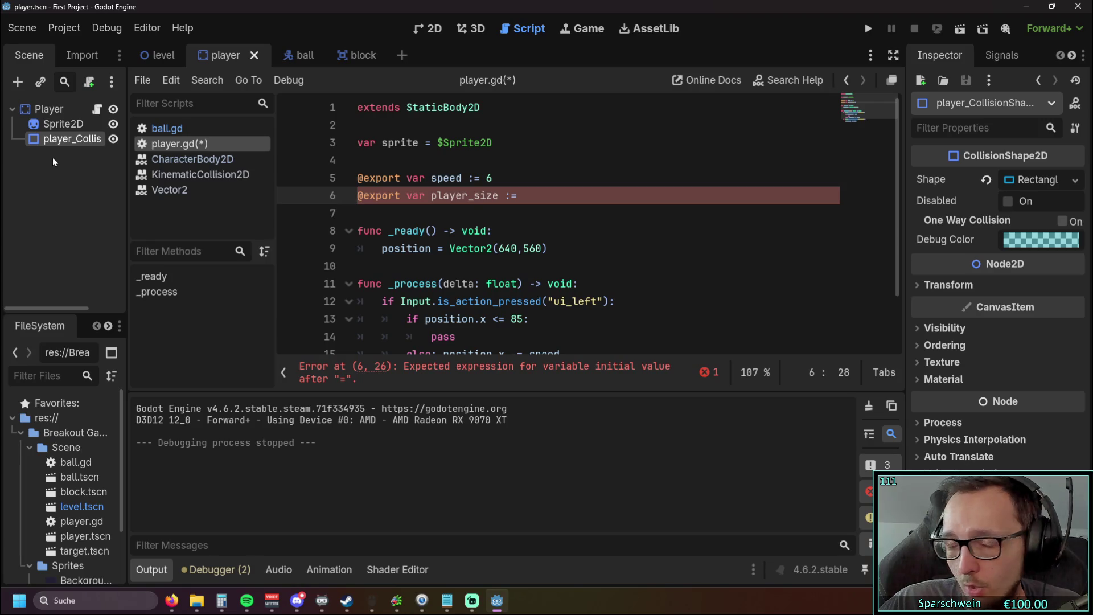
pyautogui.rightClick(62, 141)
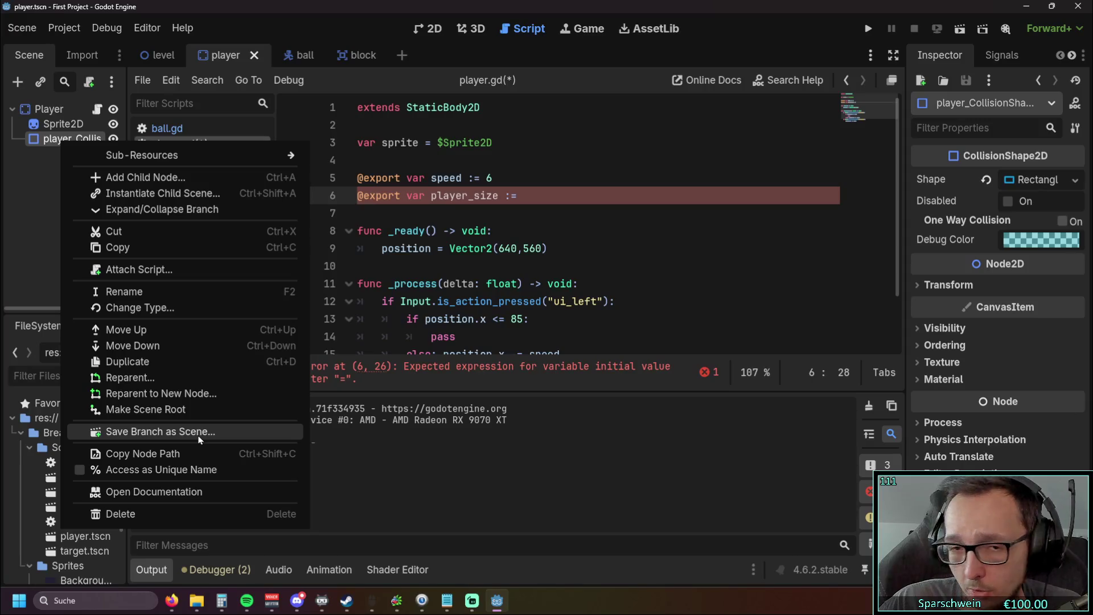
pyautogui.click(42, 210)
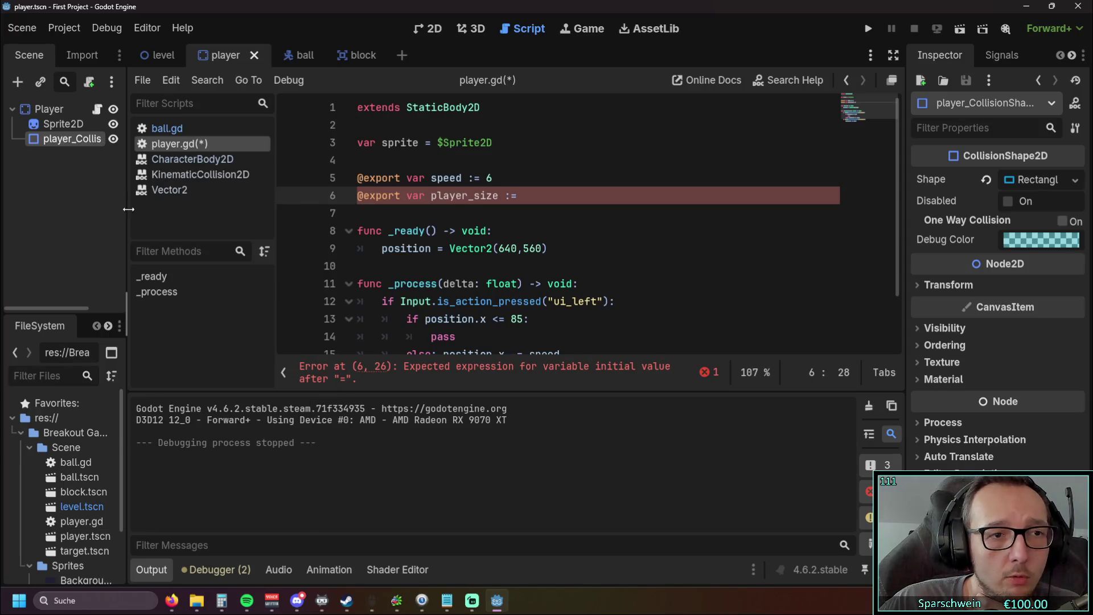
pyautogui.moveTo(128, 210); pyautogui.dragTo(257, 209)
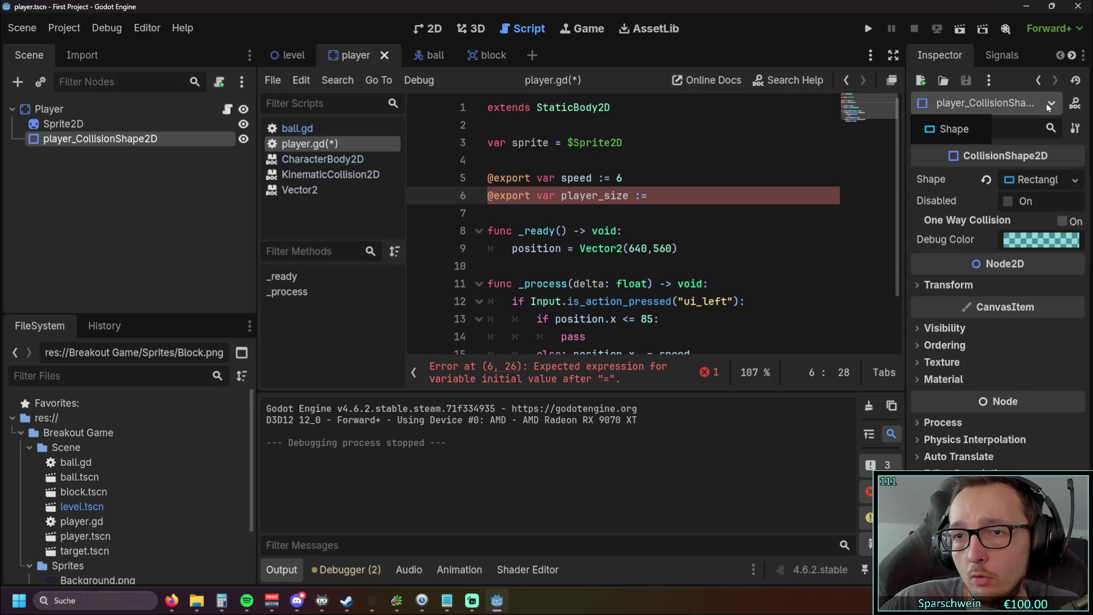
# Assign a new RectangleShape2D to the collision node and show the paddle in 2D.
pyautogui.click(1074, 181)
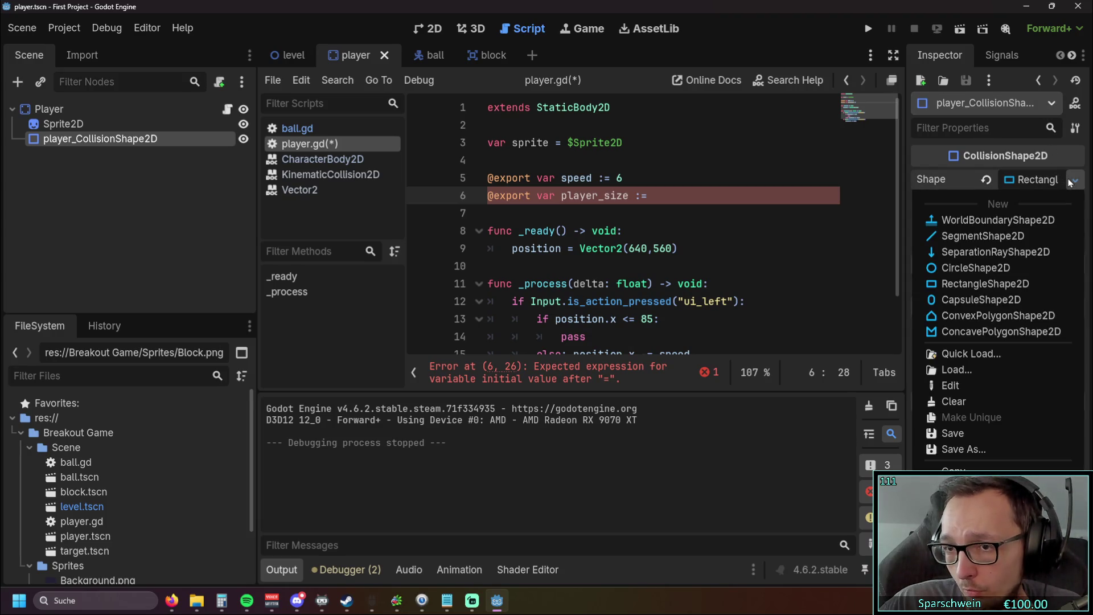
pyautogui.click(982, 285)
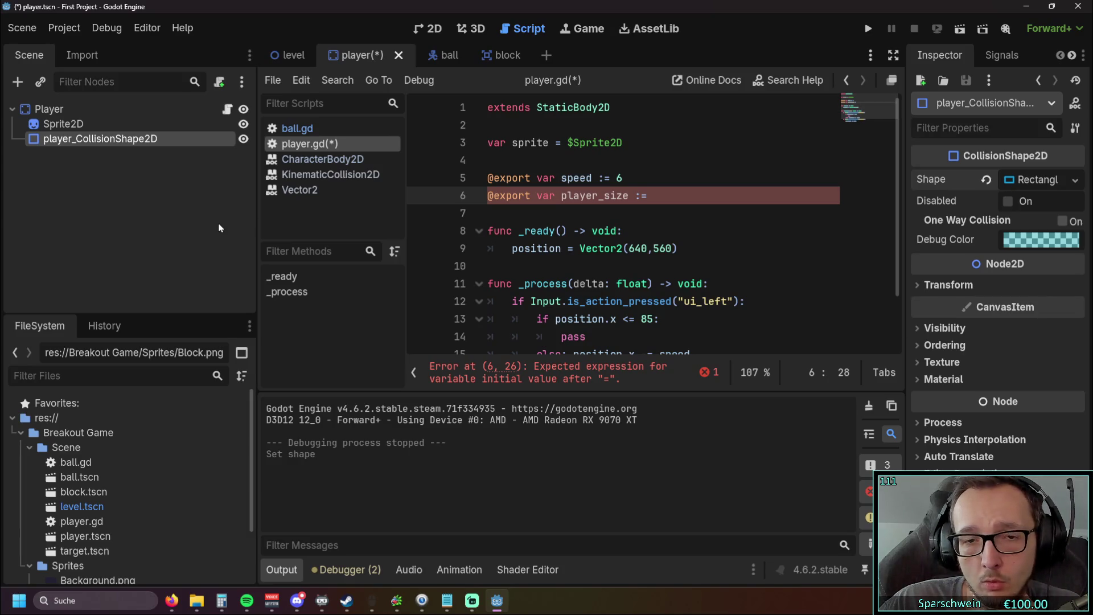
pyautogui.click(291, 56)
pyautogui.click(358, 55)
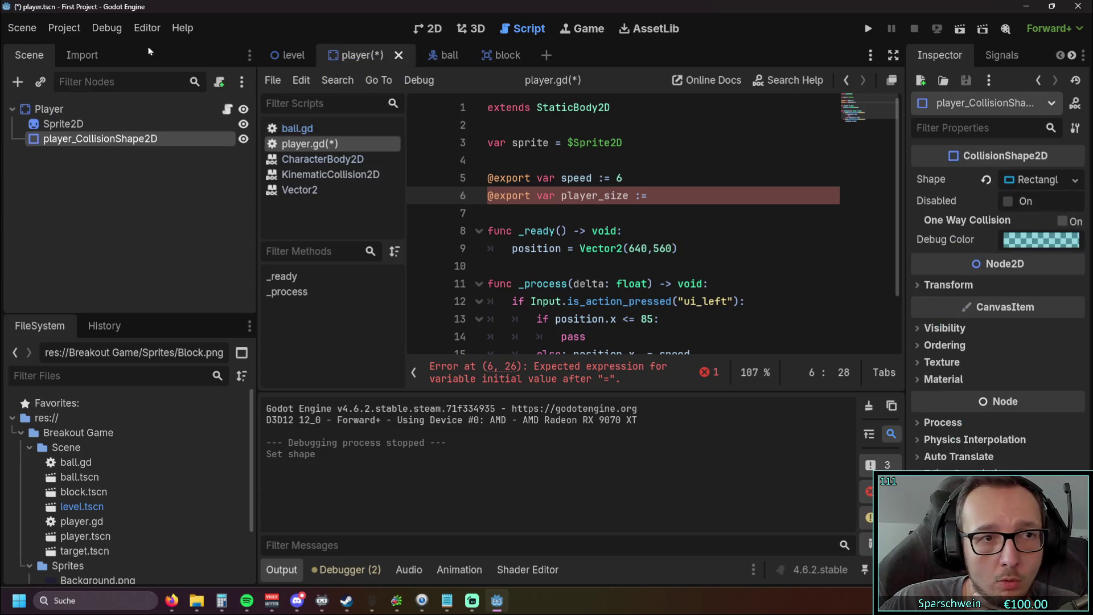
pyautogui.click(439, 33)
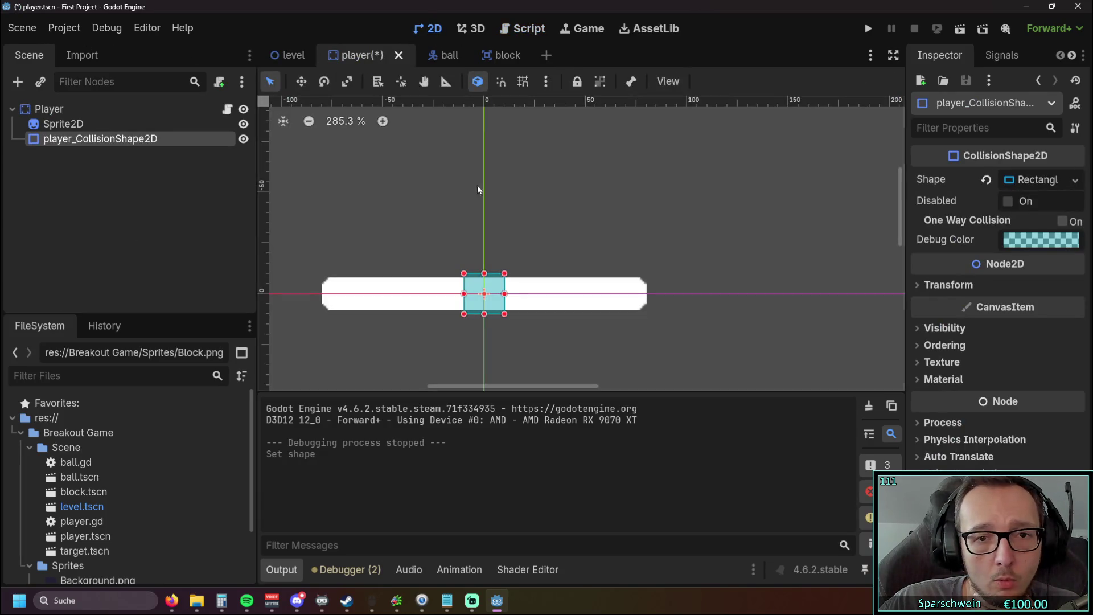
# Drag the collision rectangle's left, right and top edges to match the paddle sprite.
pyautogui.moveTo(464, 296); pyautogui.dragTo(323, 296)
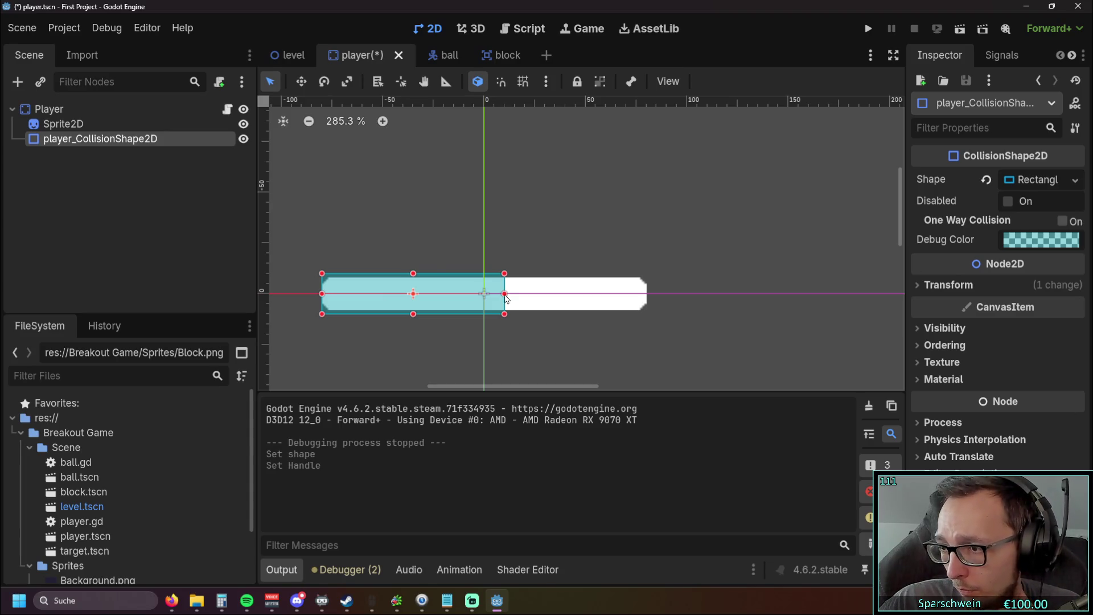
pyautogui.moveTo(506, 296); pyautogui.dragTo(647, 296)
pyautogui.moveTo(484, 273); pyautogui.dragTo(487, 315)
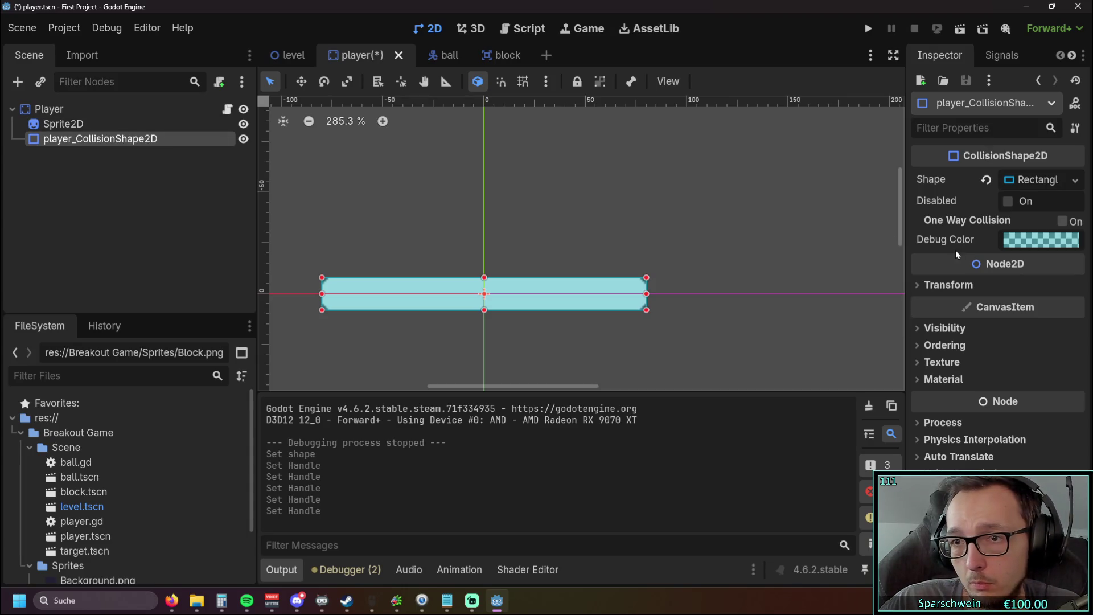
# Expand and collapse the collision node's transform properties, then bring up its node options.
pyautogui.click(917, 284)
pyautogui.click(918, 284)
pyautogui.click(918, 284)
pyautogui.click(918, 285)
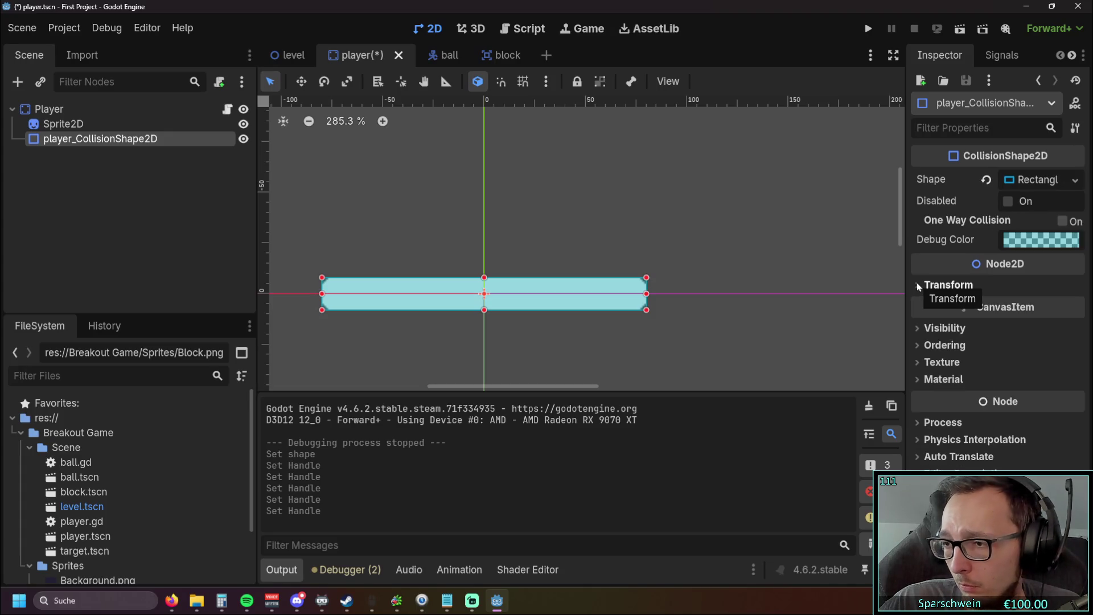
pyautogui.rightClick(84, 141)
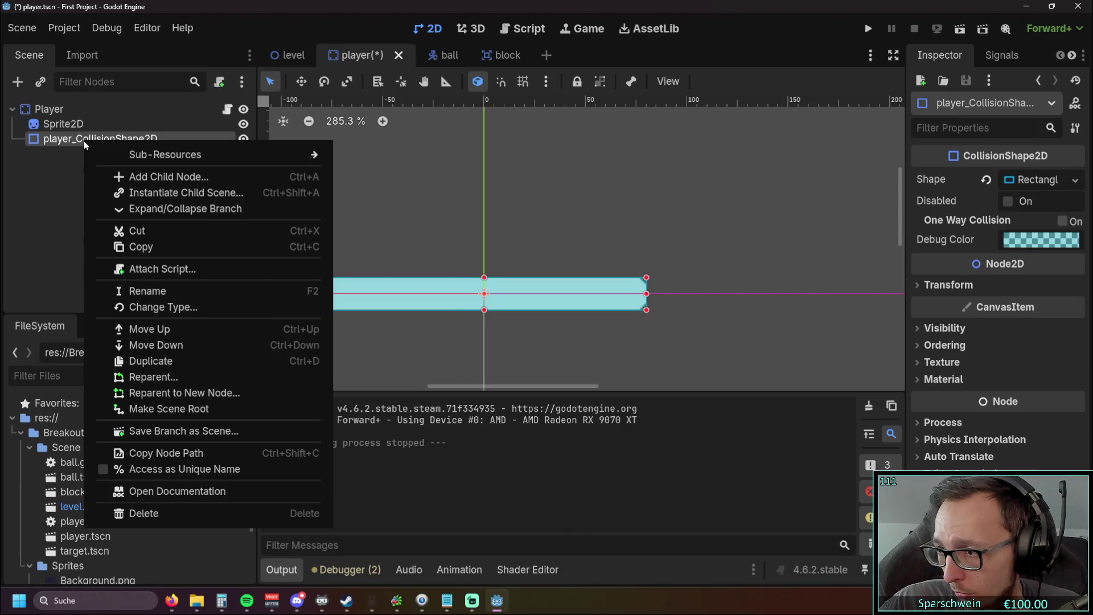
# Browse the collision shape type choices and inspector menus, then display the node's Signals list.
pyautogui.click(77, 184)
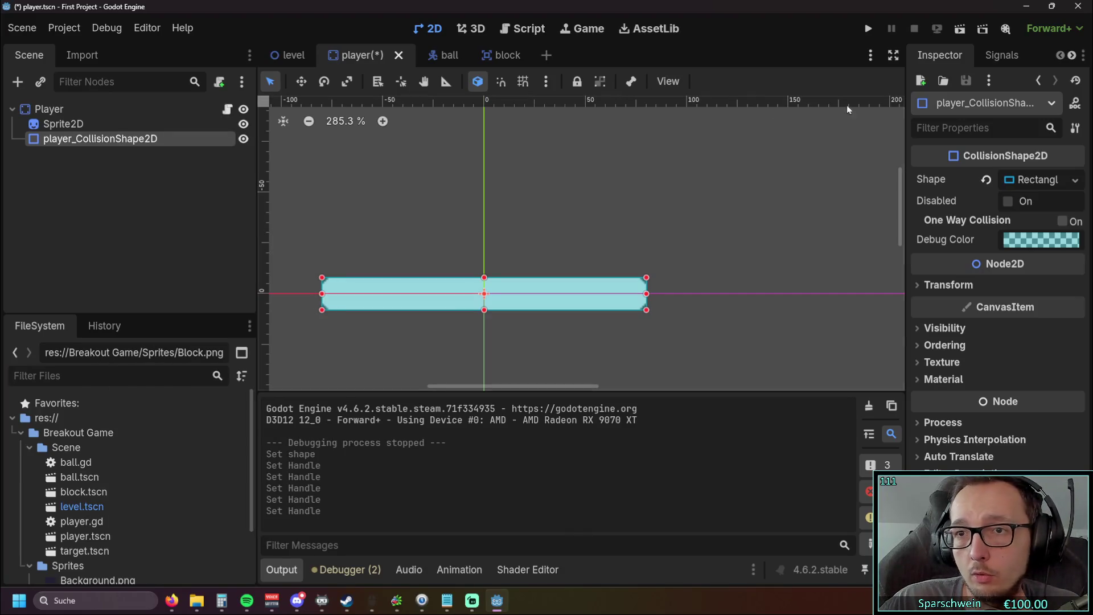
pyautogui.click(1005, 188)
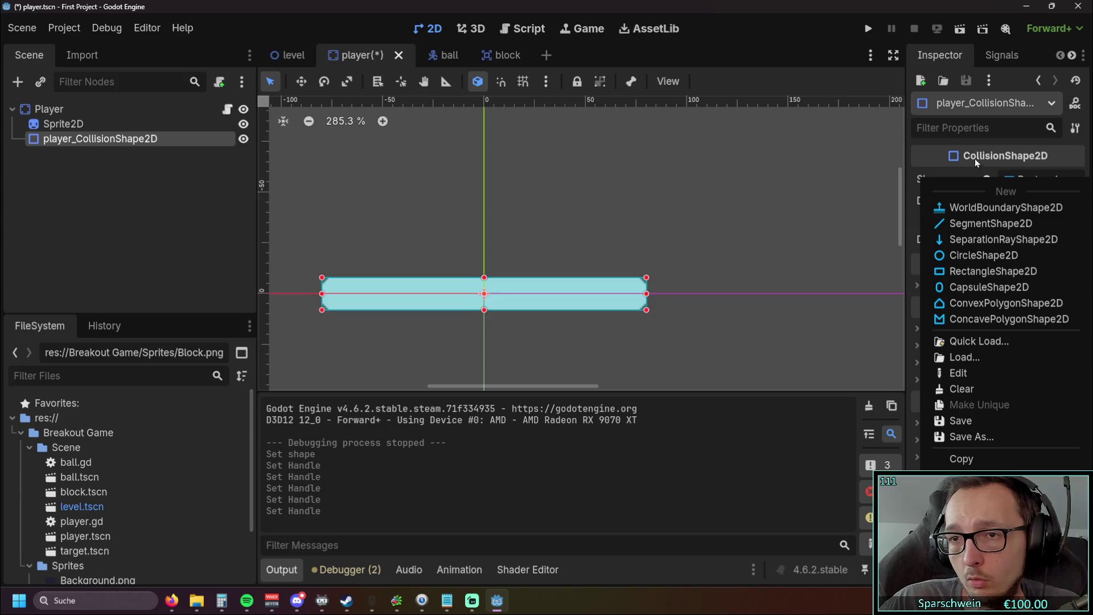
pyautogui.click(938, 159)
pyautogui.rightClick(943, 155)
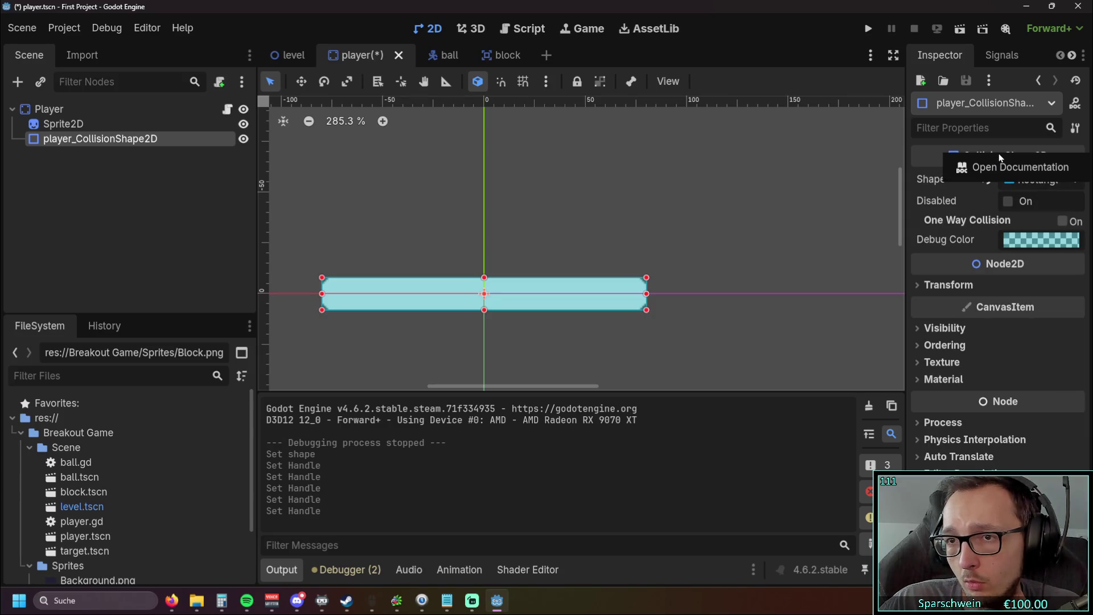
pyautogui.click(941, 153)
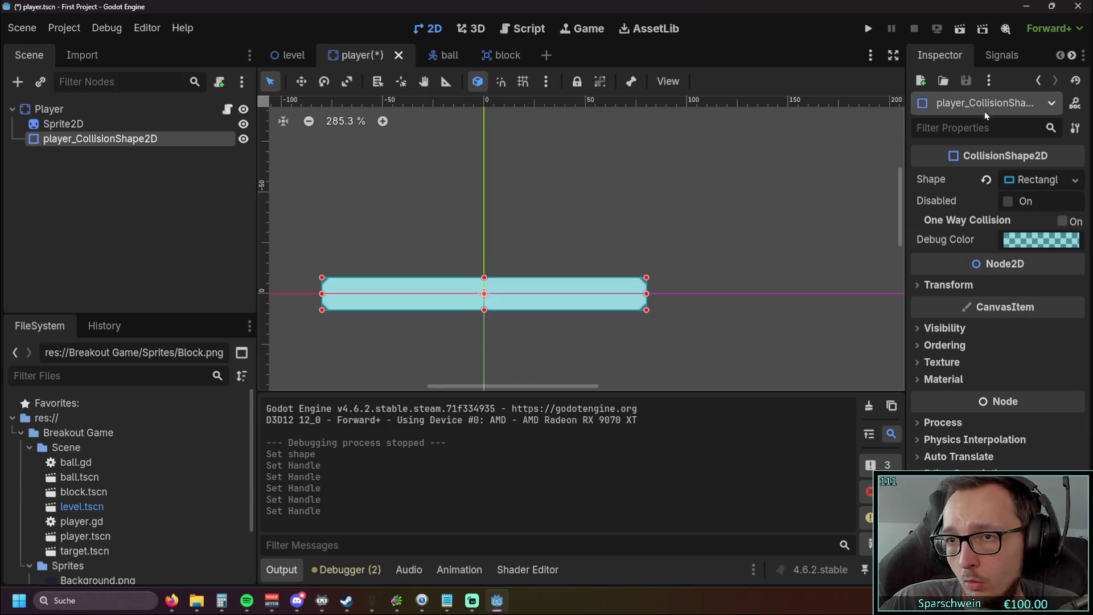
pyautogui.click(1084, 130)
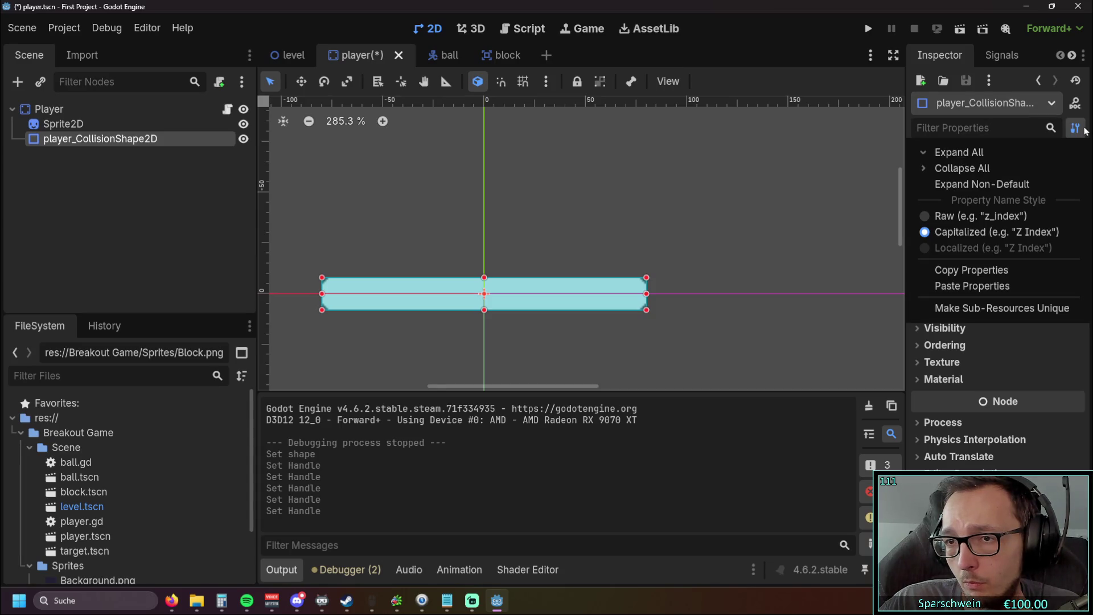
pyautogui.click(1085, 130)
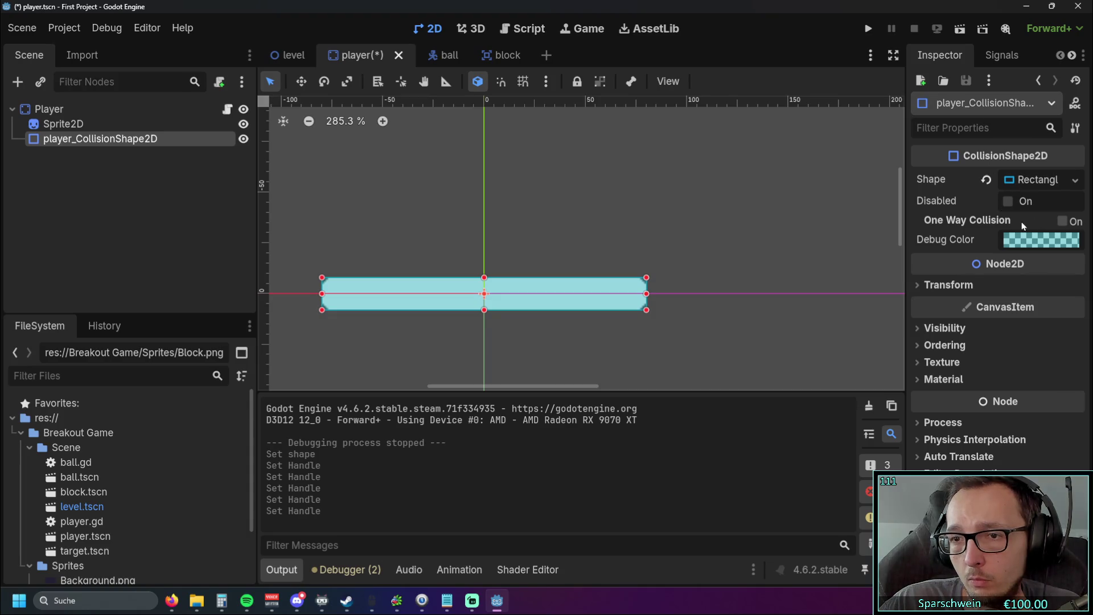
pyautogui.rightClick(577, 281)
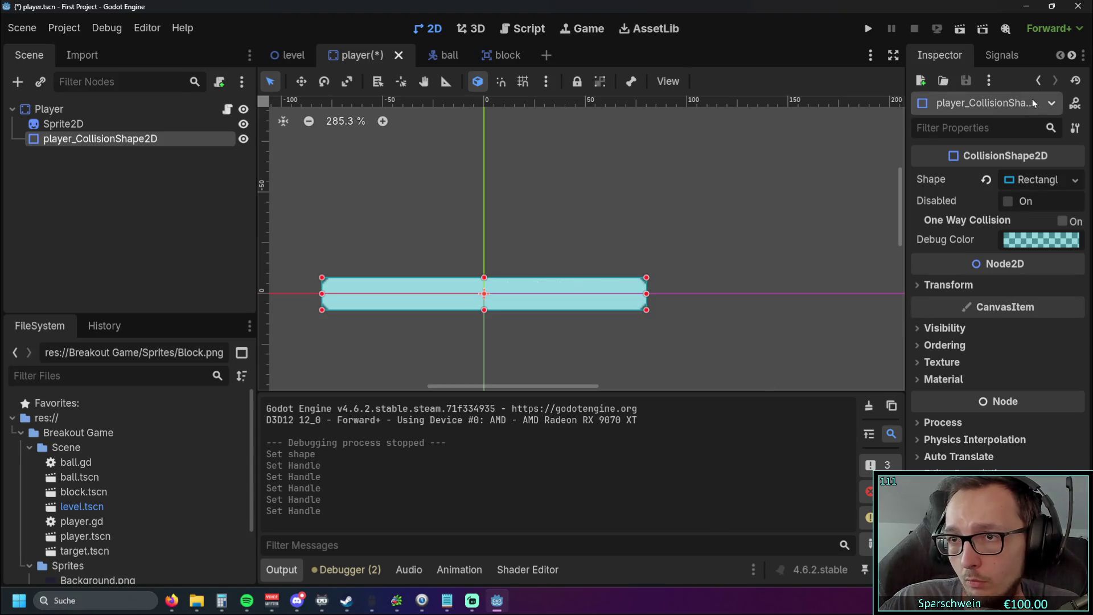
pyautogui.click(1002, 55)
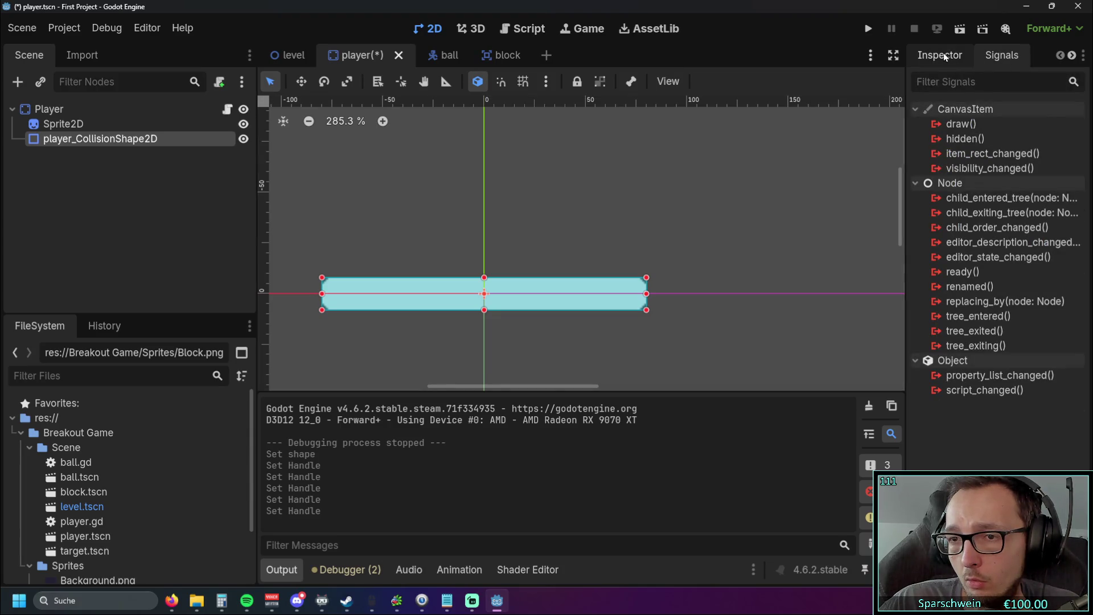
# Go back to the collision node's Inspector properties, glance at the browser, and zoom the canvas.
pyautogui.click(944, 56)
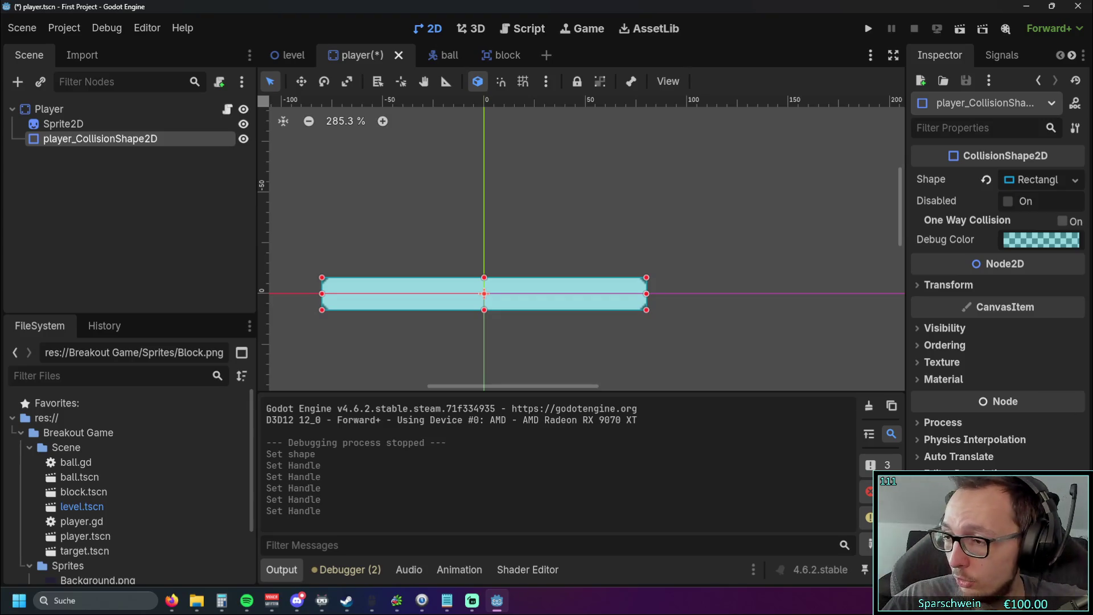
pyautogui.hotkey('alt', 'Tab')
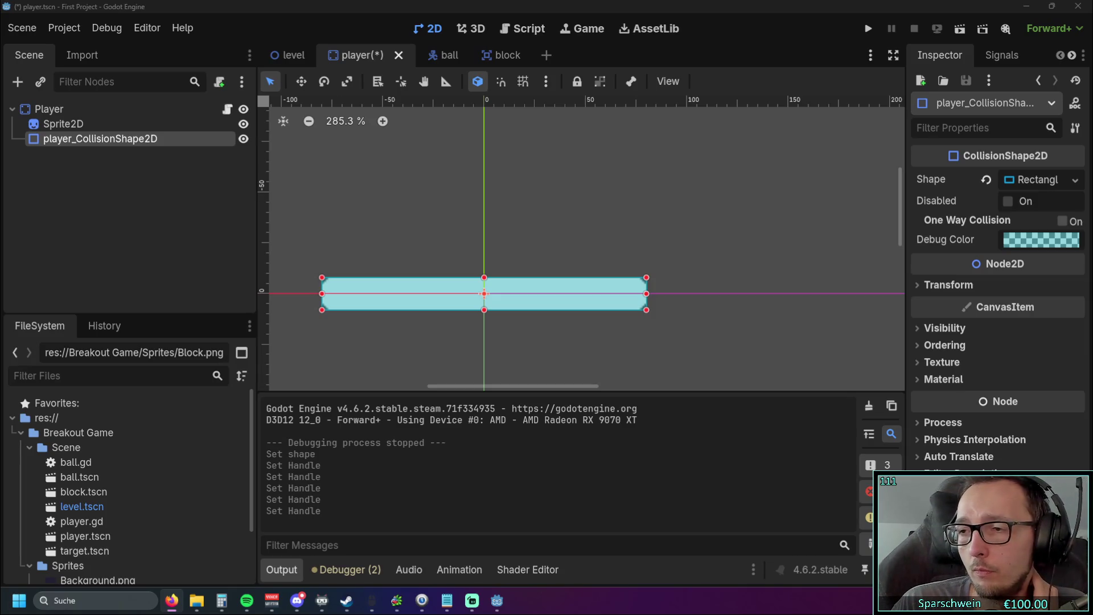
pyautogui.scroll(3, 493, 328)
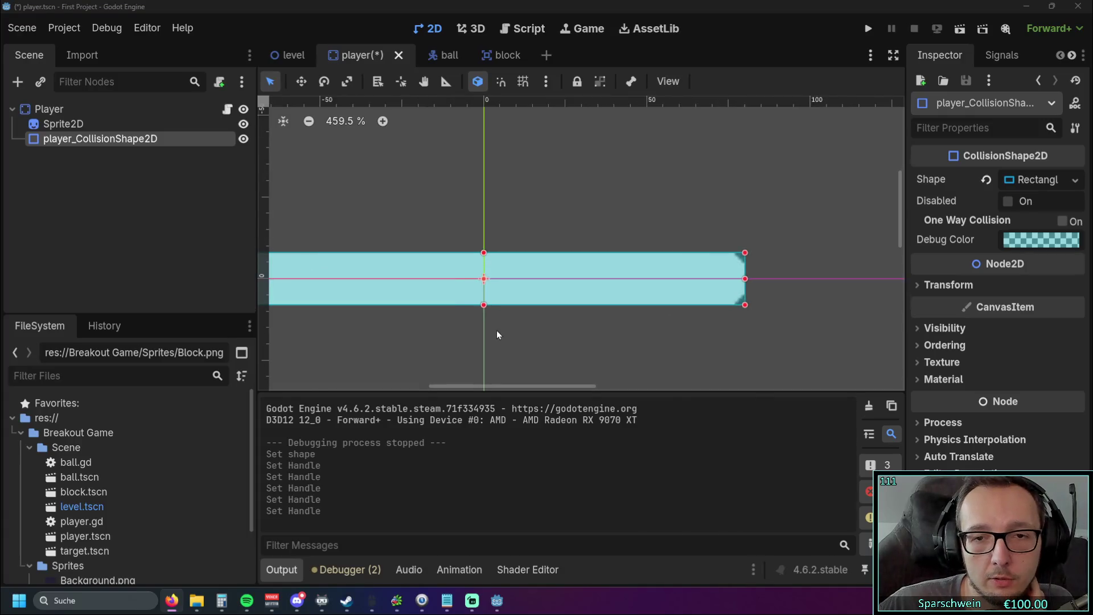
# Switch to the level scene tab and bring up player.gd in the Script workspace.
pyautogui.scroll(-2, 492, 327)
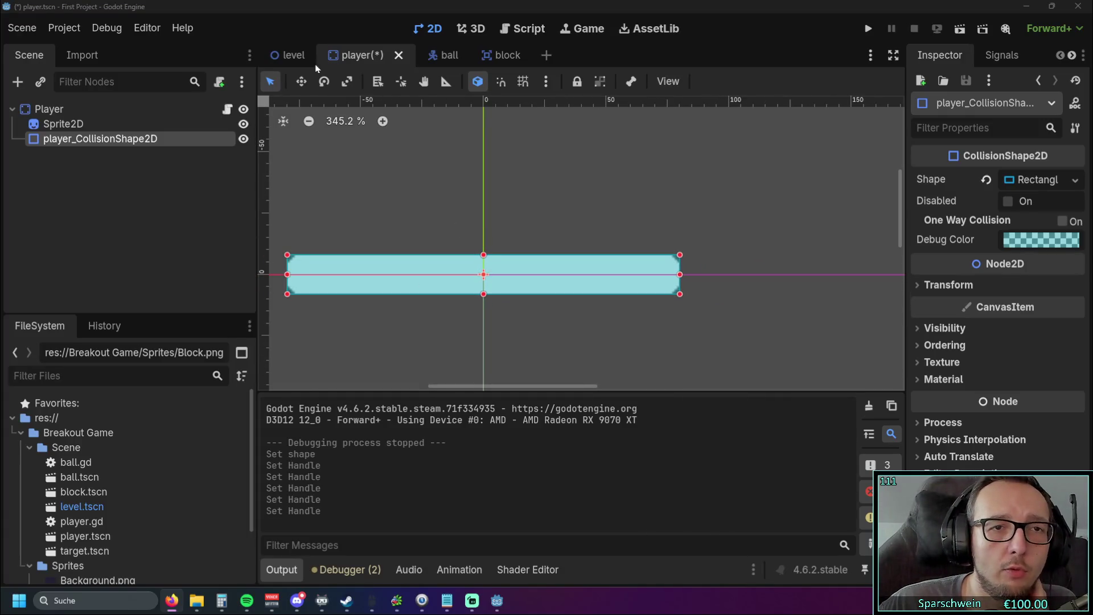
pyautogui.click(294, 56)
pyautogui.click(522, 28)
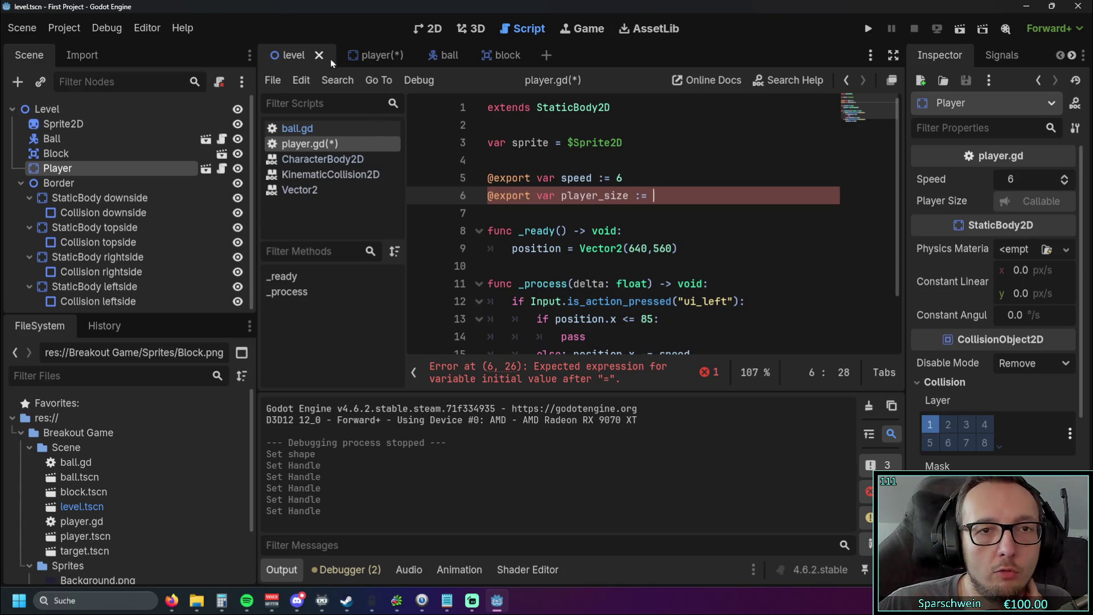
# Return to the unsaved player scene, toggle 2D and 3D views, and reopen player.gd.
pyautogui.click(359, 55)
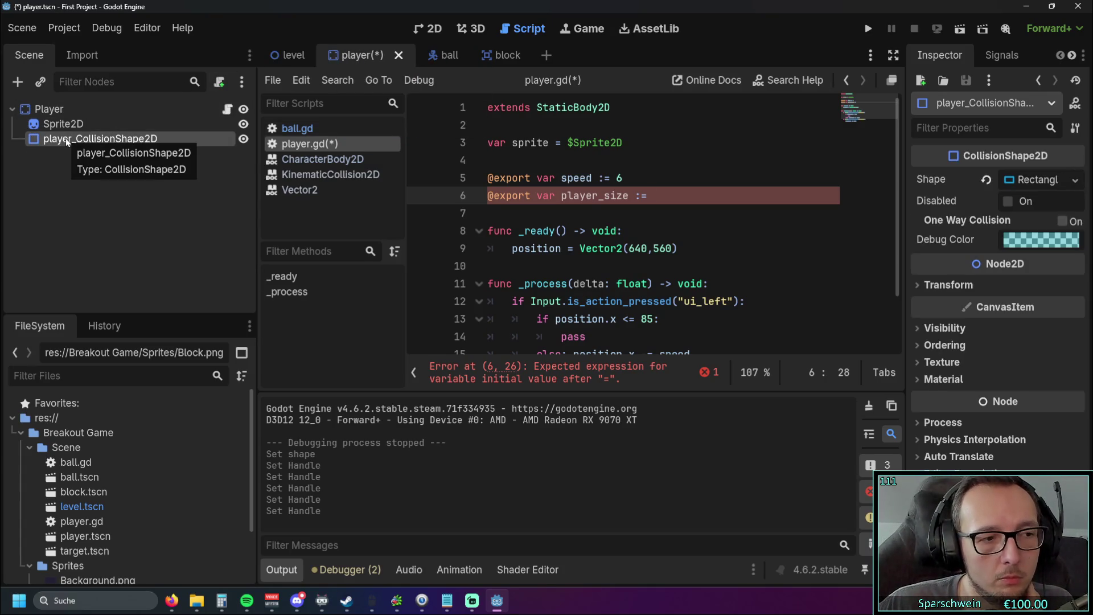
pyautogui.click(430, 31)
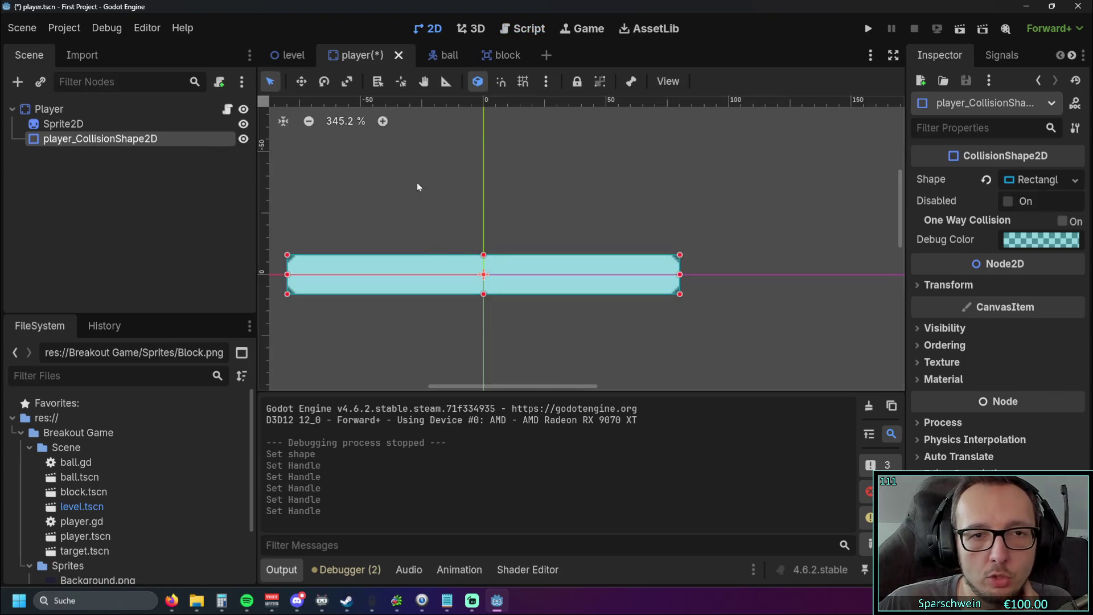
pyautogui.click(468, 30)
pyautogui.click(530, 27)
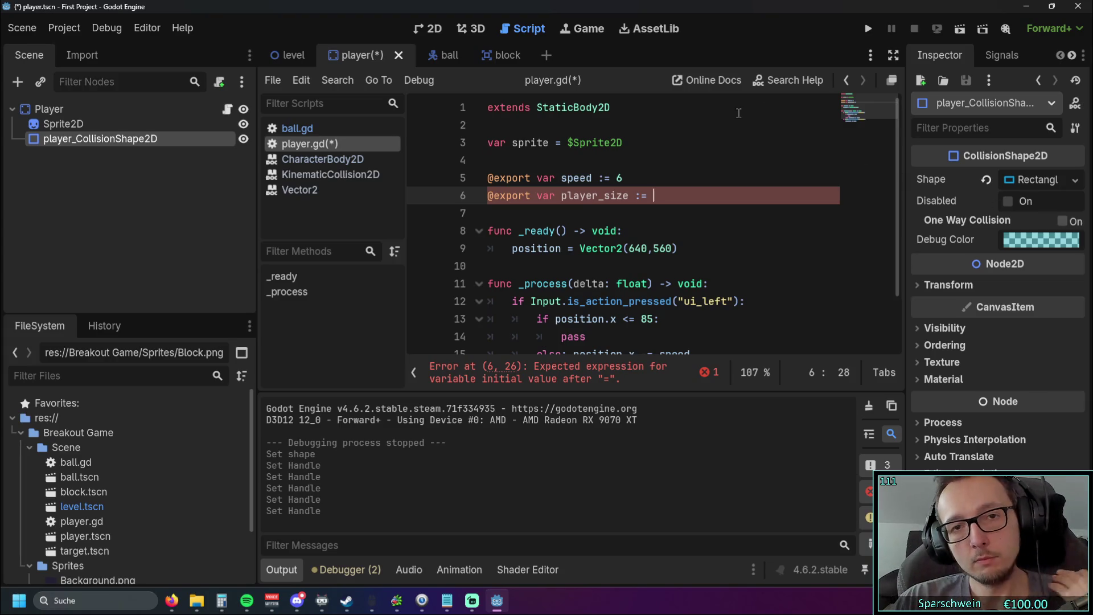
# Declare var collision_shape = $player_CollisionShape2D on line 4, then select the empty player_size line.
pyautogui.click(631, 145)
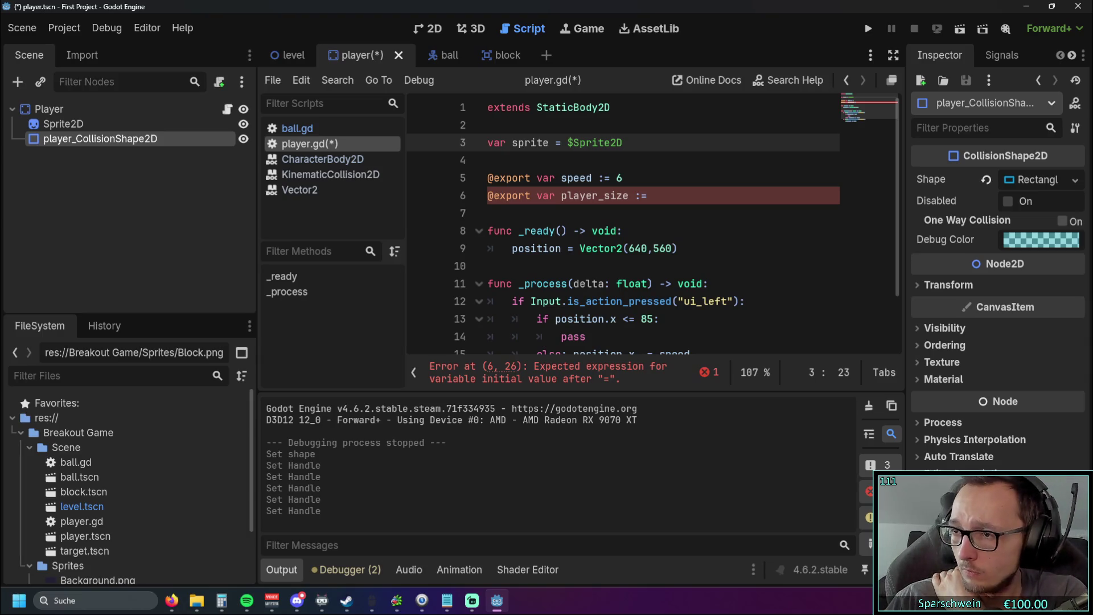
pyautogui.press('Return')
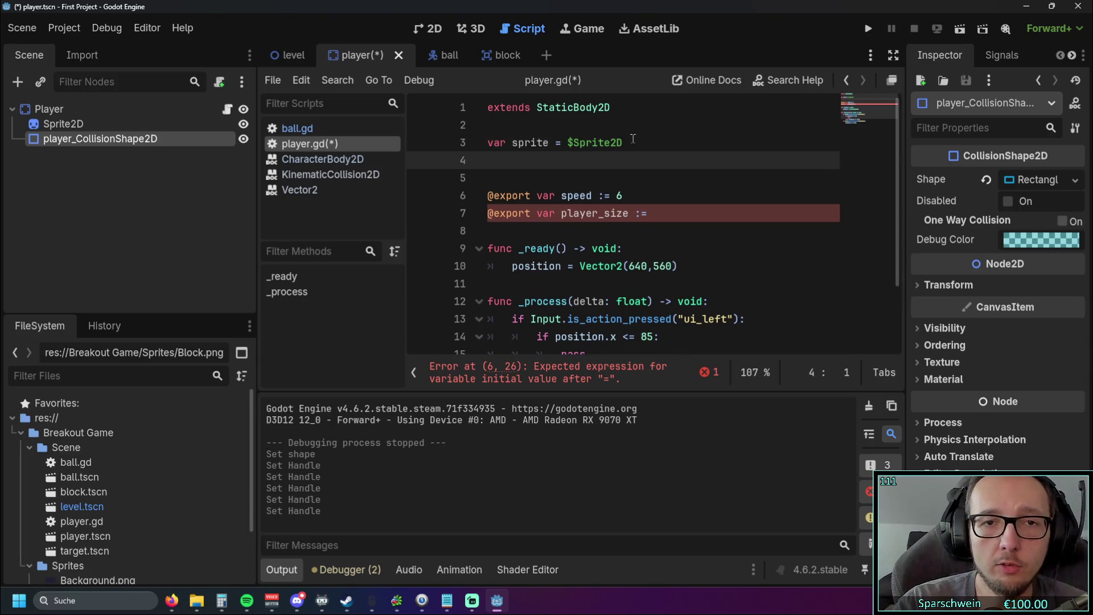
pyautogui.write('var')
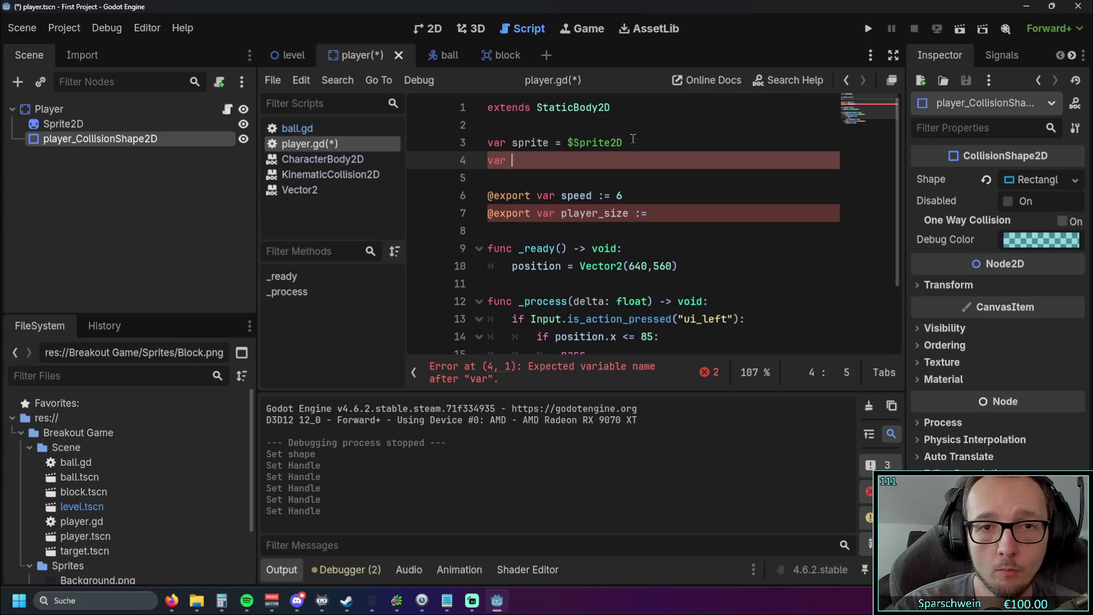
pyautogui.write(' colli')
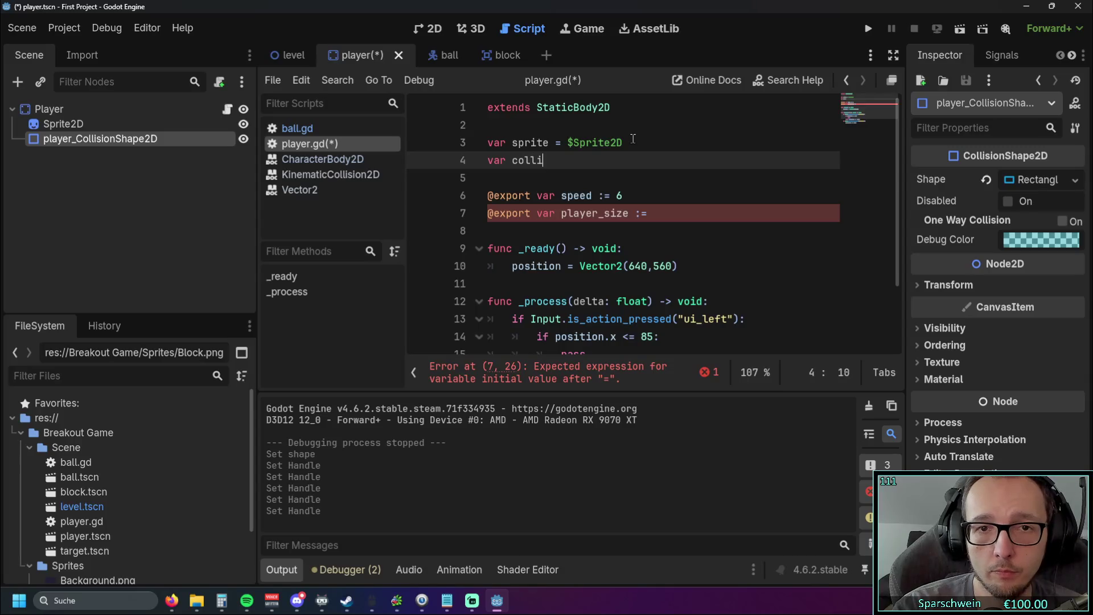
pyautogui.write('sion_sh')
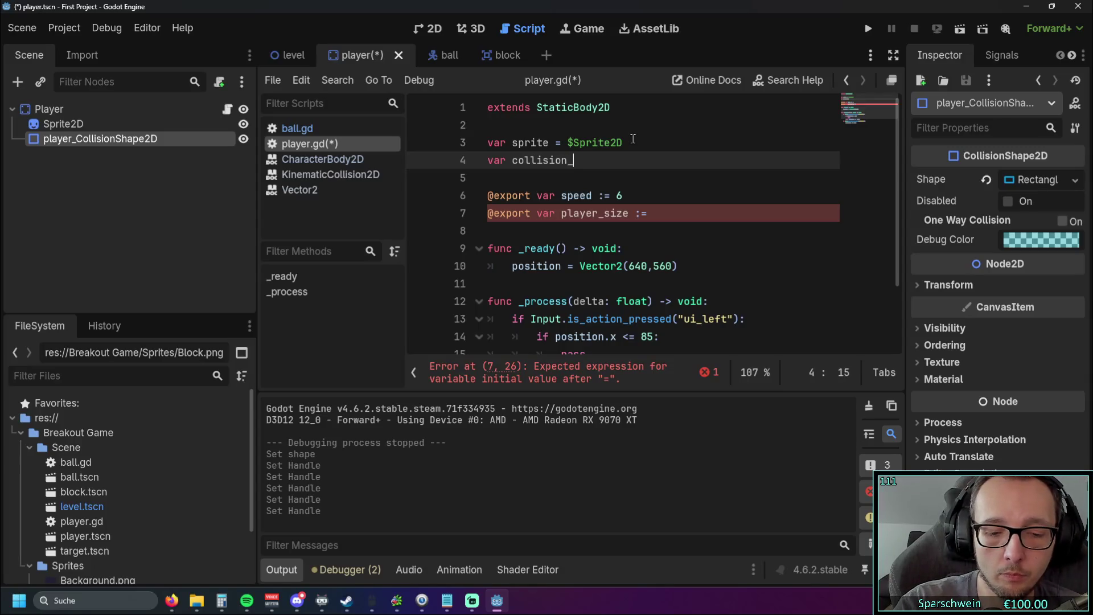
pyautogui.write('ape =')
pyautogui.moveTo(67, 139)
pyautogui.mouseDown()
pyautogui.moveTo(637, 181)
pyautogui.moveTo(626, 161)
pyautogui.mouseUp()
pyautogui.click(677, 182)
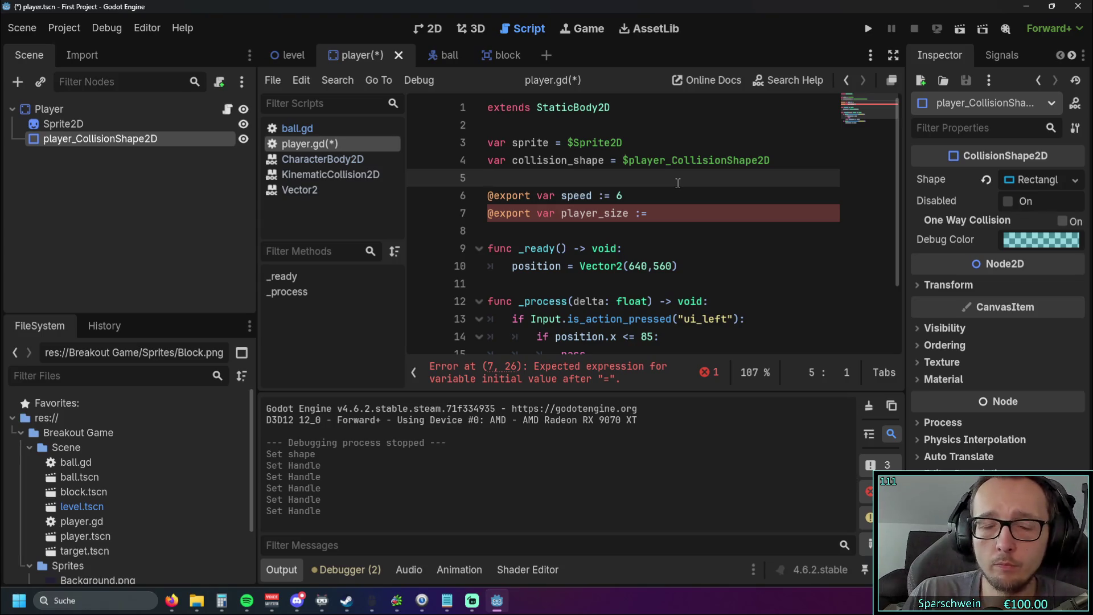
pyautogui.moveTo(654, 213); pyautogui.dragTo(483, 214)
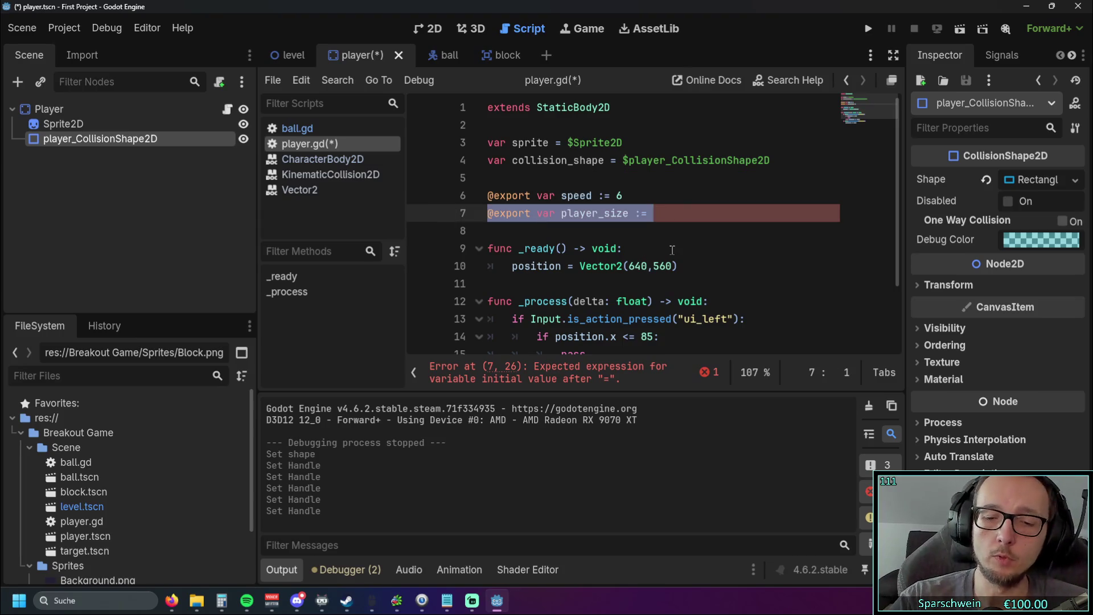
pyautogui.press('BackSpace')
pyautogui.press('BackSpace')
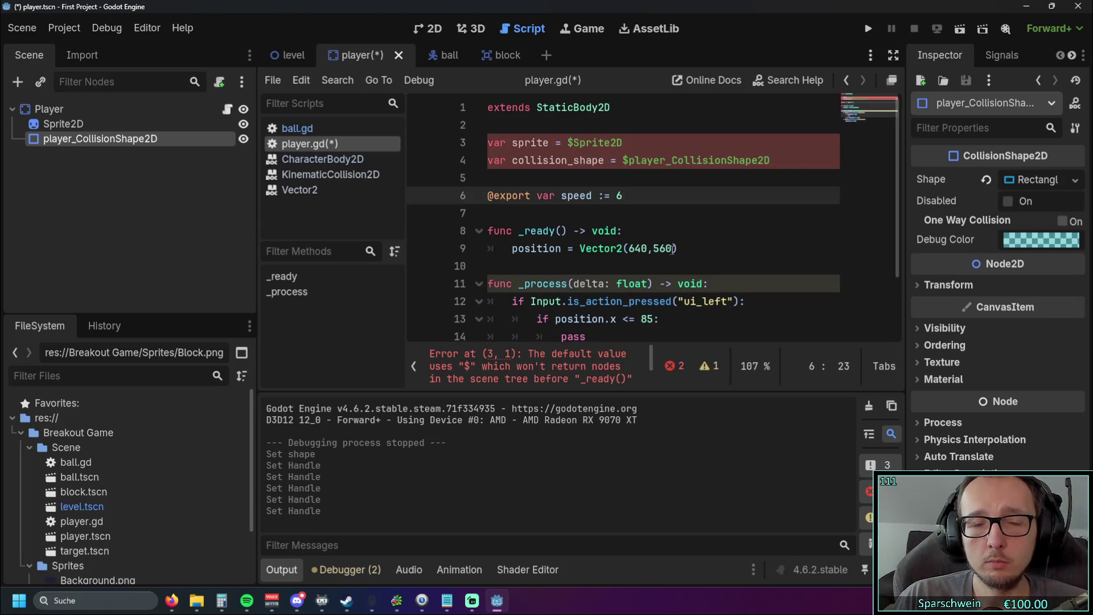
pyautogui.click(704, 227)
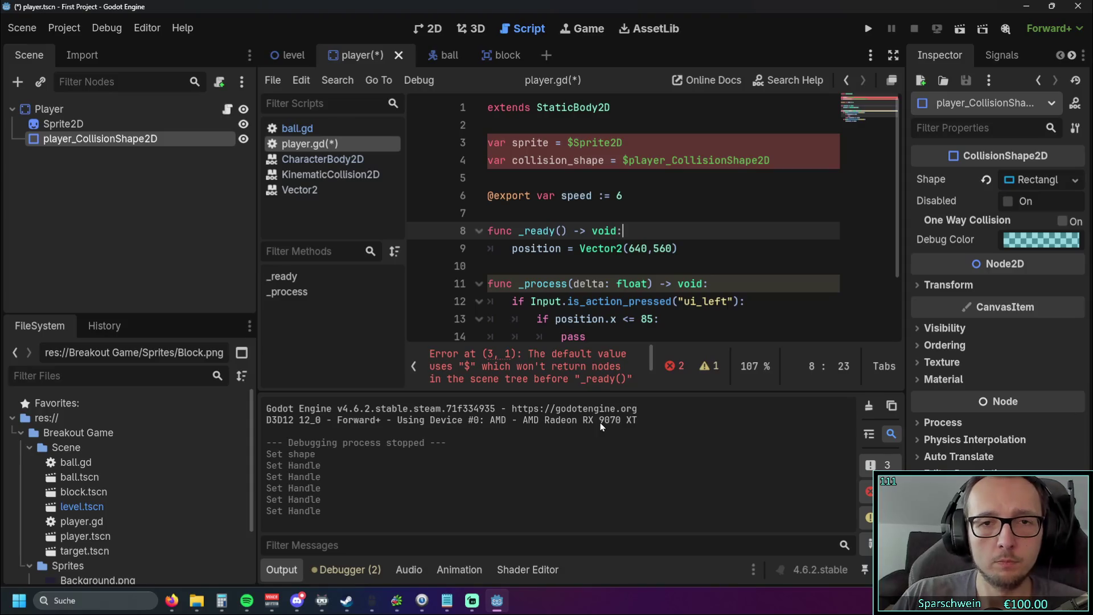
pyautogui.click(558, 143)
# Remove a stray colon from the sprite line and paste an update_hitbox_size() call into _ready.
pyautogui.write(':')
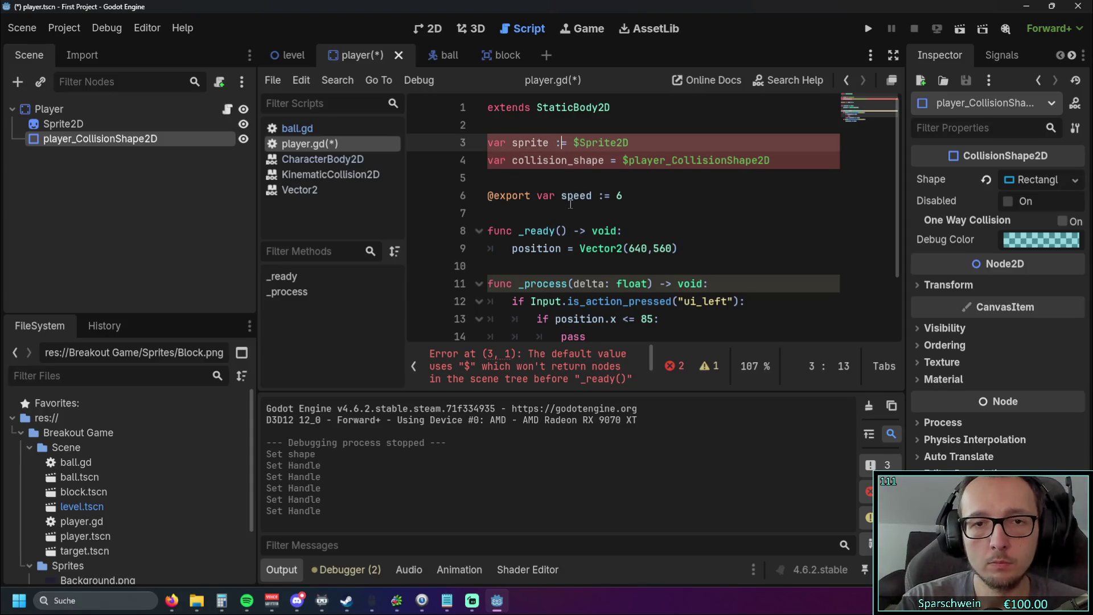
pyautogui.press('BackSpace')
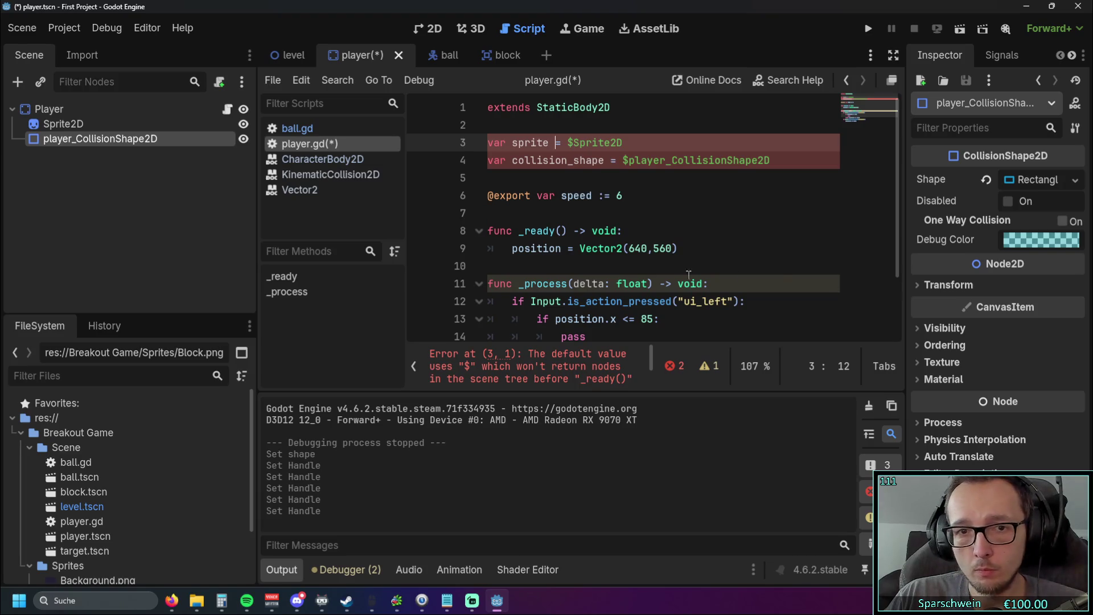
pyautogui.click(171, 601)
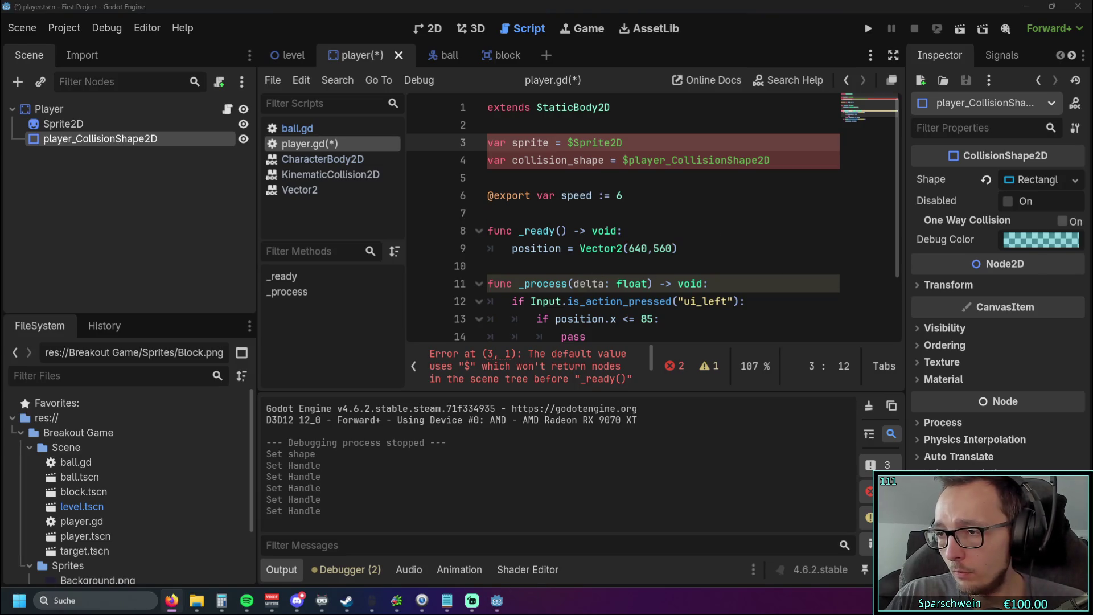
pyautogui.click(631, 232)
pyautogui.press('Return')
pyautogui.write('update_hitbox_size()')
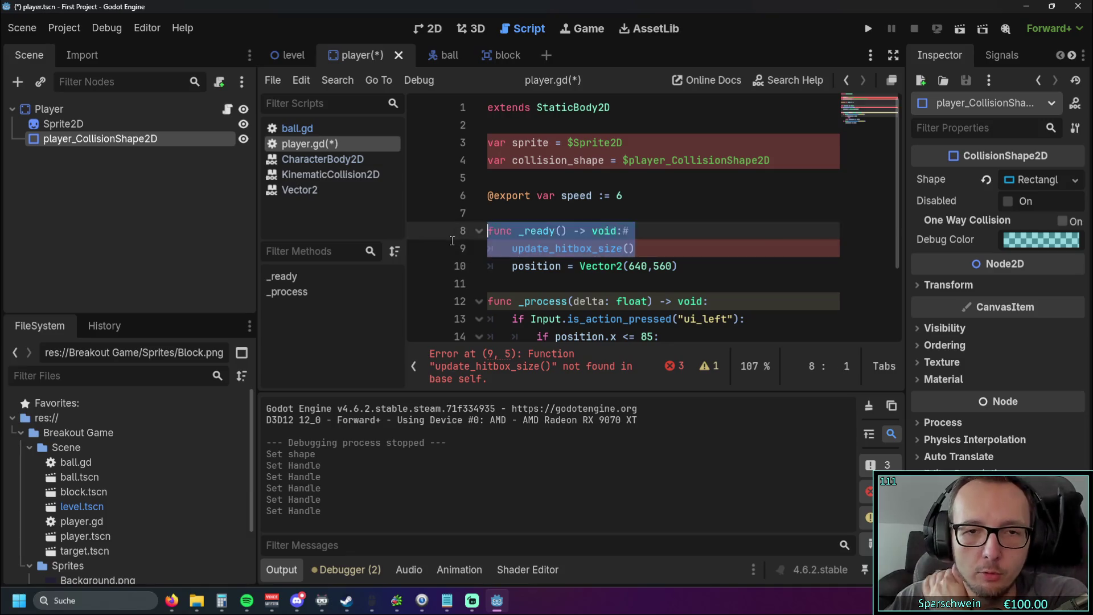
# Delete the update_hitbox_size() call and the sprite and collision_shape lines, then run the project.
pyautogui.moveTo(636, 248); pyautogui.dragTo(488, 249)
pyautogui.press('BackSpace')
pyautogui.press('BackSpace')
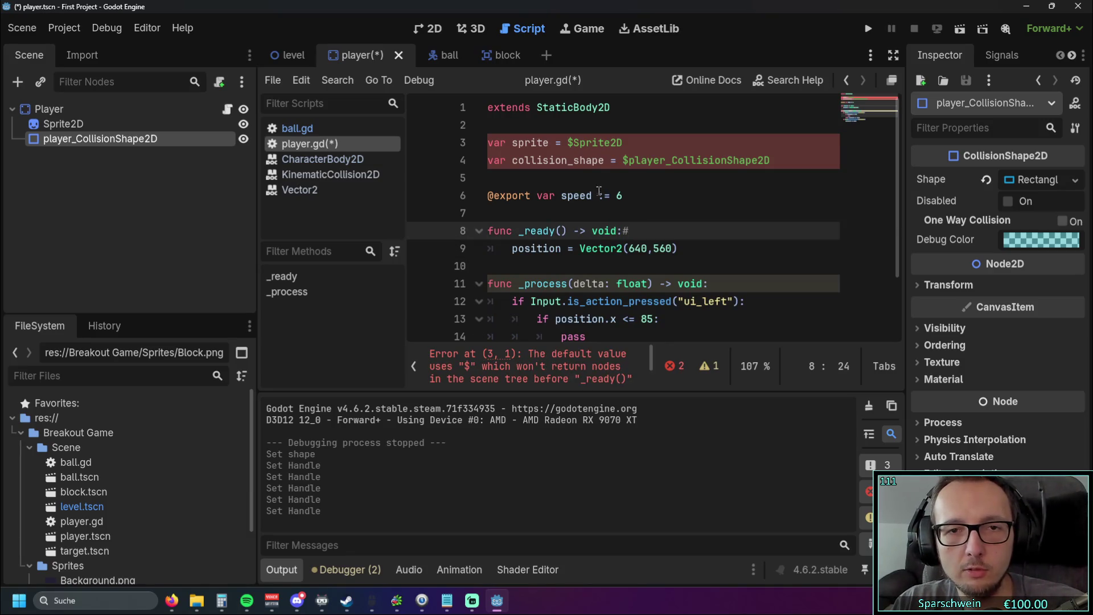
pyautogui.moveTo(601, 179); pyautogui.dragTo(488, 142)
pyautogui.press('BackSpace')
pyautogui.press('BackSpace')
pyautogui.click(700, 181)
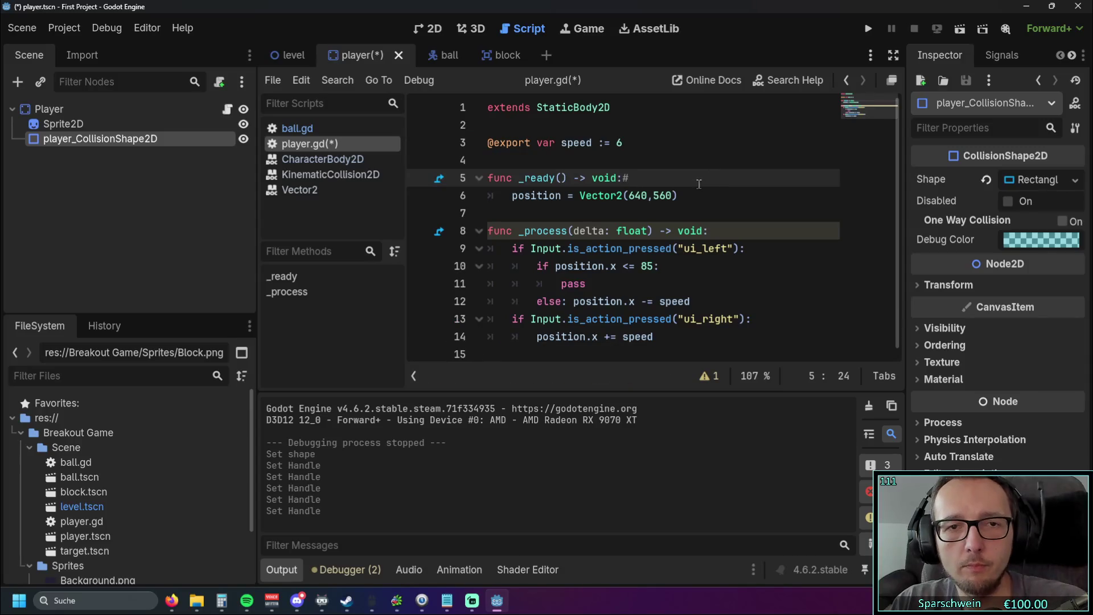
pyautogui.click(870, 29)
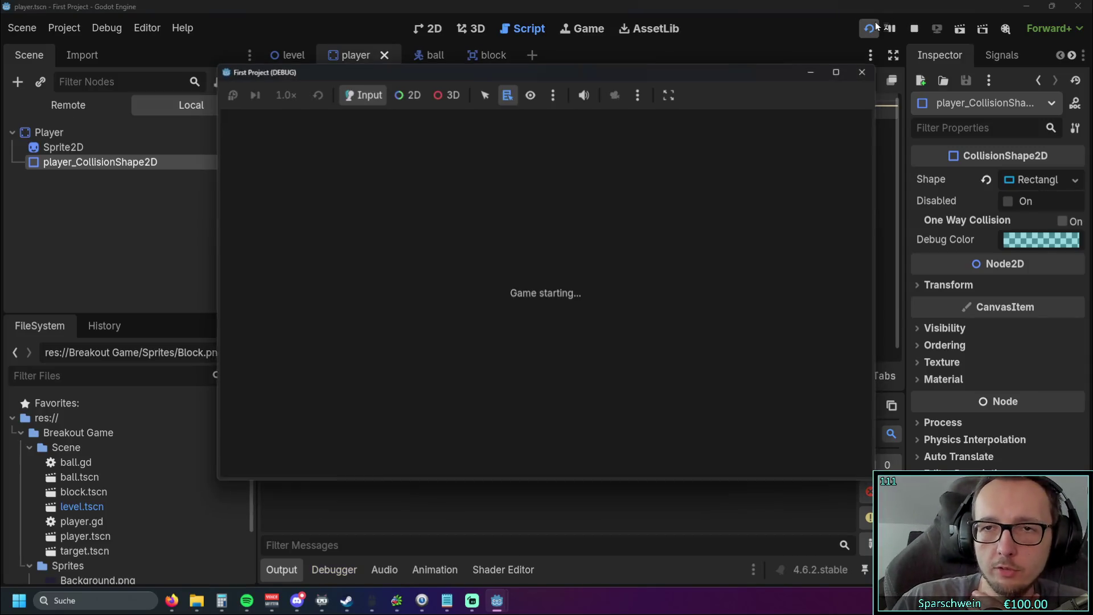
# Play-test the paddle by moving it left and right, including against the left wall.
pyautogui.press('Right')
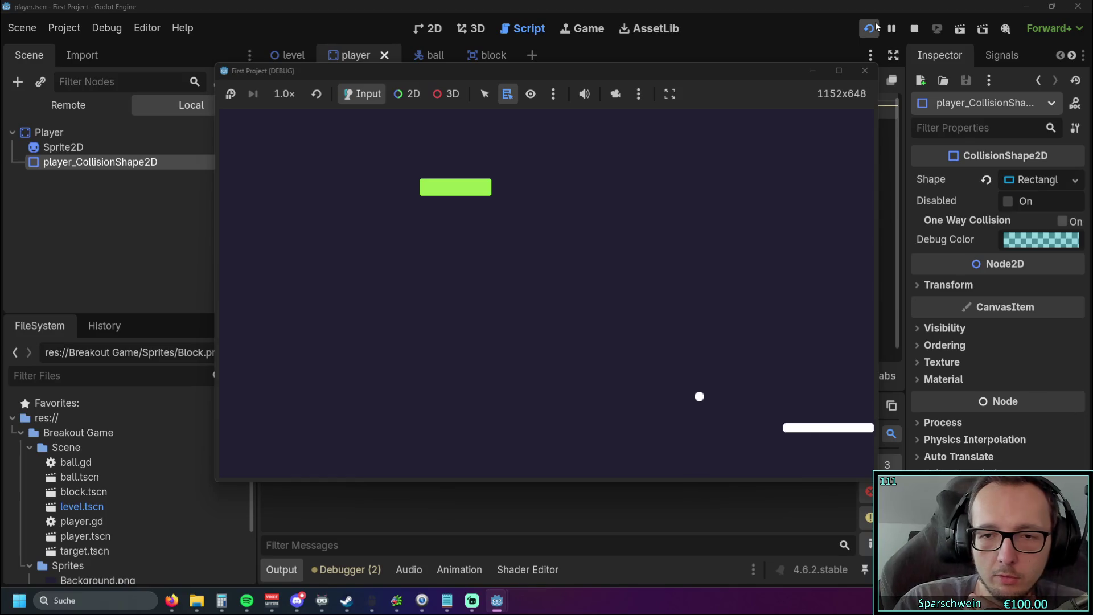
pyautogui.press('Left')
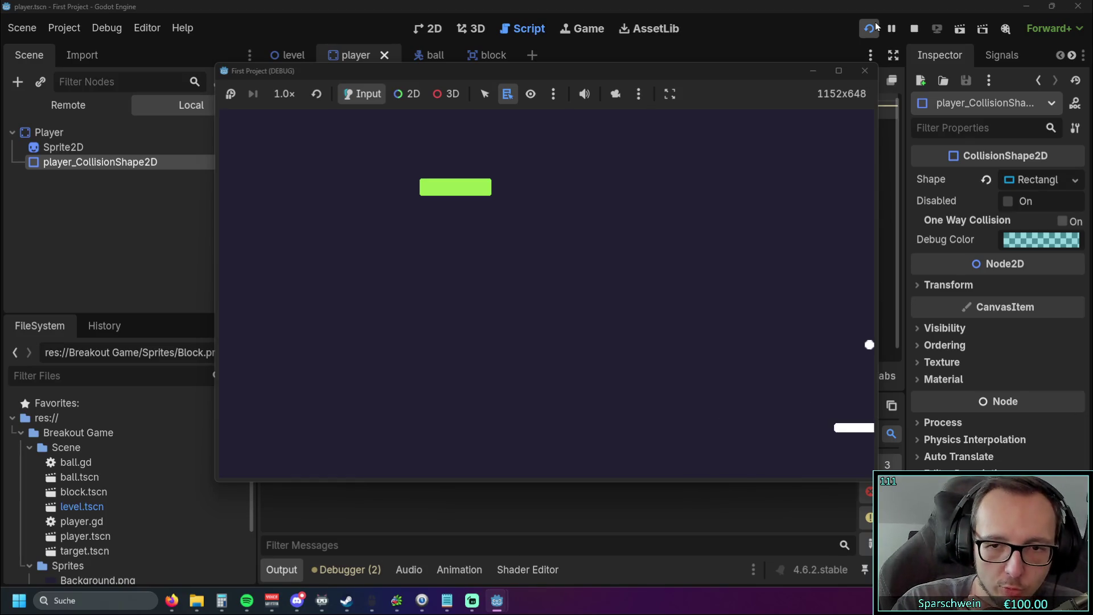
pyautogui.press('Right')
pyautogui.press('Right')
pyautogui.press('Left')
pyautogui.press('Right')
pyautogui.press('Left')
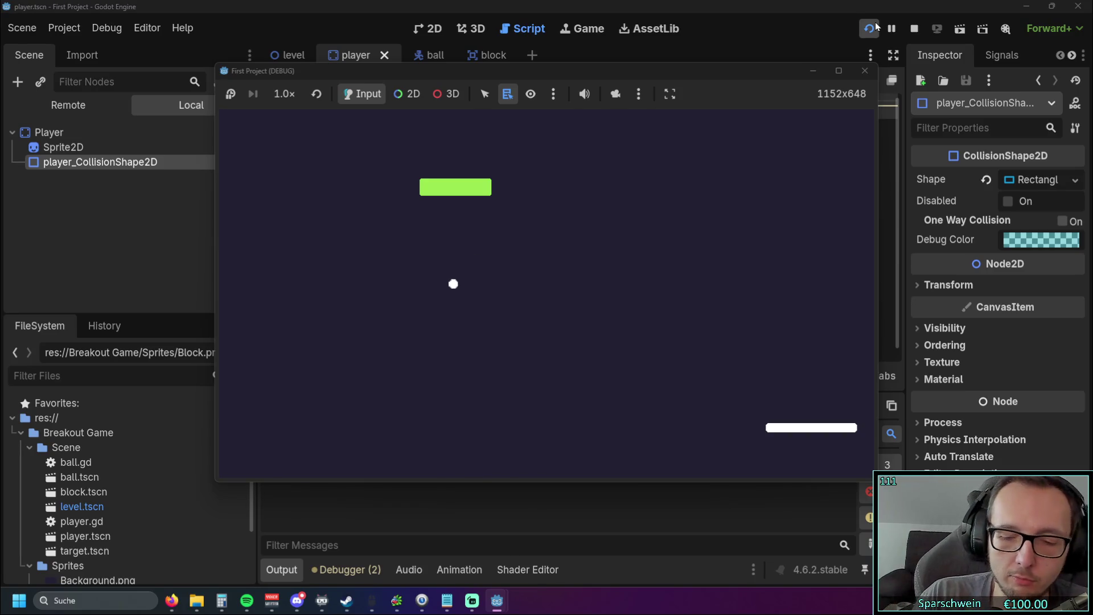
pyautogui.press('Left')
pyautogui.press('Left')
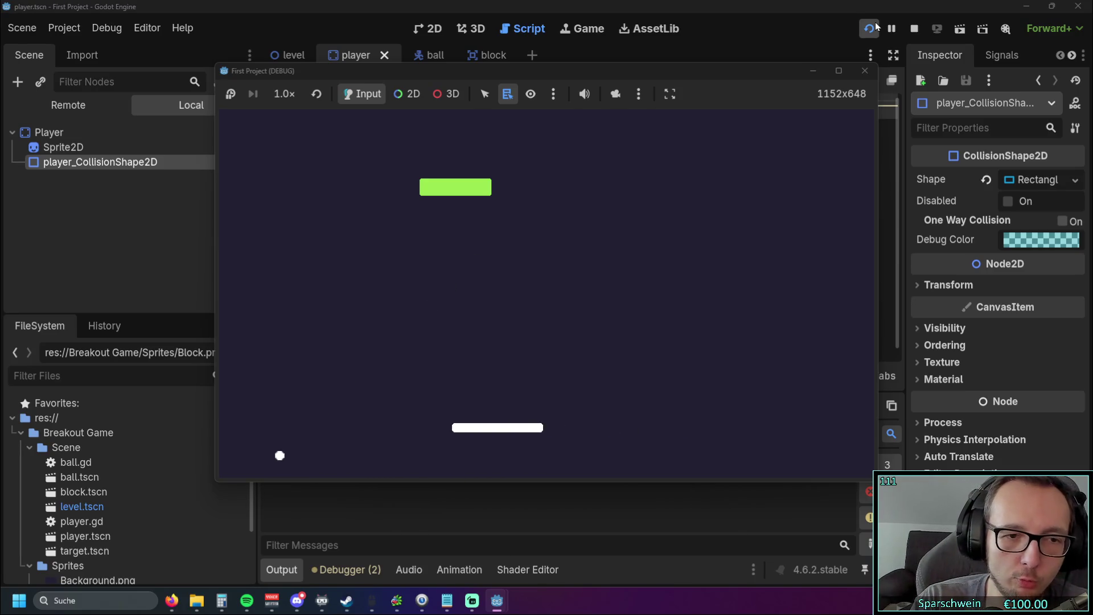
pyautogui.press('Left')
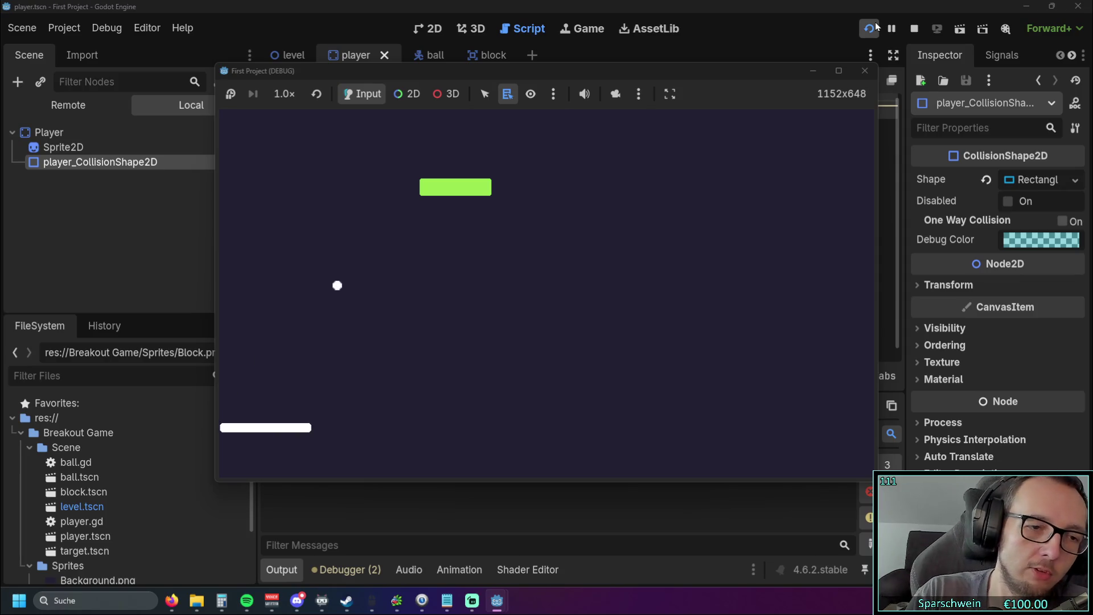
pyautogui.press('Right')
pyautogui.press('Left')
pyautogui.press('Right')
pyautogui.press('Left')
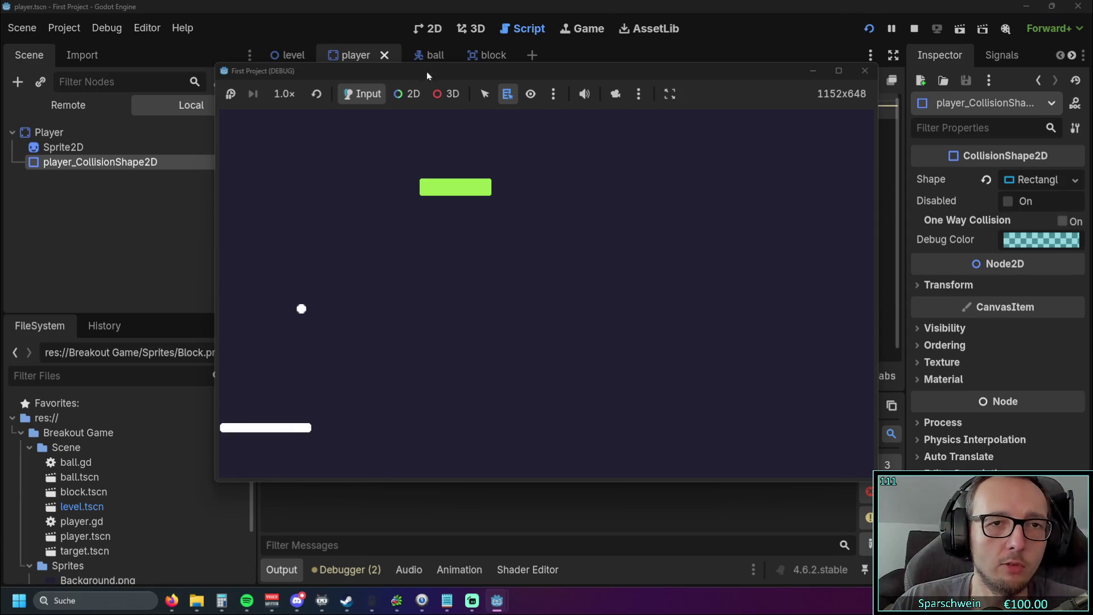
# Close the running game and restore the deleted sprite and collision_shape variable lines.
pyautogui.moveTo(415, 73)
pyautogui.mouseDown()
pyautogui.moveTo(449, 110)
pyautogui.moveTo(576, 120)
pyautogui.moveTo(443, 88)
pyautogui.mouseUp()
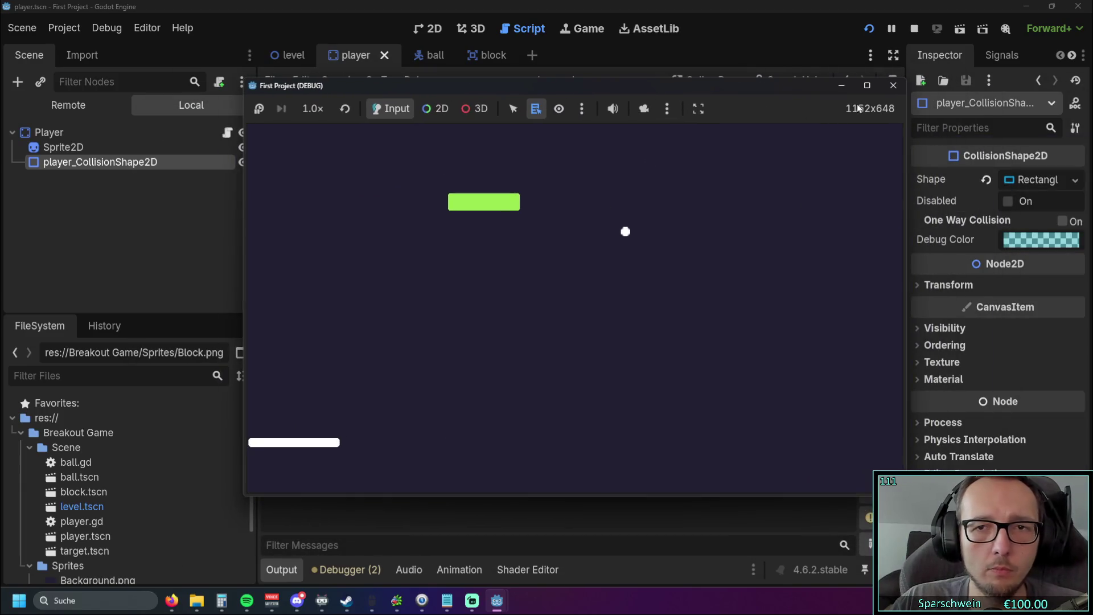
pyautogui.click(894, 85)
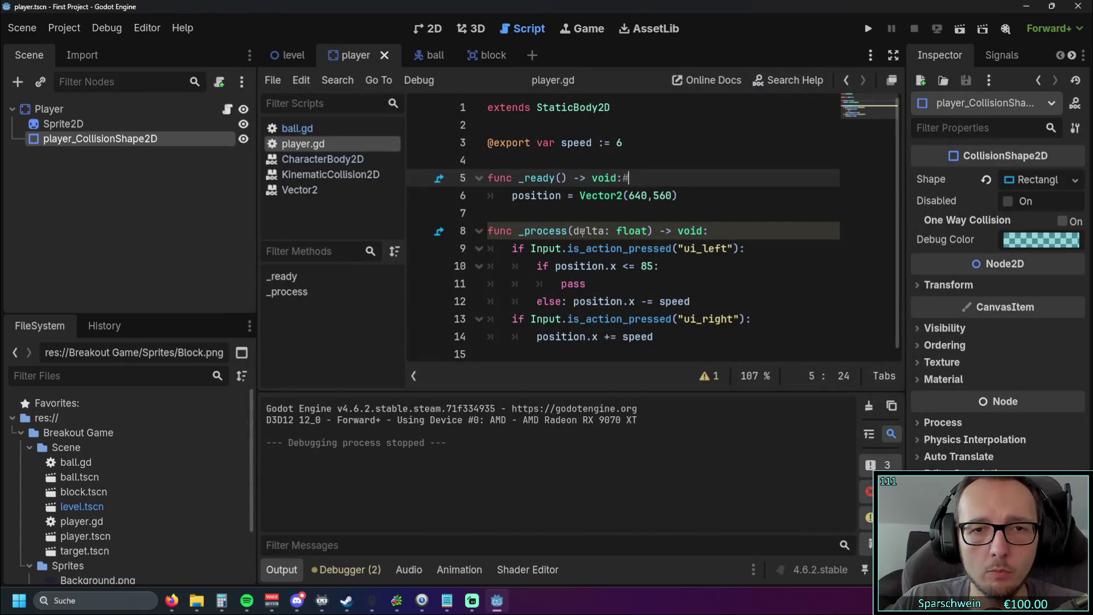
pyautogui.hotkey('ctrl', 'z')
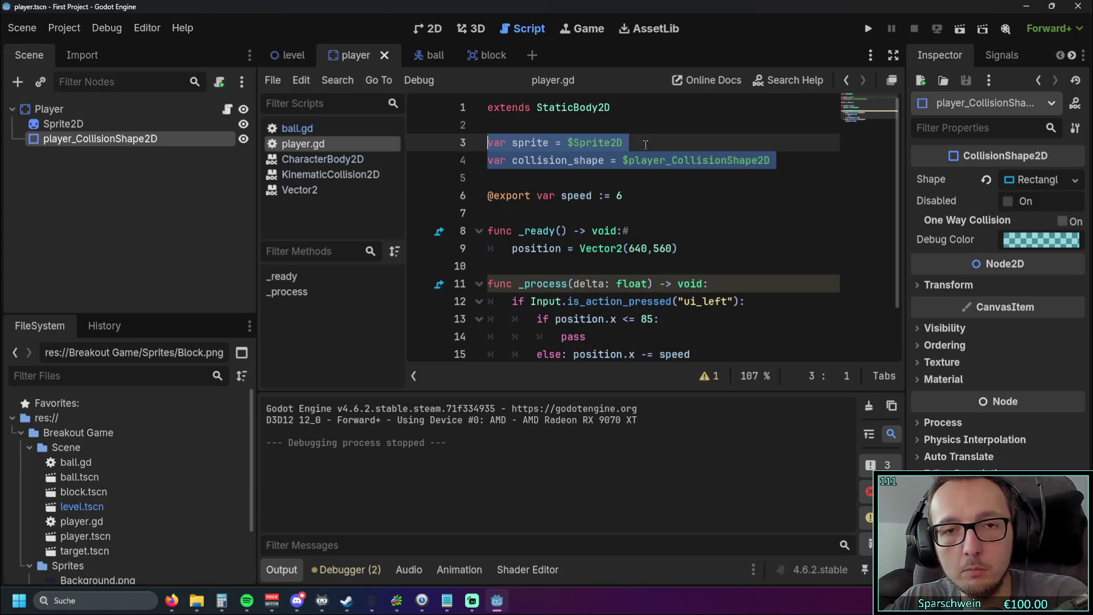
# Insert a blank line above the speed export, briefly typing and erasing a sprite line.
pyautogui.click(778, 161)
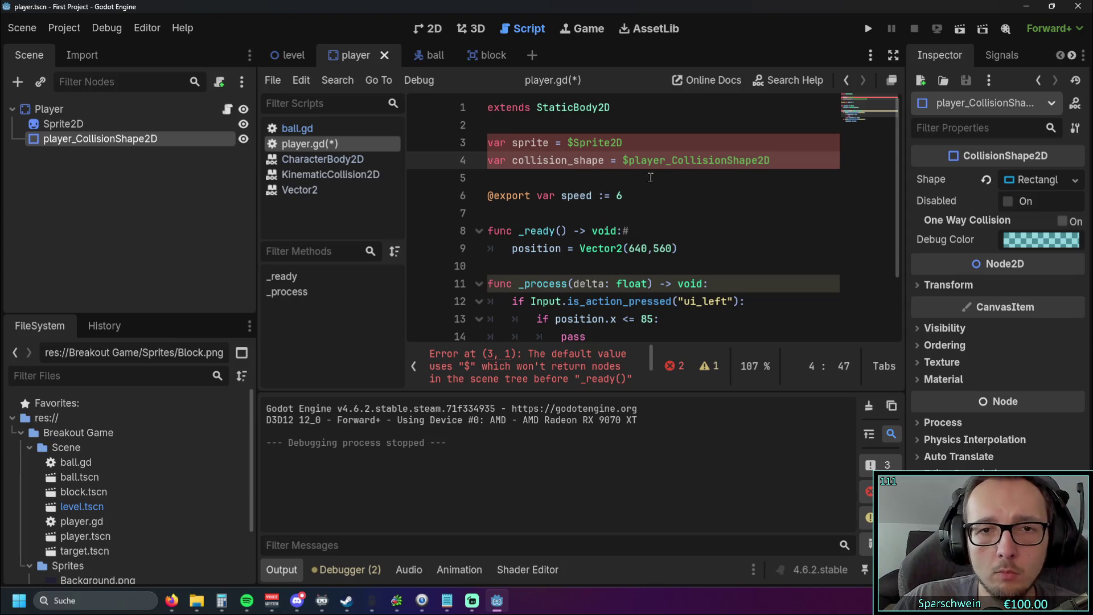
pyautogui.click(517, 210)
pyautogui.click(641, 180)
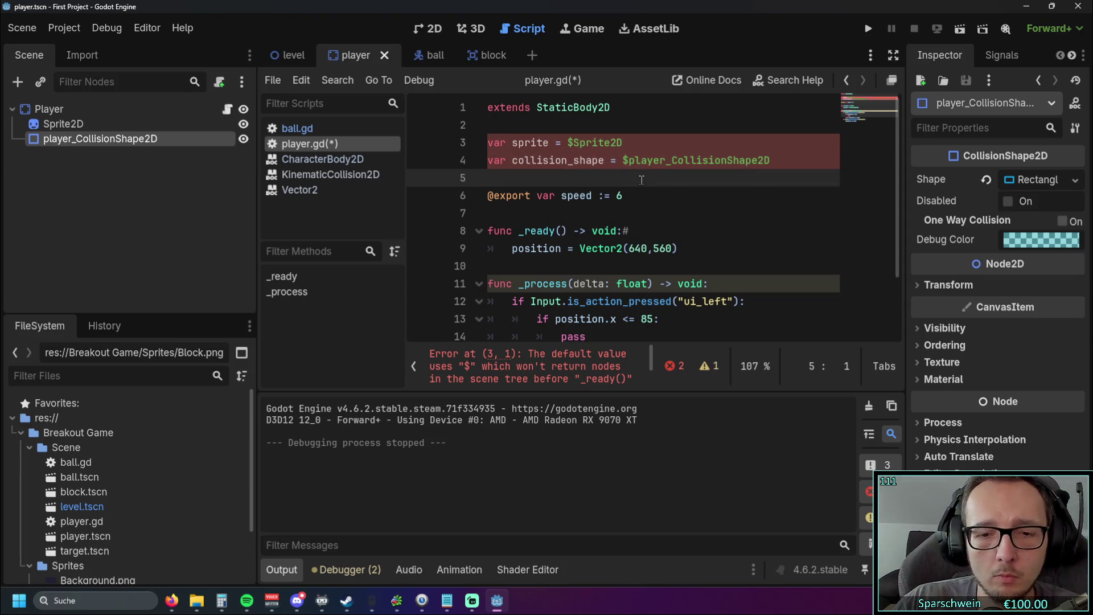
pyautogui.press('Return')
pyautogui.write('sprite')
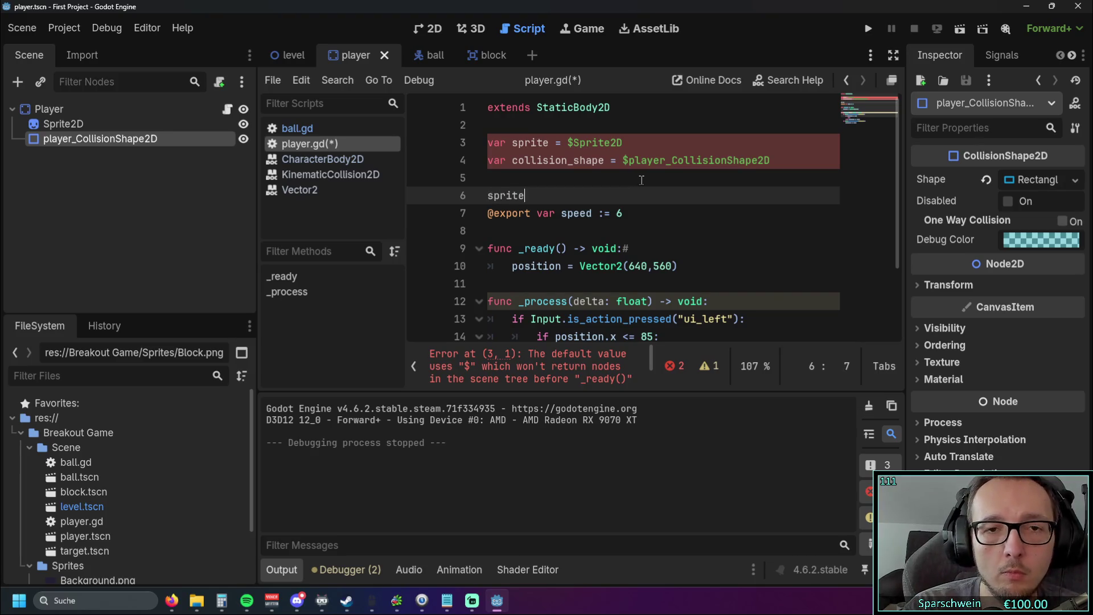
pyautogui.press('BackSpace')
pyautogui.press('BackSpace')
pyautogui.press('BackSpace')
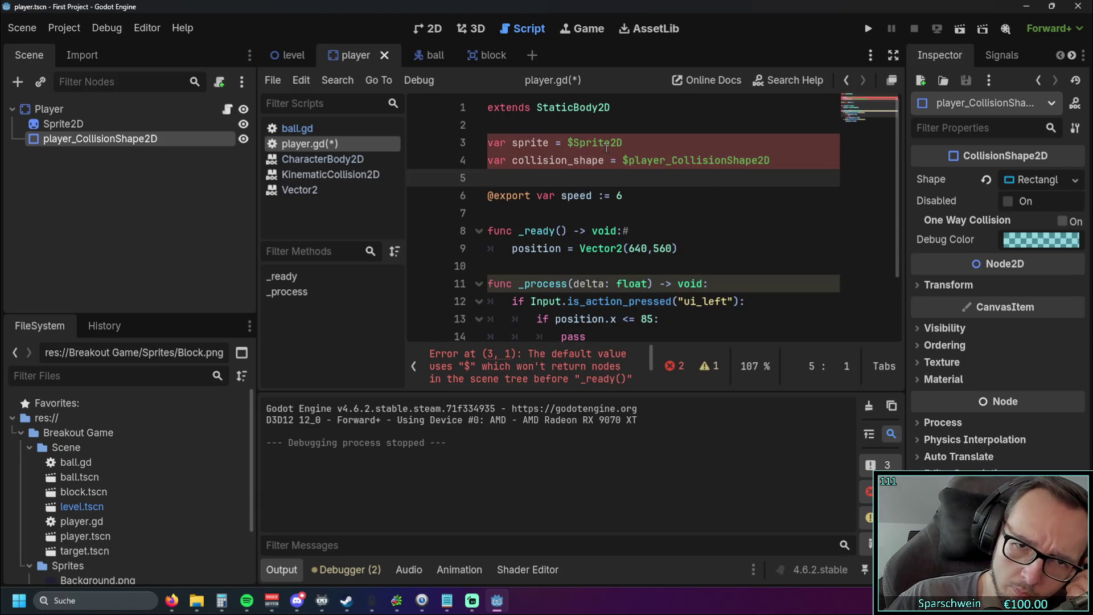
# Prefix the sprite node path on line 3 with 'Player.'.
pyautogui.moveTo(607, 147)
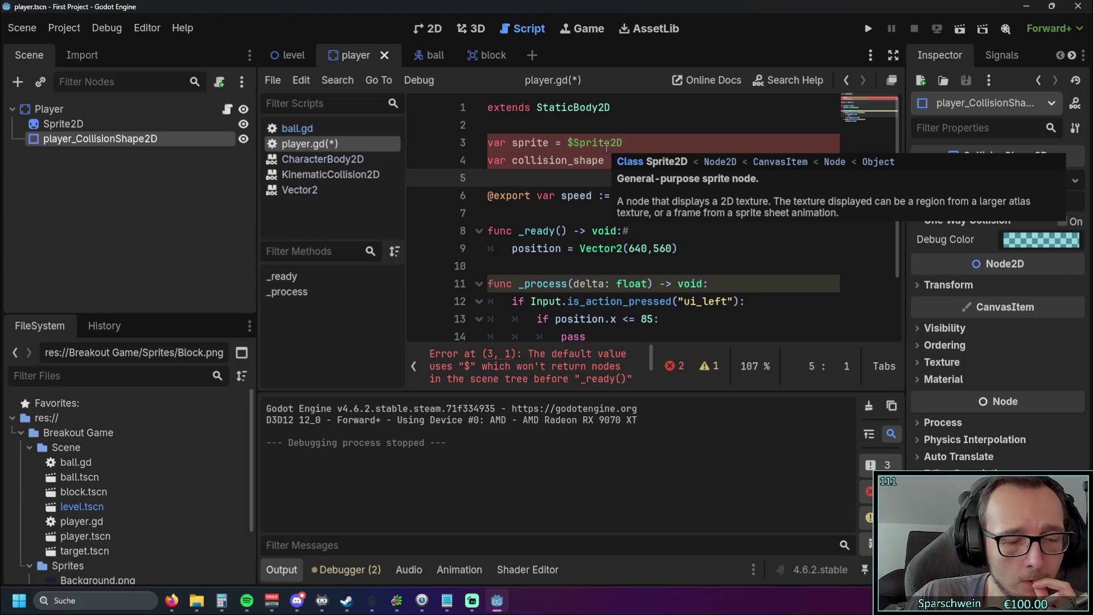
pyautogui.click(568, 143)
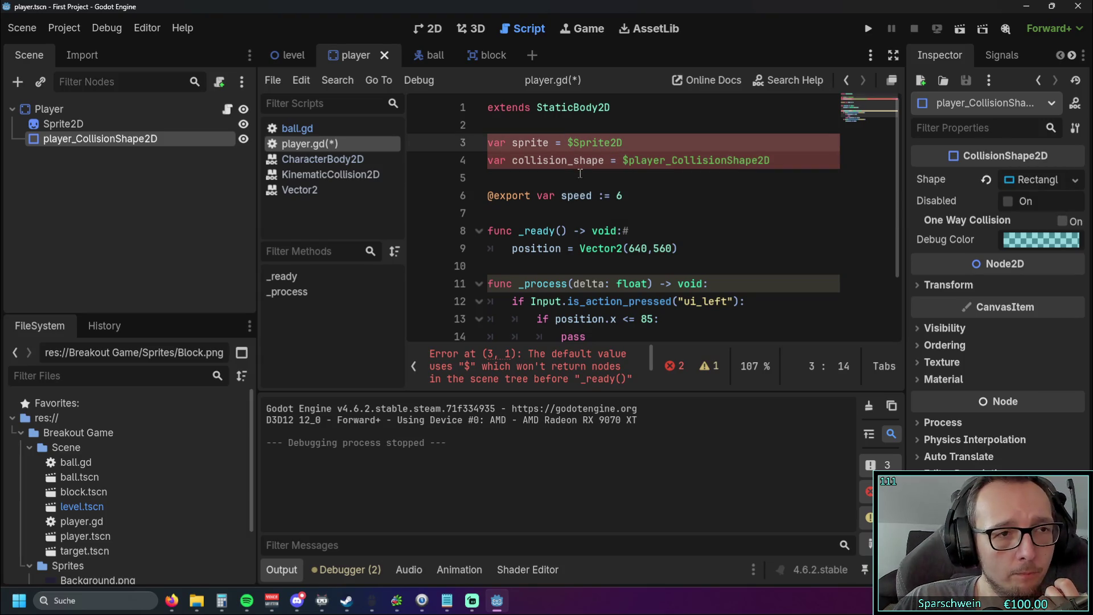
pyautogui.write('player.')
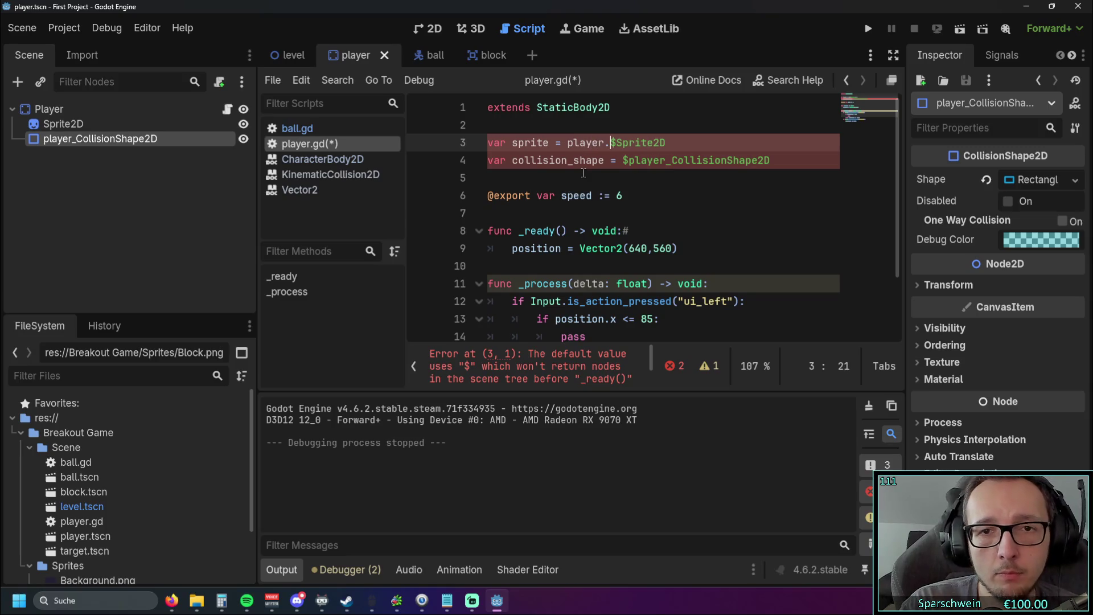
pyautogui.click(640, 195)
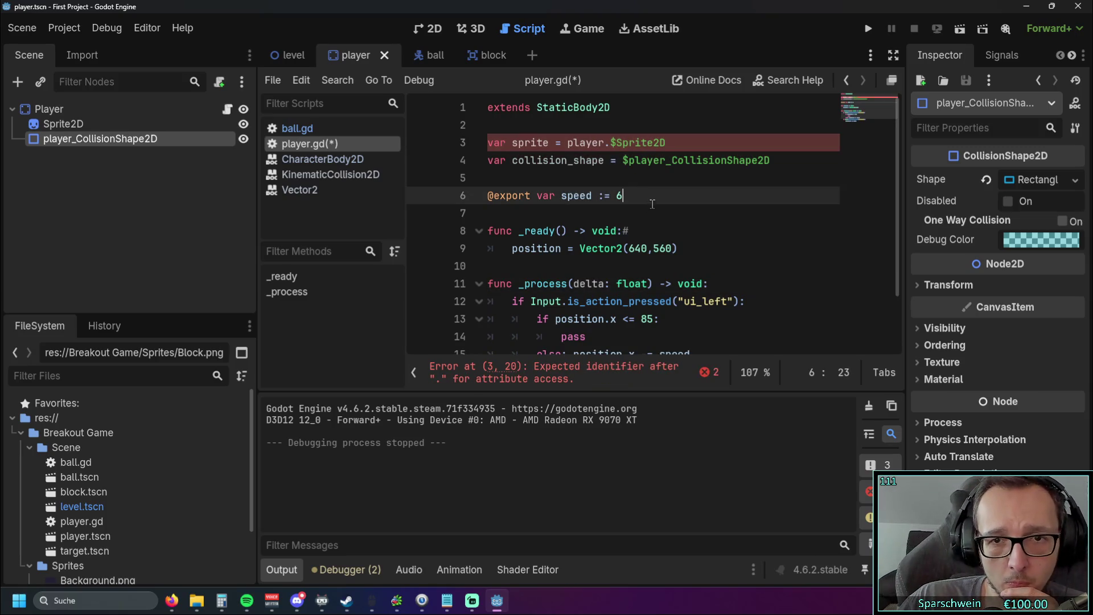
pyautogui.click(573, 142)
pyautogui.press('BackSpace')
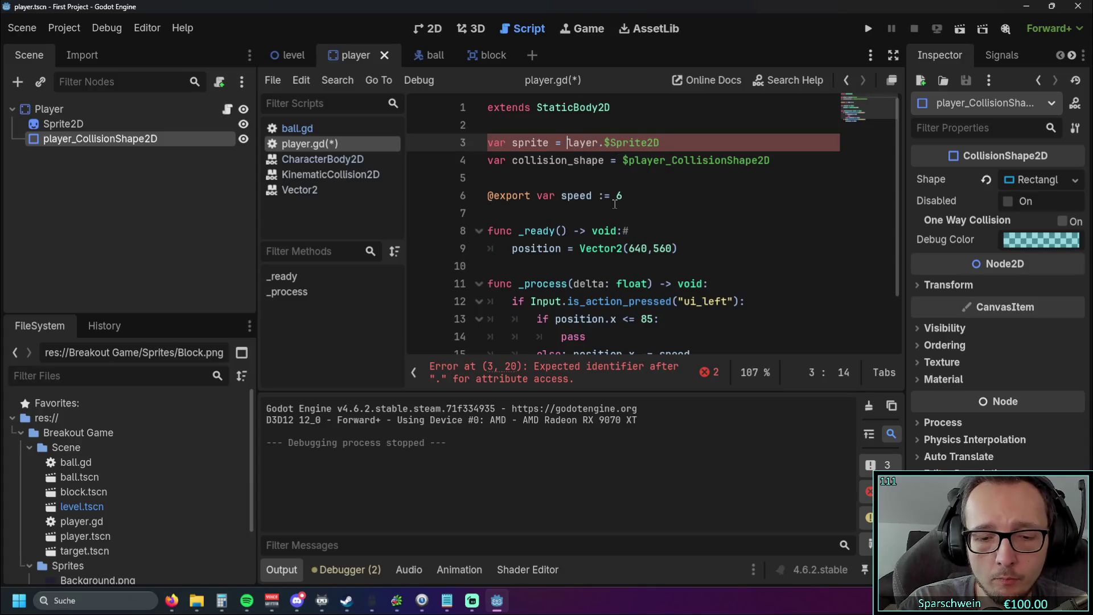
pyautogui.write('P')
pyautogui.click(525, 170)
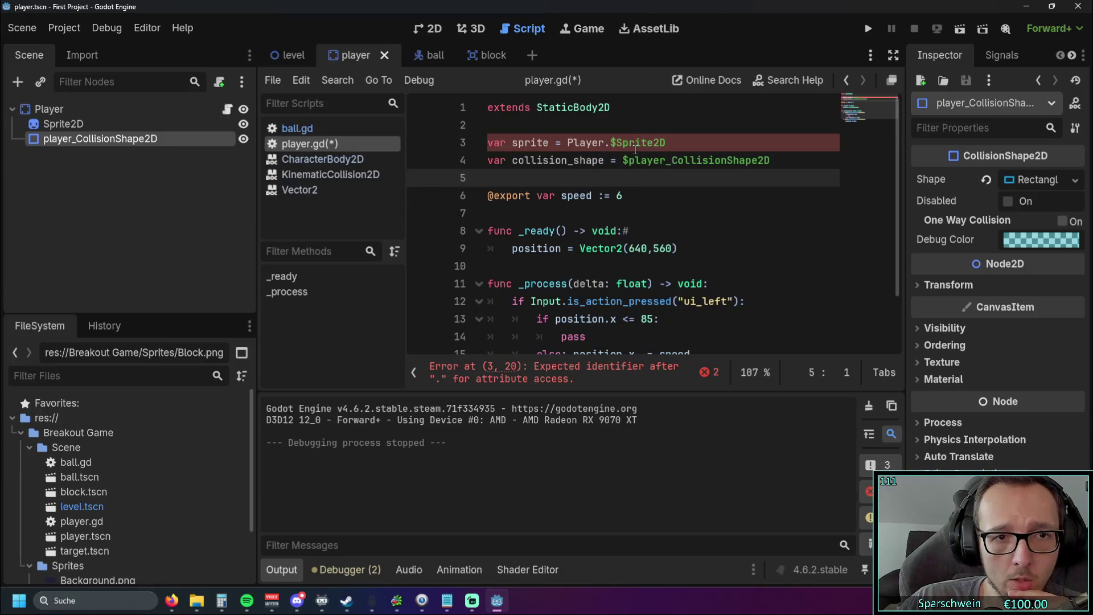
# Remove the Player. prefix so line 3 reads var sprite = $Sprite2D.
pyautogui.moveTo(610, 142); pyautogui.dragTo(567, 142)
pyautogui.press('BackSpace')
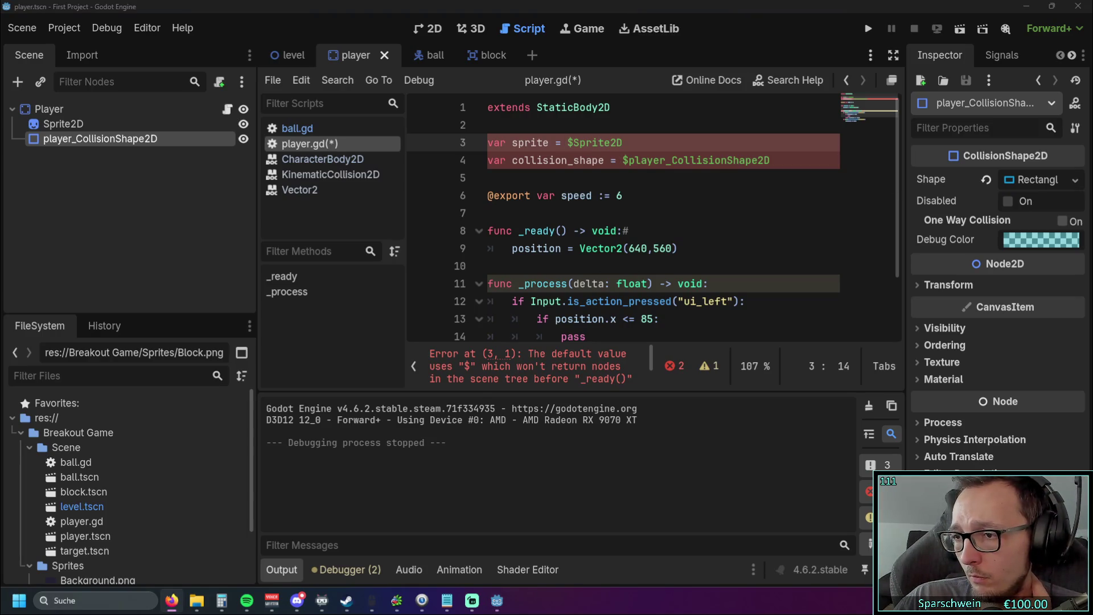
pyautogui.press('Home')
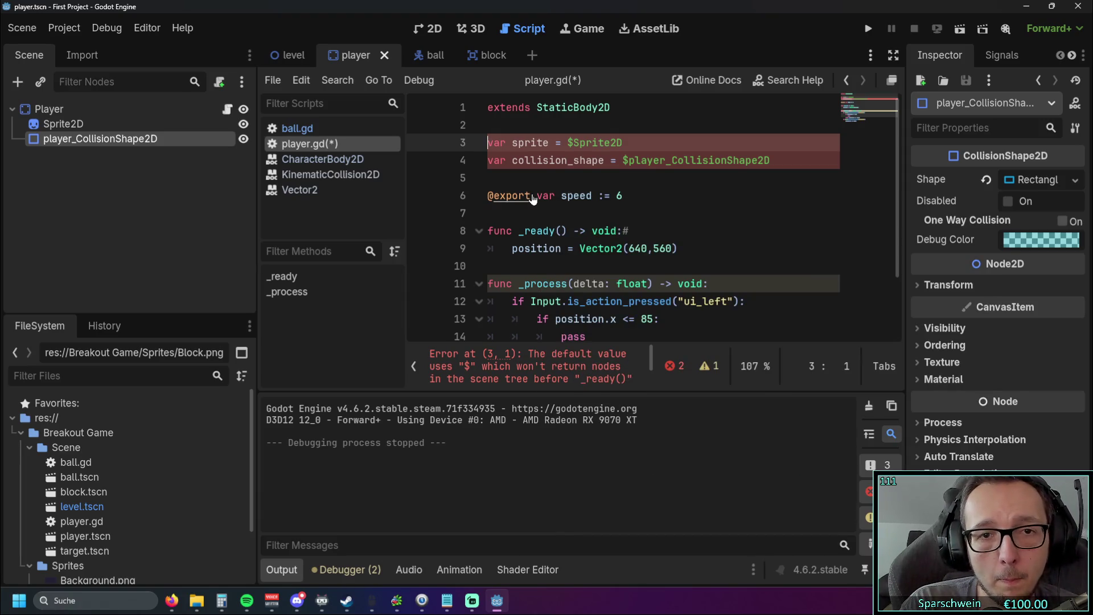
pyautogui.write('@on')
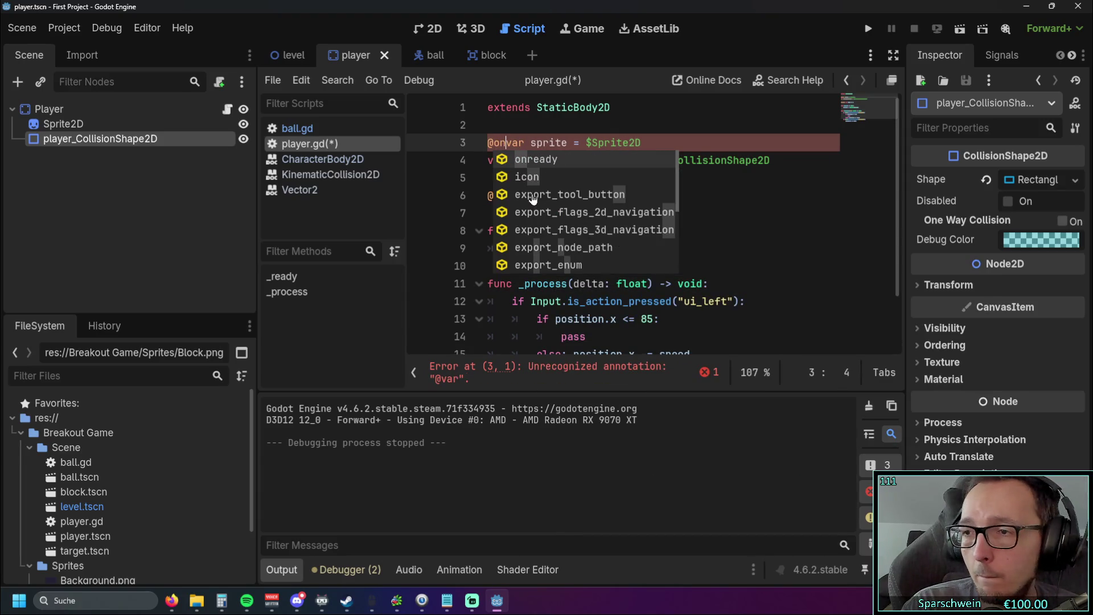
pyautogui.press('Return')
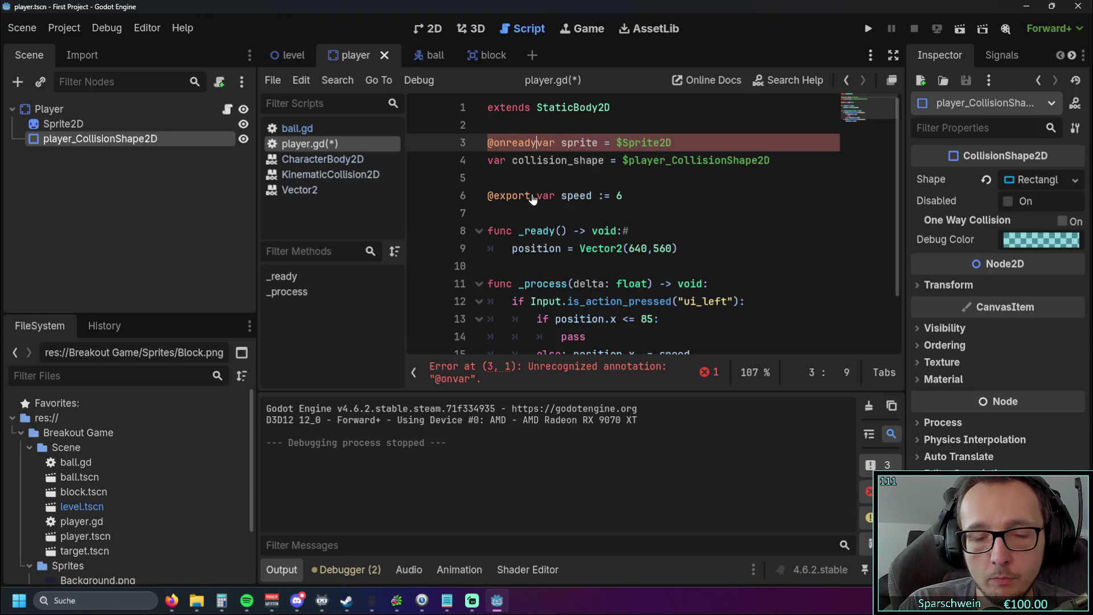
pyautogui.click(533, 178)
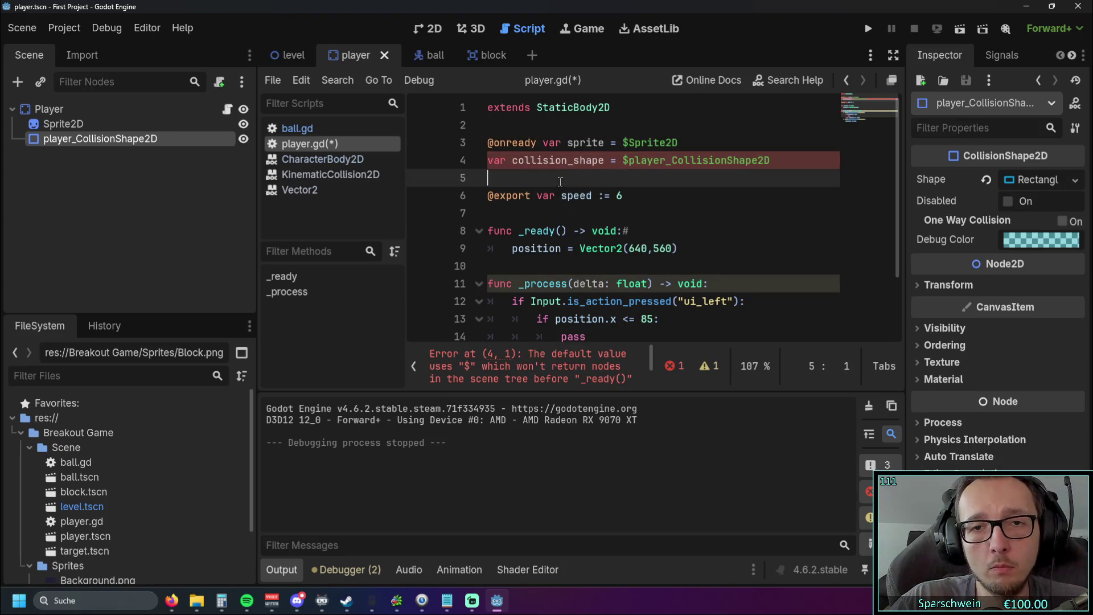
pyautogui.press('Up')
pyautogui.write('@onra')
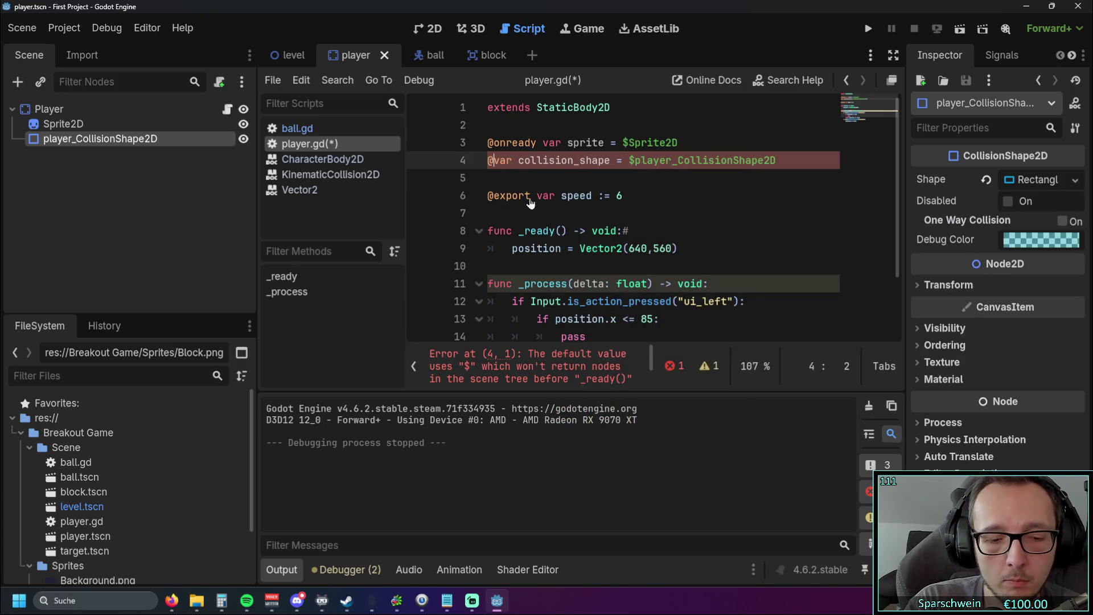
pyautogui.write('dy')
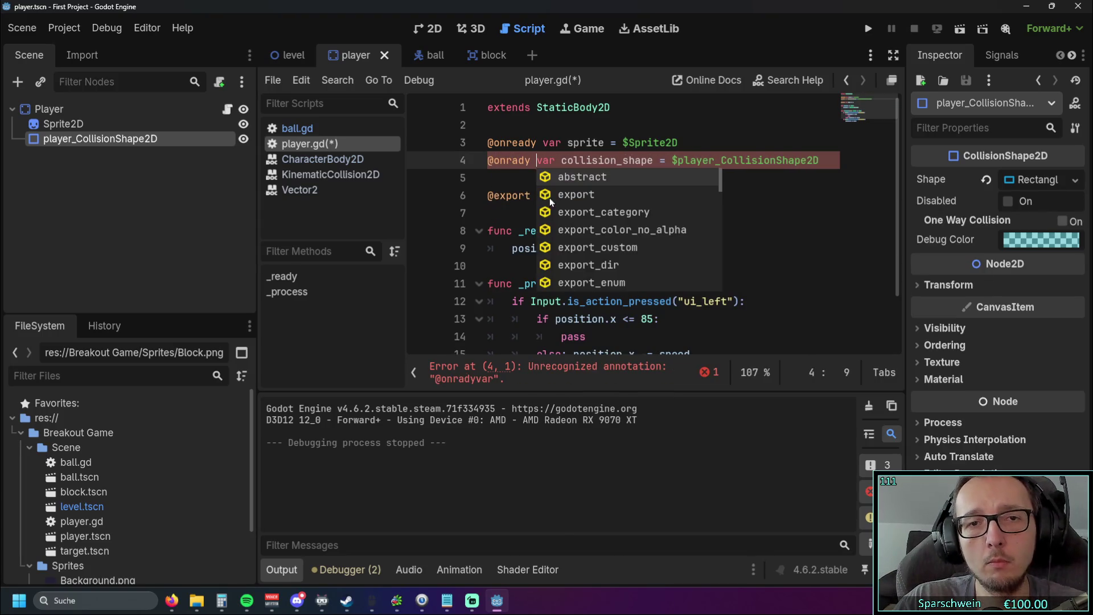
pyautogui.click(768, 207)
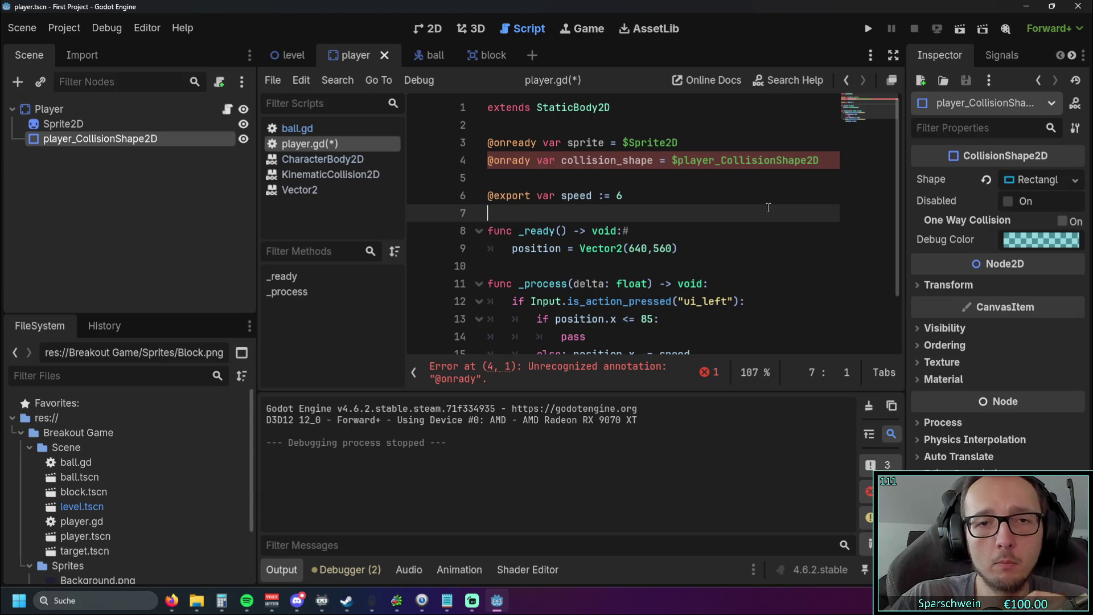
pyautogui.click(516, 162)
pyautogui.write('e')
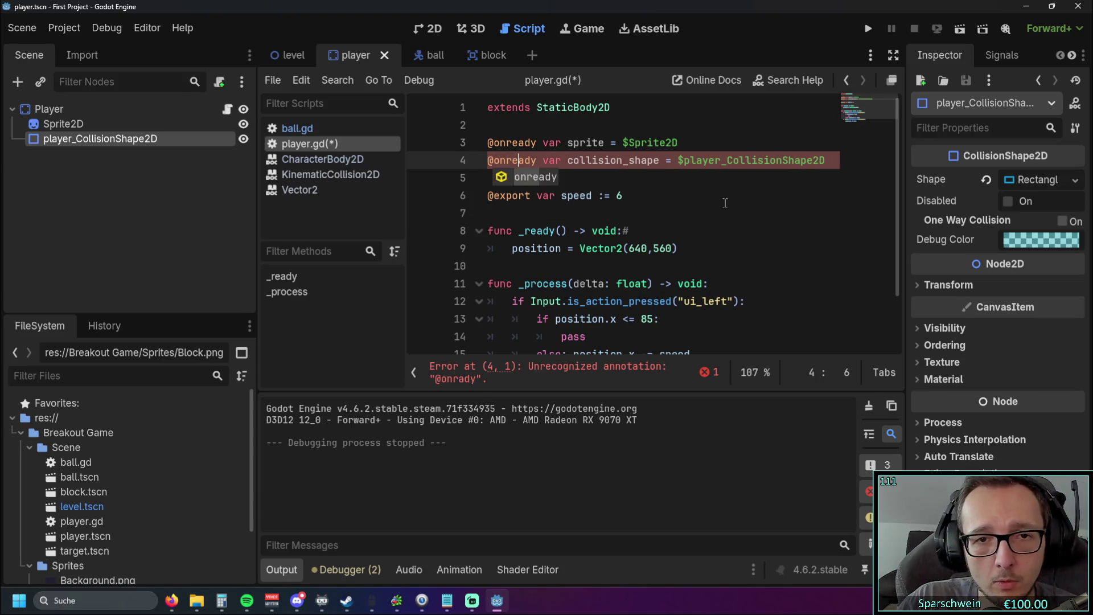
pyautogui.click(725, 203)
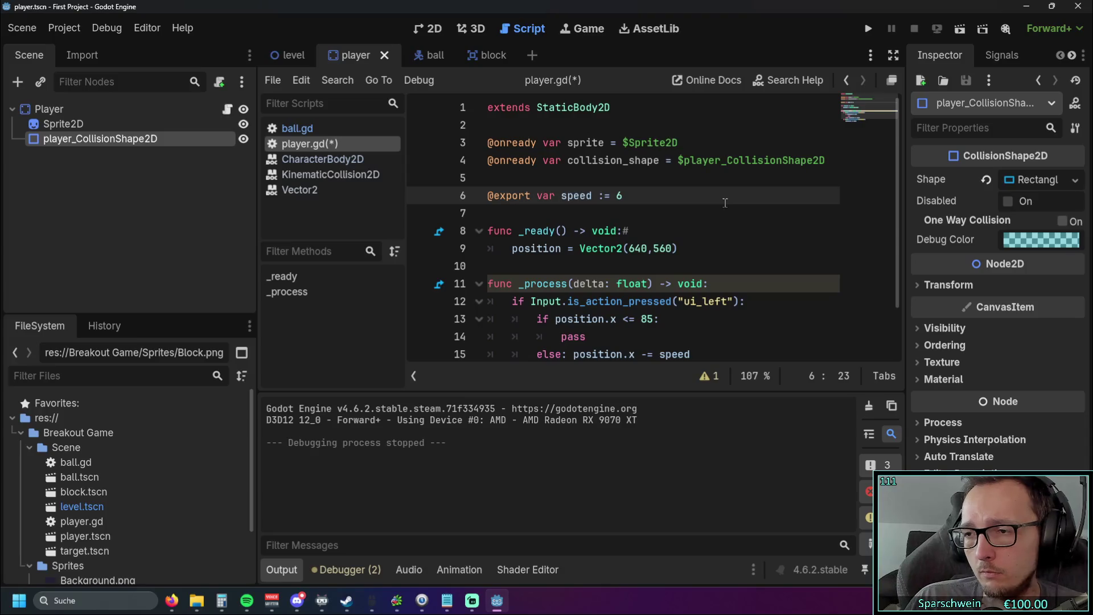
pyautogui.click(650, 230)
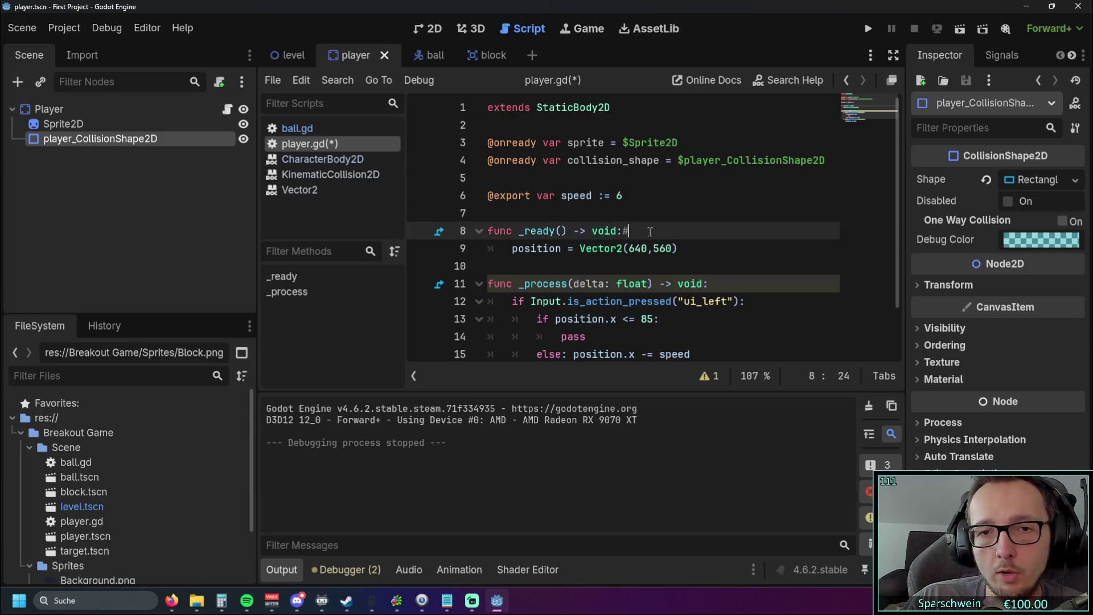
pyautogui.press('Return')
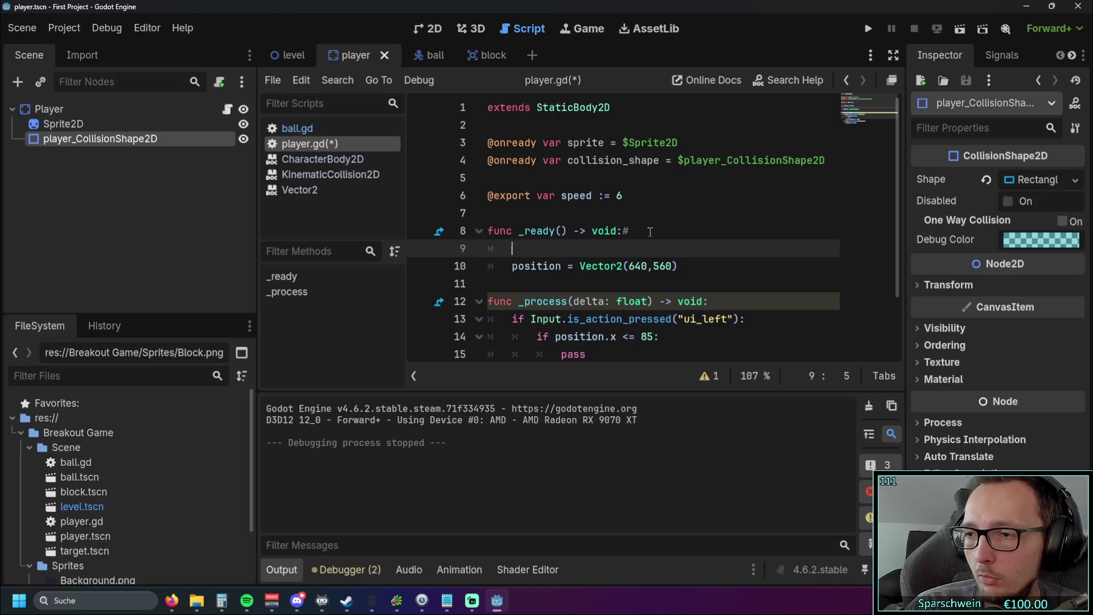
pyautogui.write('update')
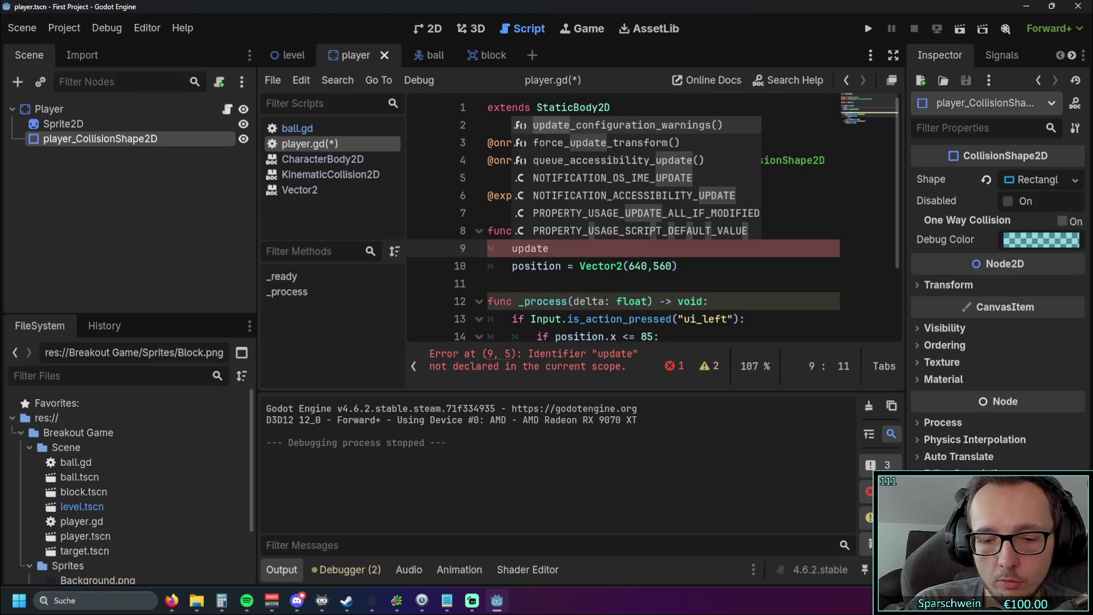
pyautogui.write('_')
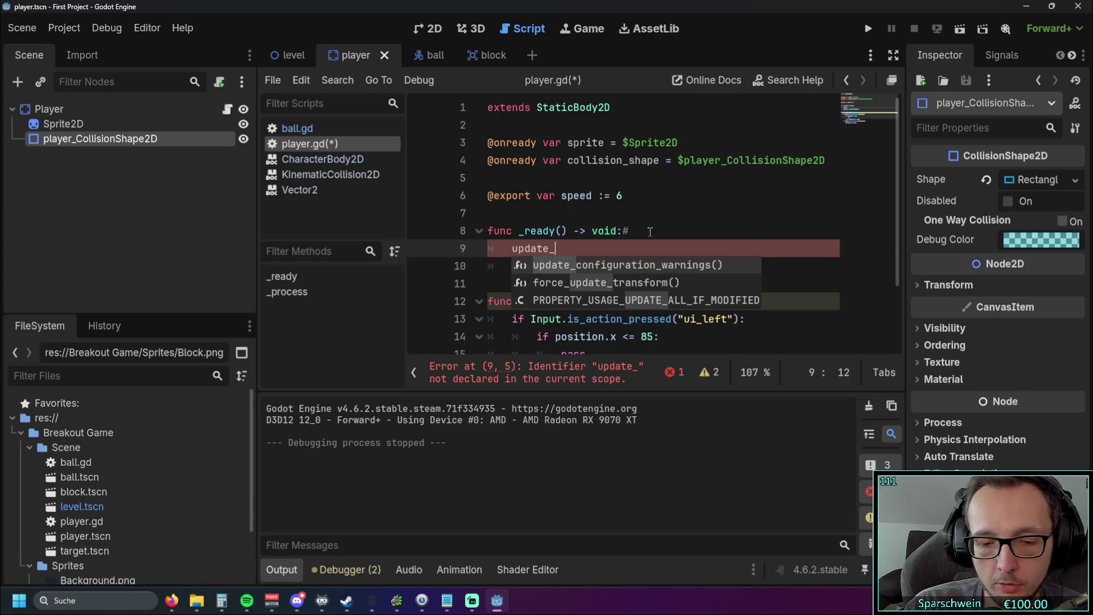
pyautogui.write('hitbox.')
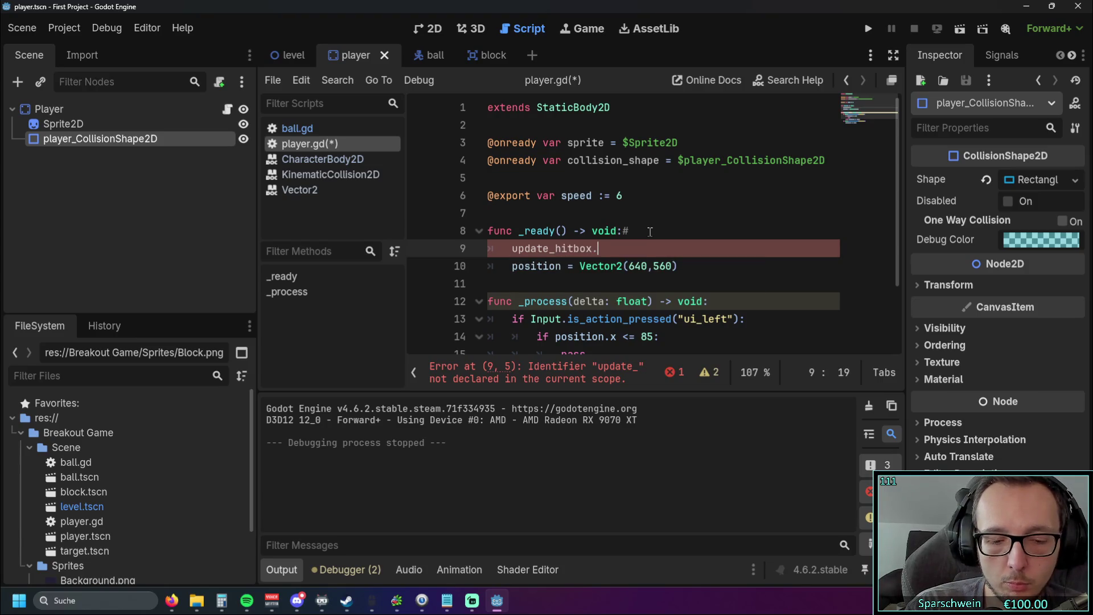
pyautogui.write('size')
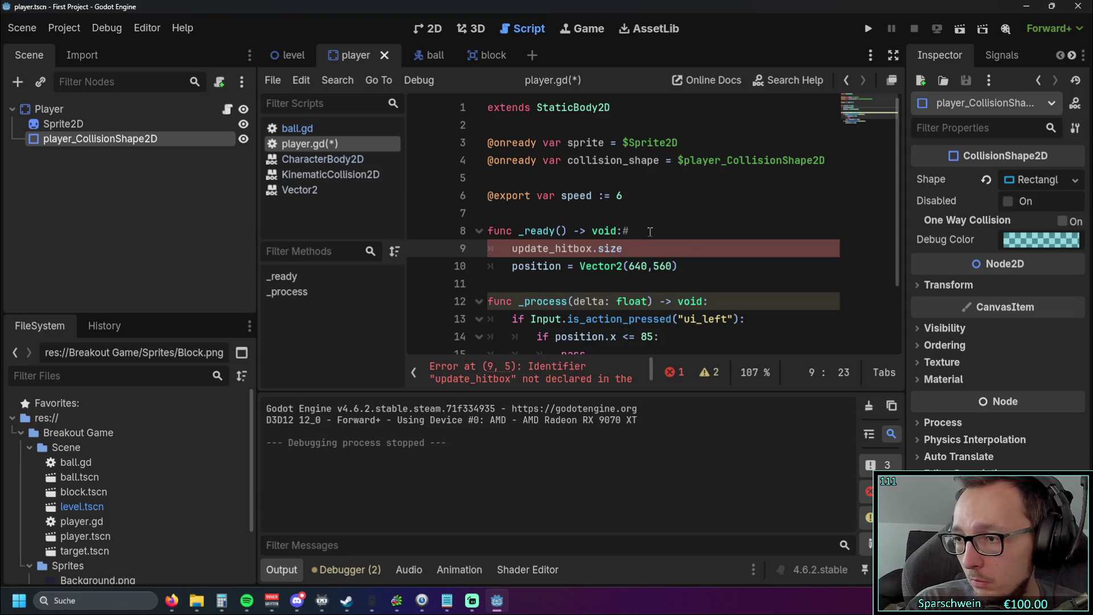
pyautogui.press('Left')
pyautogui.press('Left')
pyautogui.press('Left')
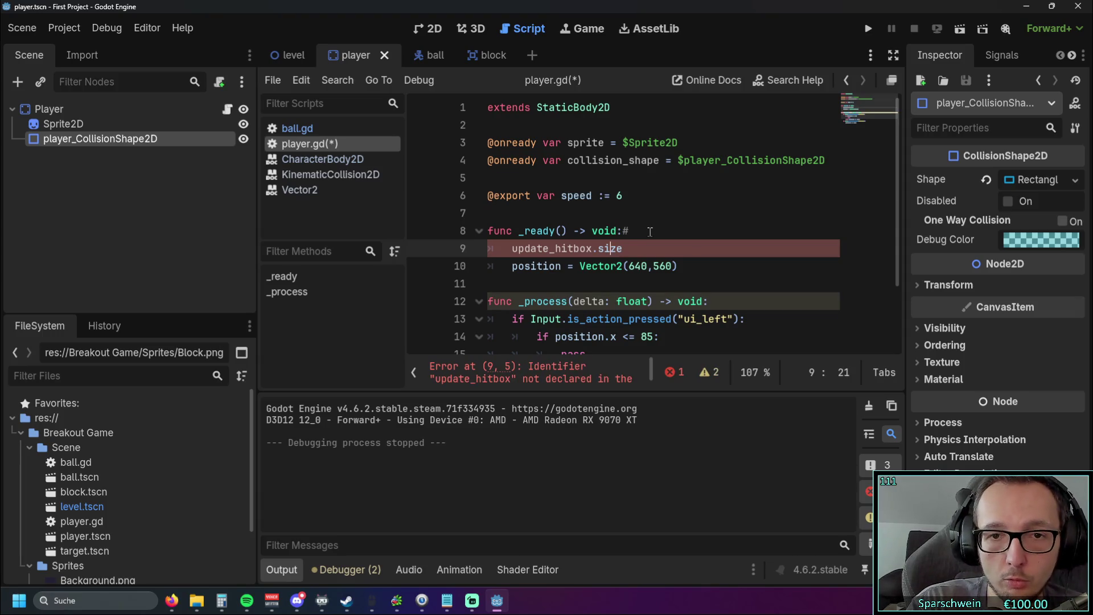
pyautogui.press('BackSpace')
pyautogui.write('_')
pyautogui.press('Right')
pyautogui.press('Right')
pyautogui.press('Right')
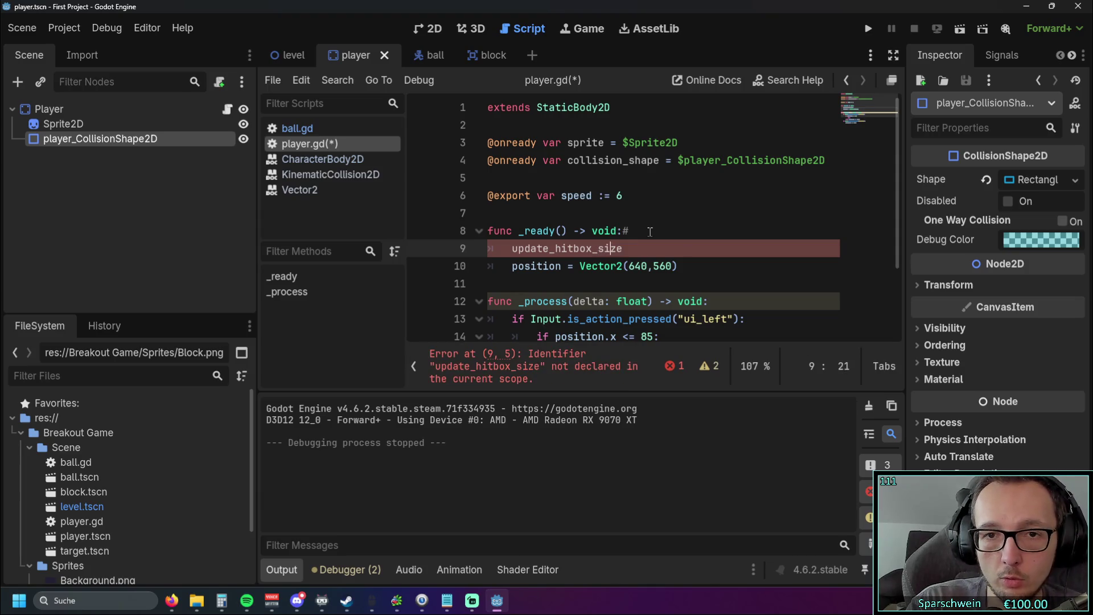
pyautogui.write('()')
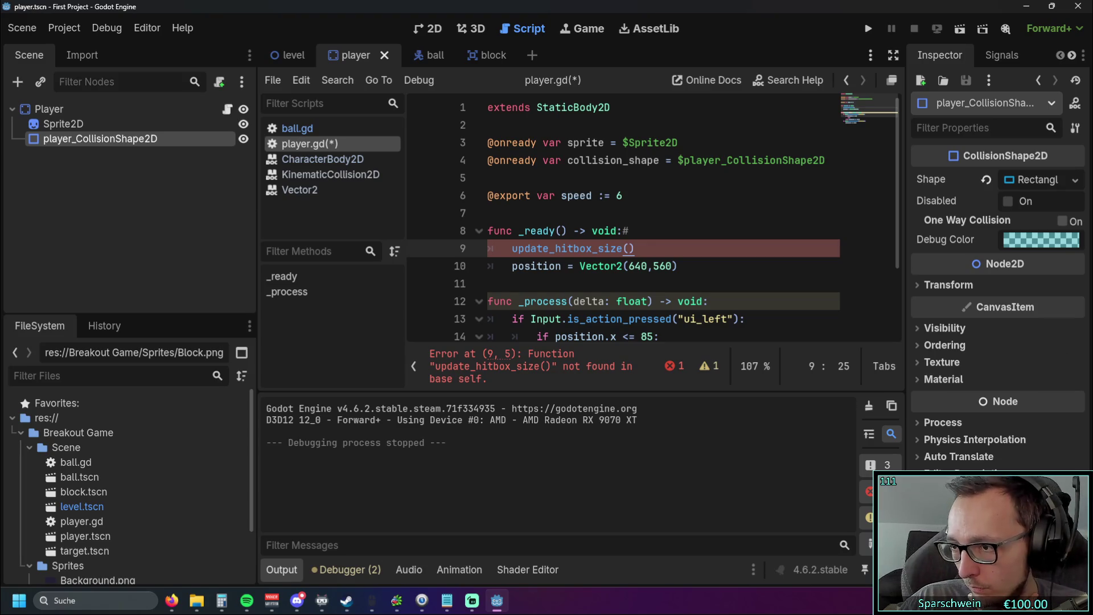
pyautogui.hotkey('alt', 'Tab')
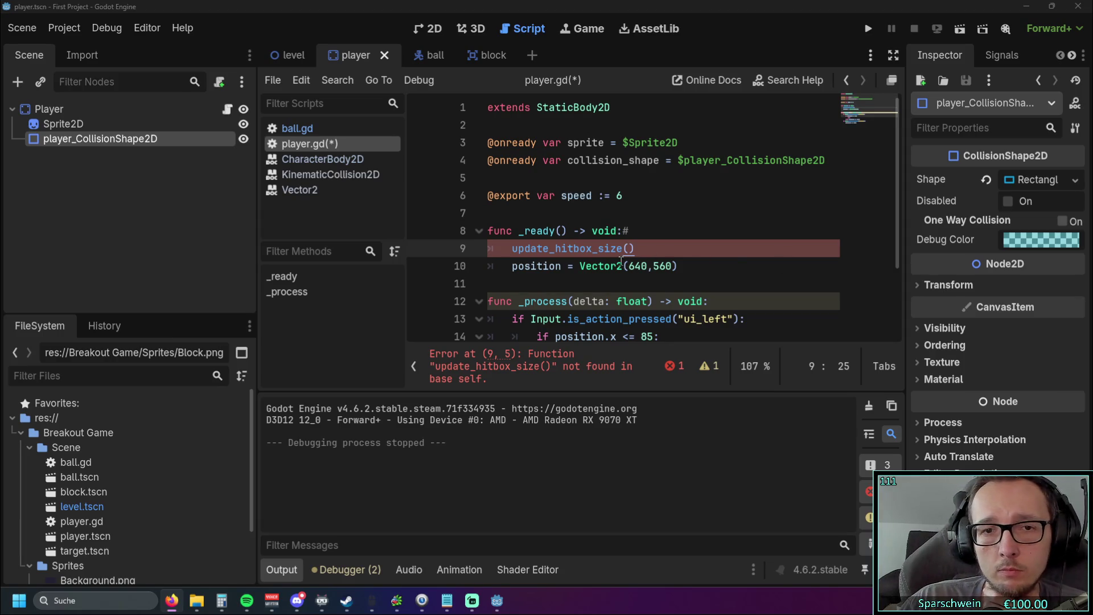
pyautogui.hotkey('shift', 'Home')
pyautogui.hotkey('shift', 'Home')
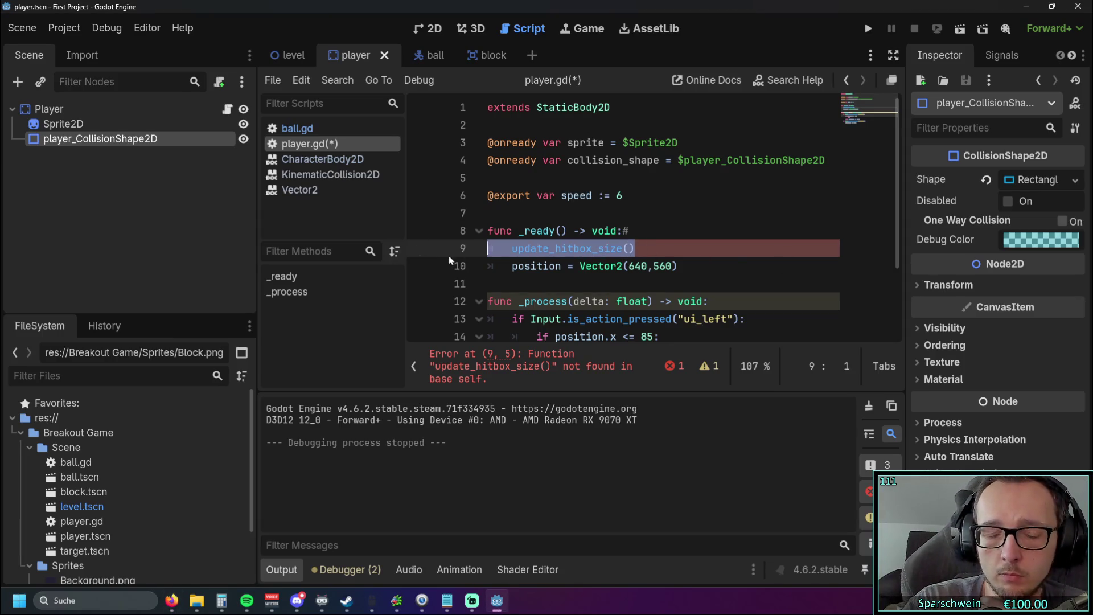
pyautogui.press('BackSpace')
pyautogui.press('BackSpace')
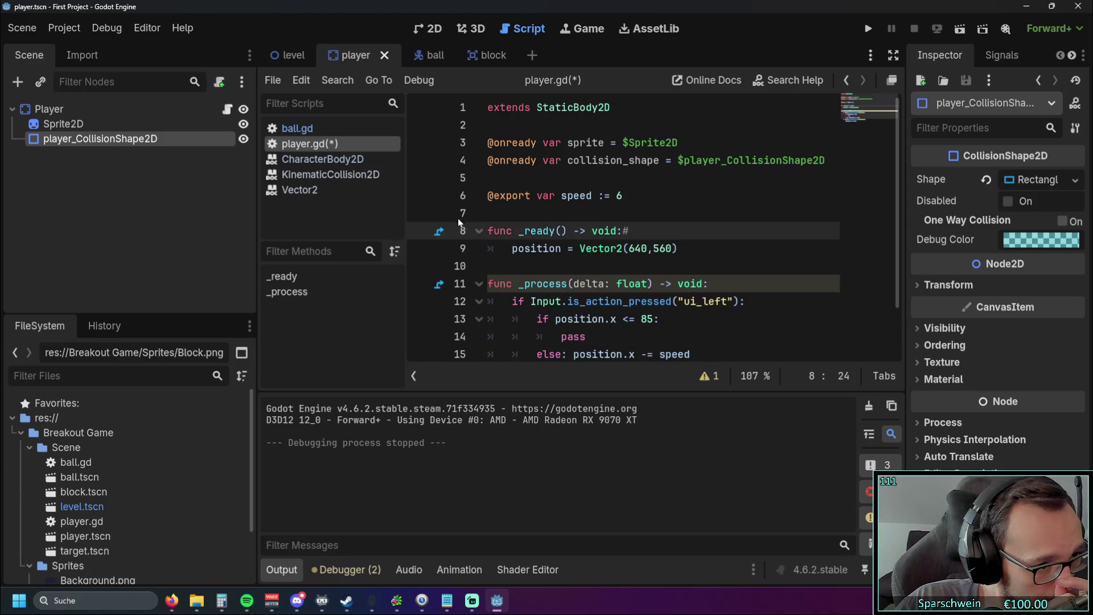
# Open a new line 19 after the right-movement code in _process and start typing 'sprite.'.
pyautogui.scroll(-1, 501, 239)
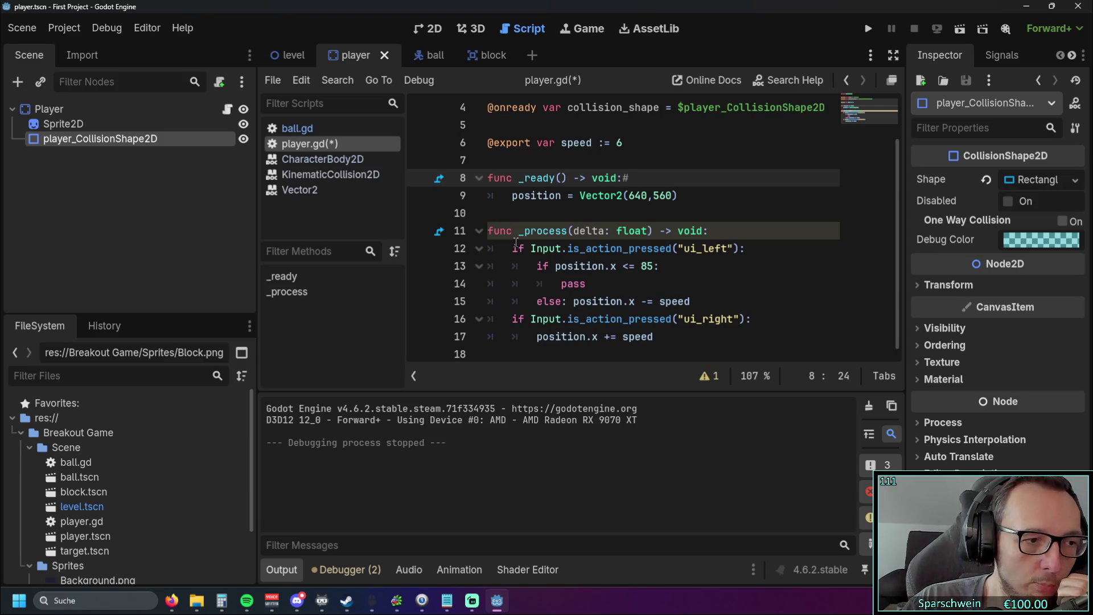
pyautogui.click(669, 342)
pyautogui.press('Return')
pyautogui.press('Return')
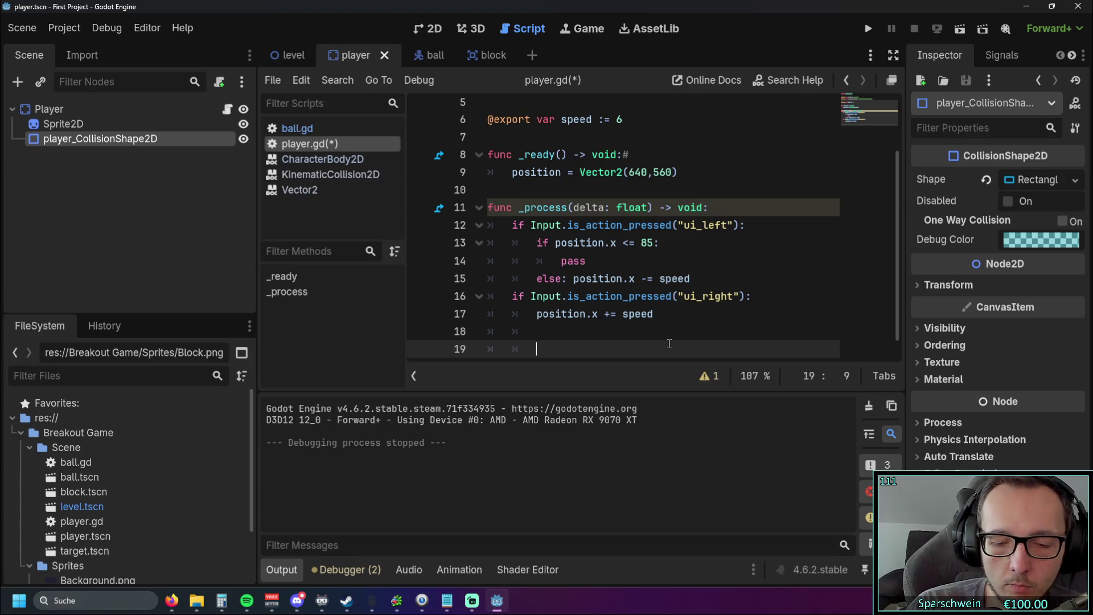
pyautogui.write('.')
pyautogui.press('BackSpace')
pyautogui.write('sprite')
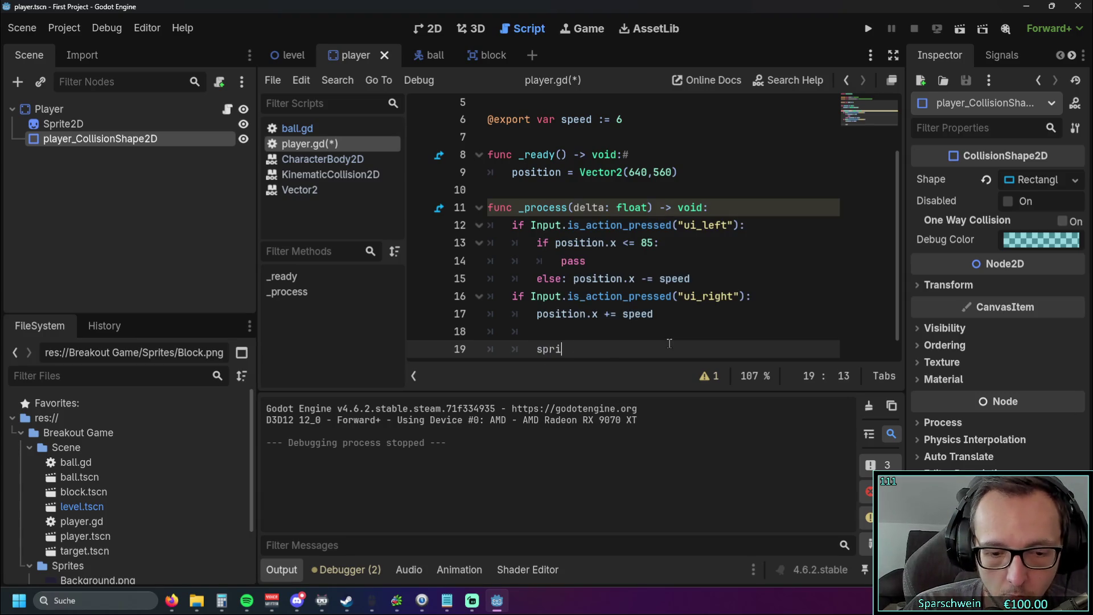
pyautogui.write('.')
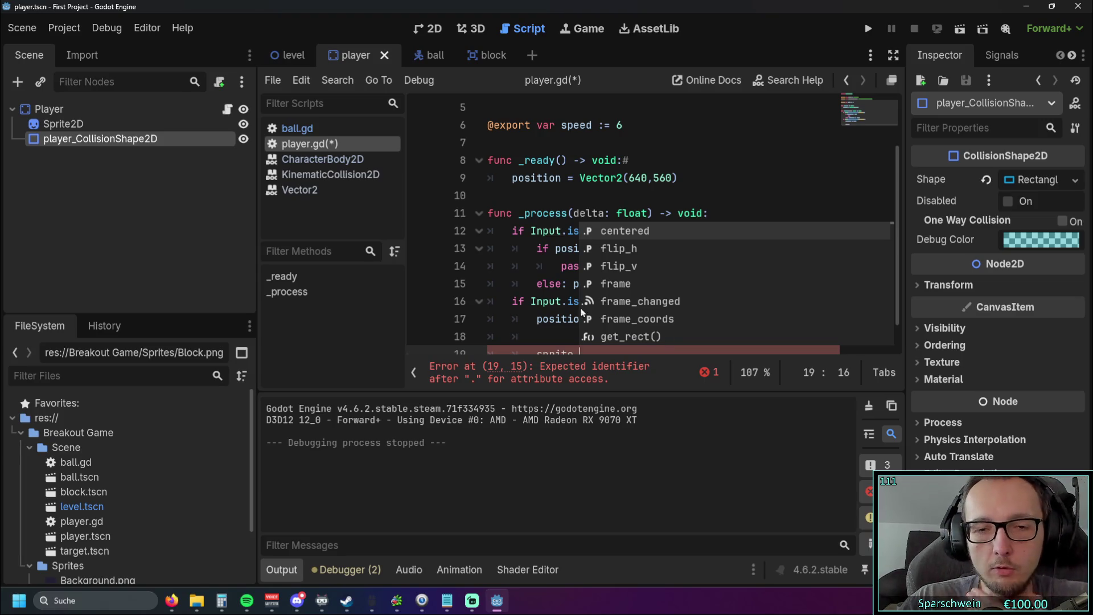
pyautogui.scroll(-1, 680, 294)
pyautogui.scroll(-10, 680, 293)
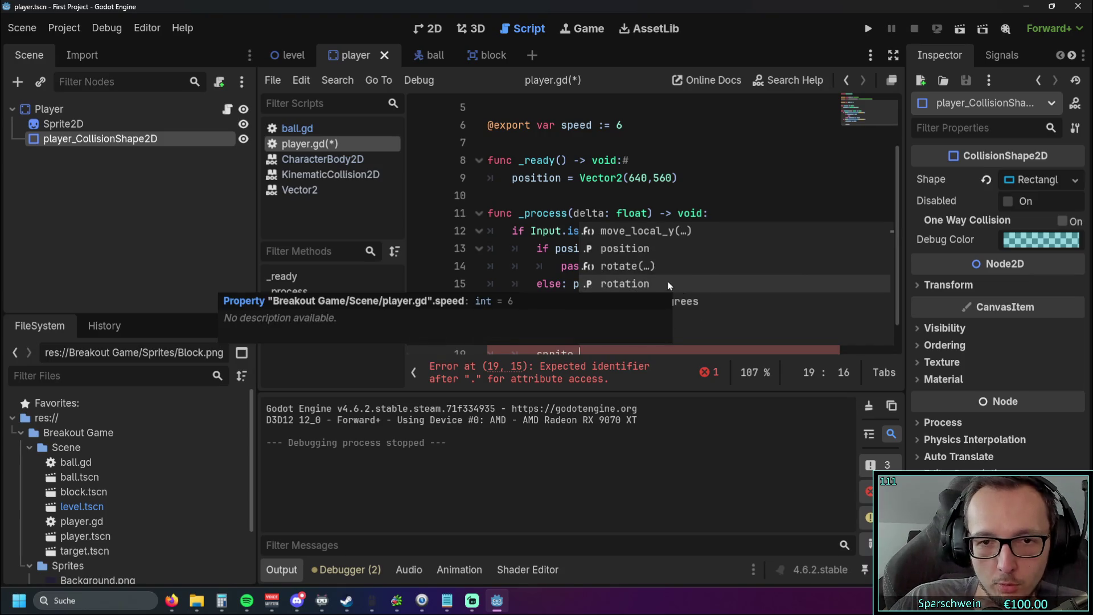
pyautogui.scroll(-5, 677, 284)
# Clear the partial sprite text and indentation on line 19 and type 'func'.
pyautogui.press('BackSpace')
pyautogui.press('BackSpace')
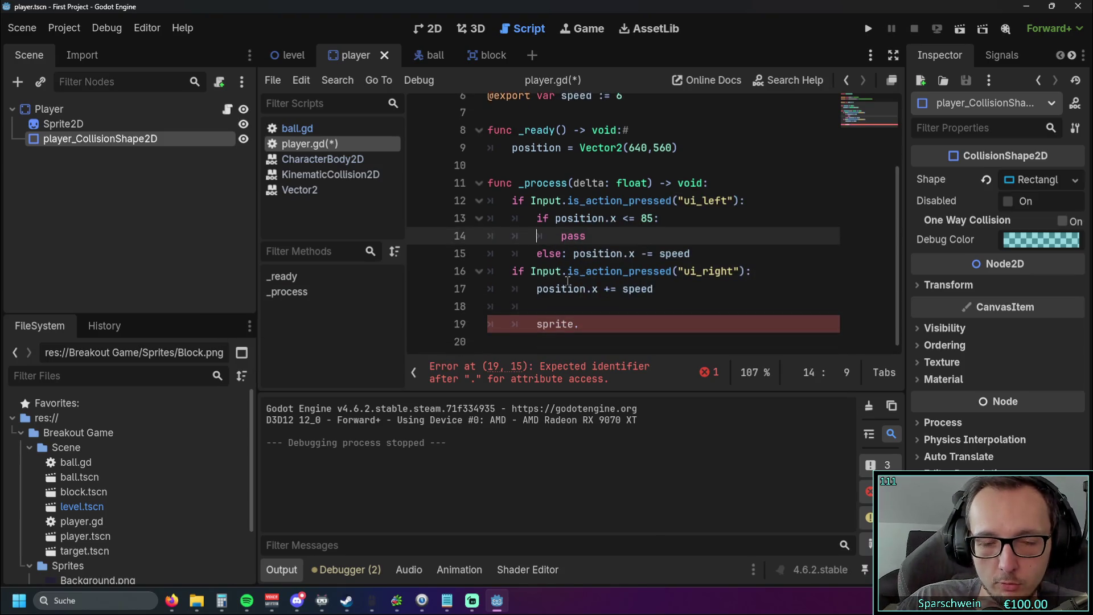
pyautogui.press('BackSpace')
pyautogui.press('BackSpace')
pyautogui.press('BackSpace')
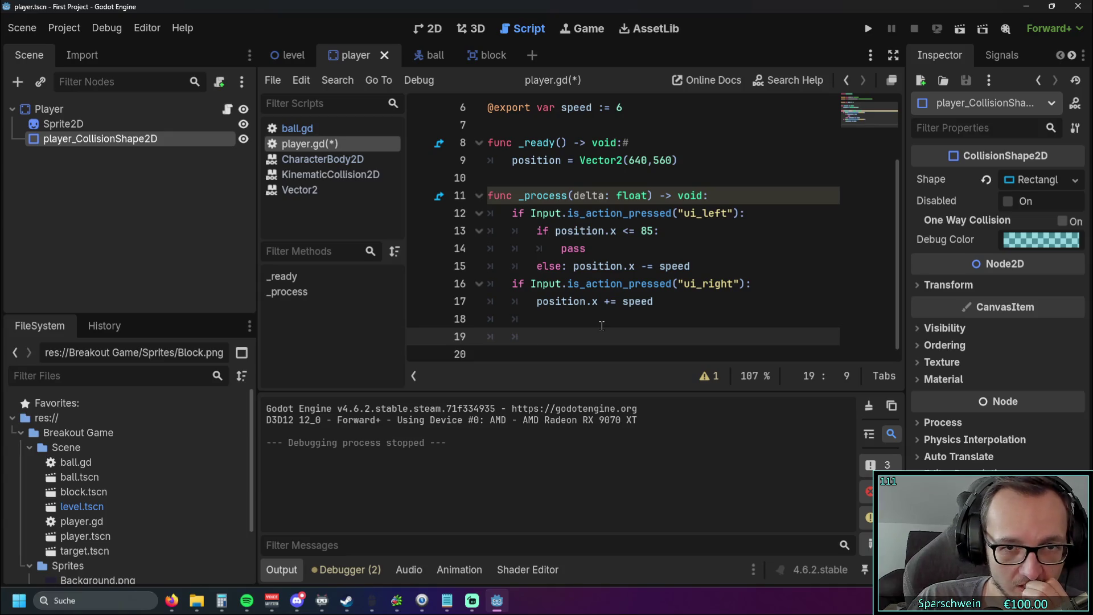
pyautogui.press('BackSpace')
pyautogui.press('BackSpace')
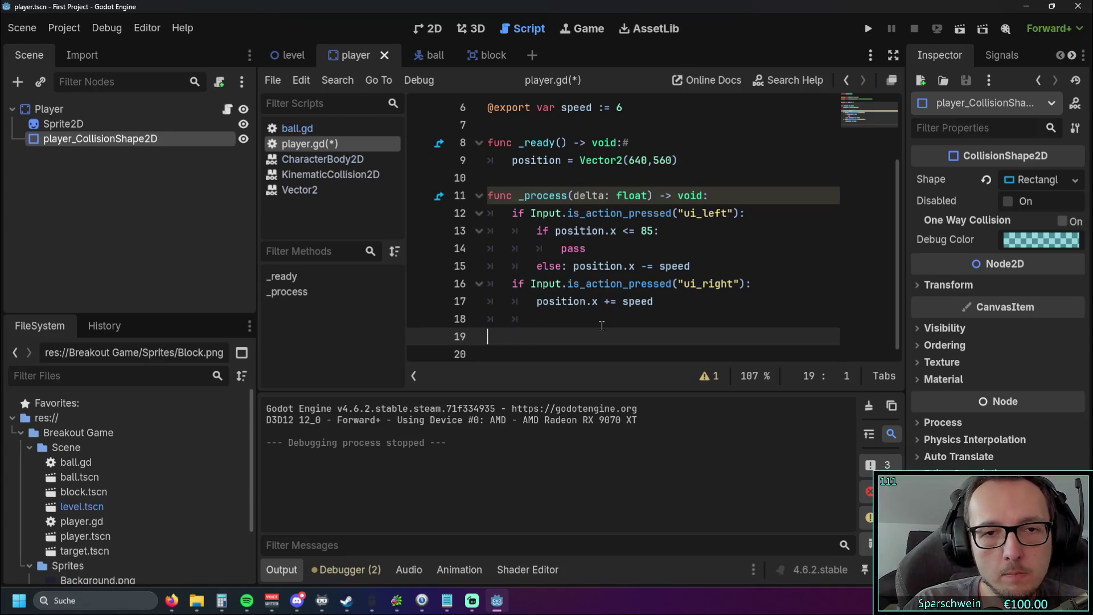
pyautogui.write('func')
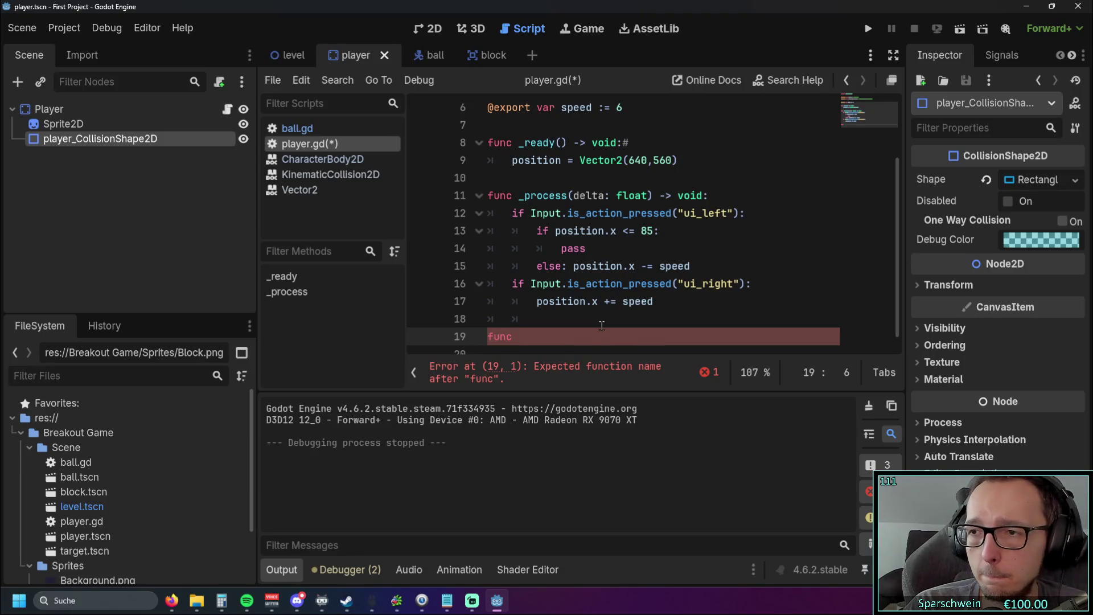
# Declare func rescale_hitbox(): and start an indented body line below it.
pyautogui.write('rescale')
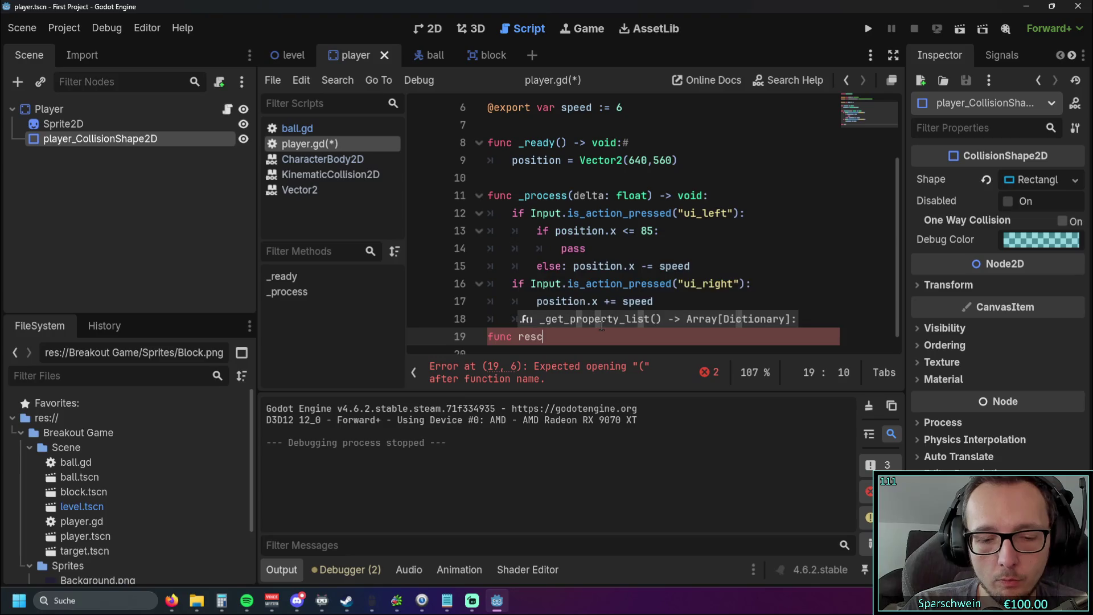
pyautogui.write(':')
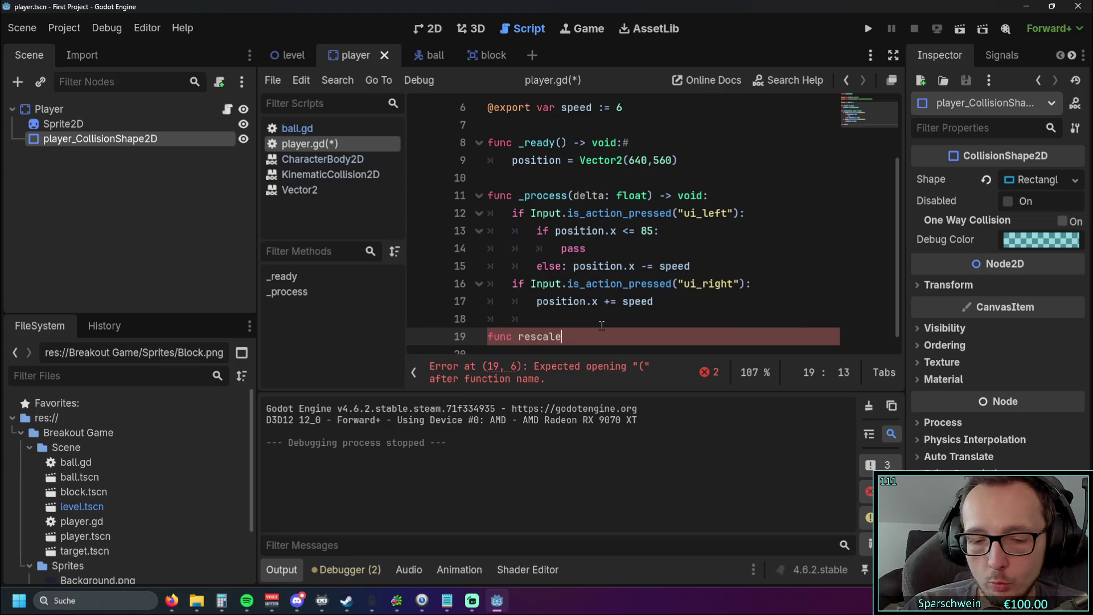
pyautogui.press('BackSpace')
pyautogui.write('_')
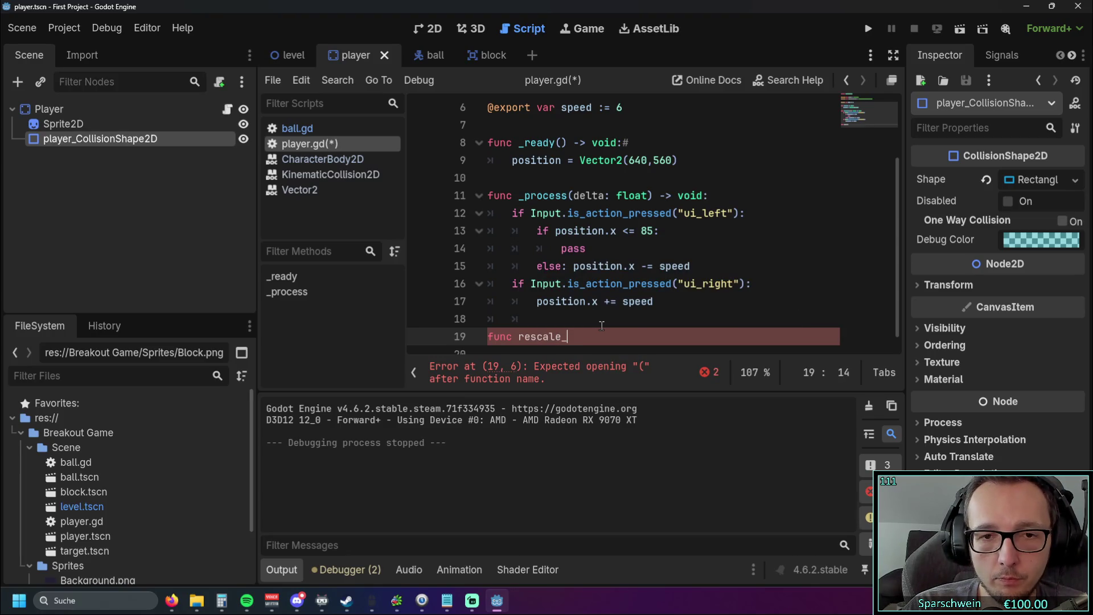
pyautogui.write('hitbox')
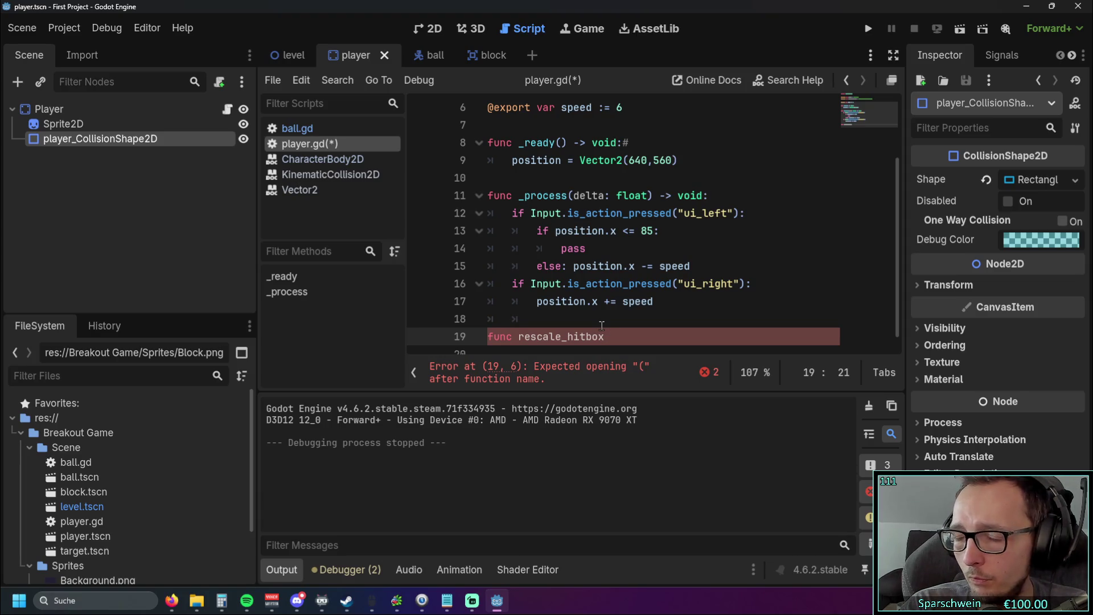
pyautogui.press('BackSpace')
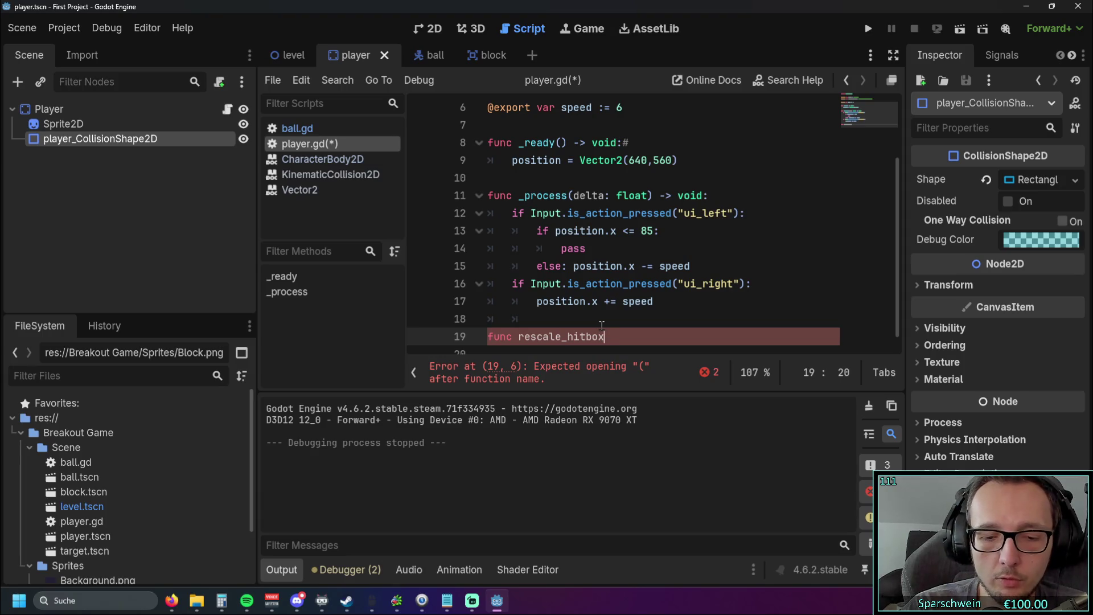
pyautogui.write('(')
pyautogui.click(602, 299)
pyautogui.scroll(-1, 604, 310)
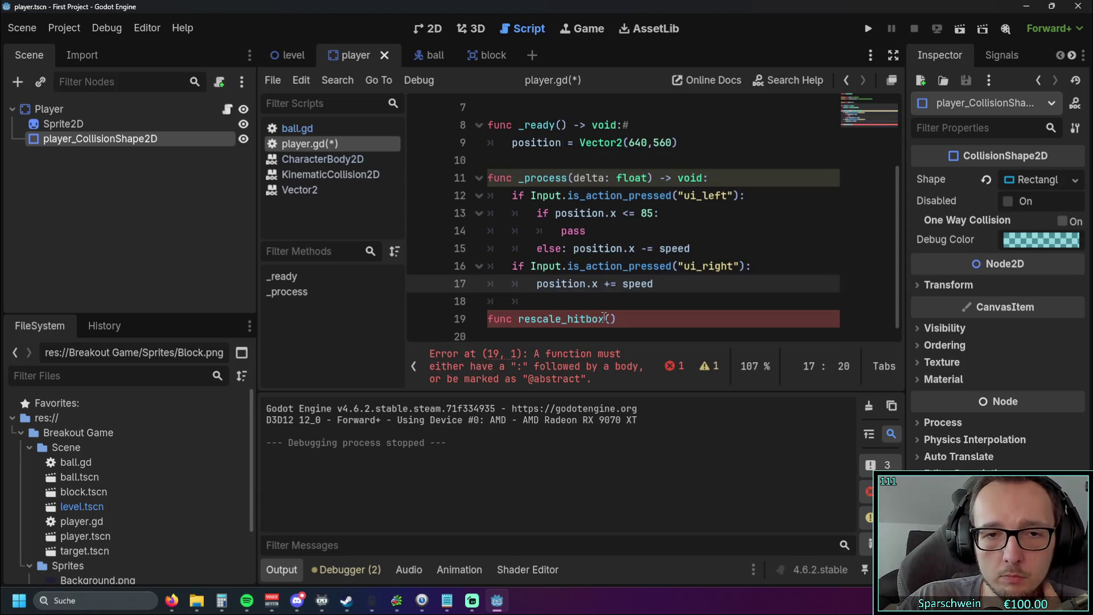
pyautogui.click(514, 318)
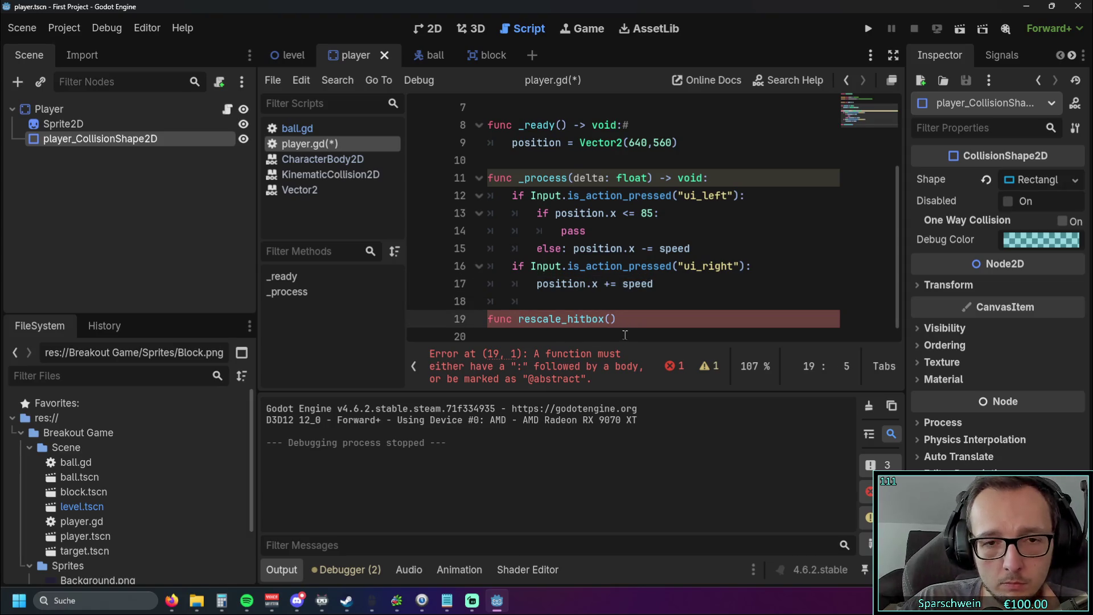
pyautogui.click(616, 319)
pyautogui.write(':')
pyautogui.press('Return')
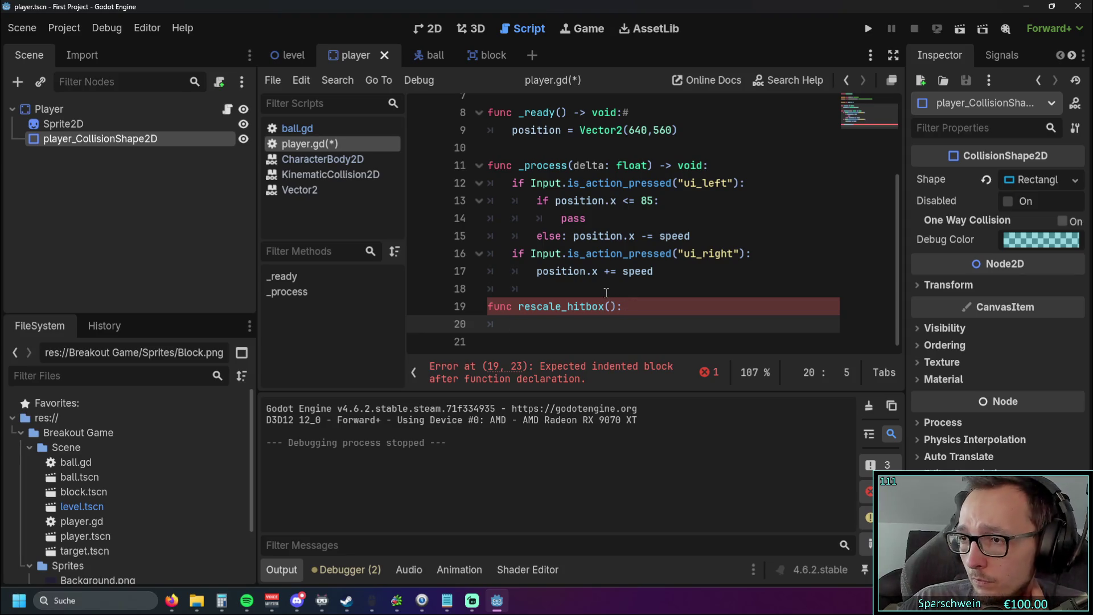
# Try a leading underscore on the rescale_hitbox name, then remove it again.
pyautogui.click(548, 305)
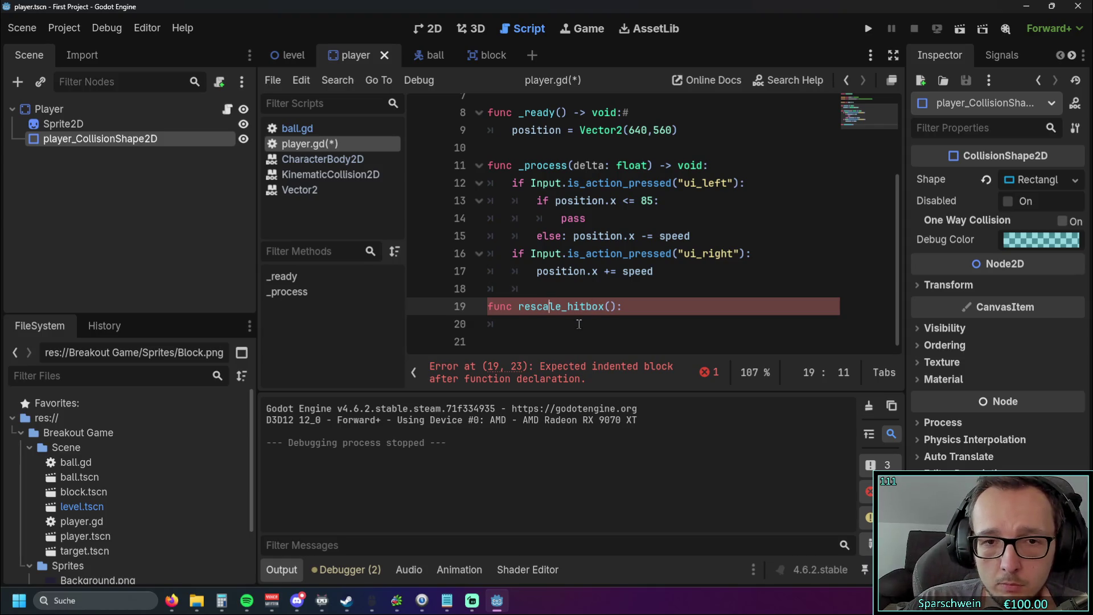
pyautogui.doubleClick(524, 310)
pyautogui.press('Left')
pyautogui.write('_')
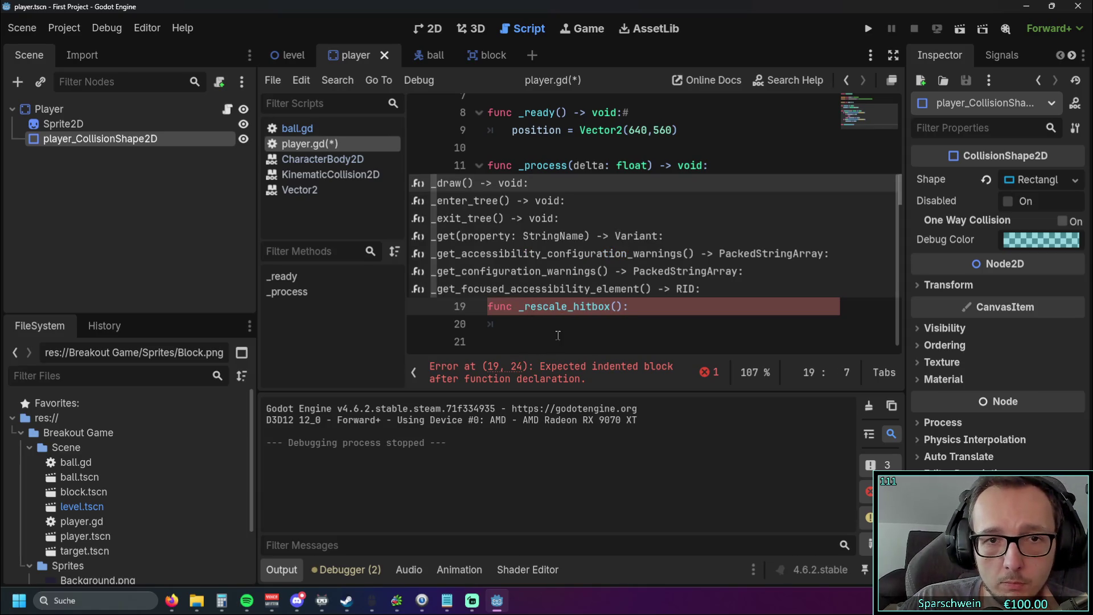
pyautogui.press('Escape')
pyautogui.press('BackSpace')
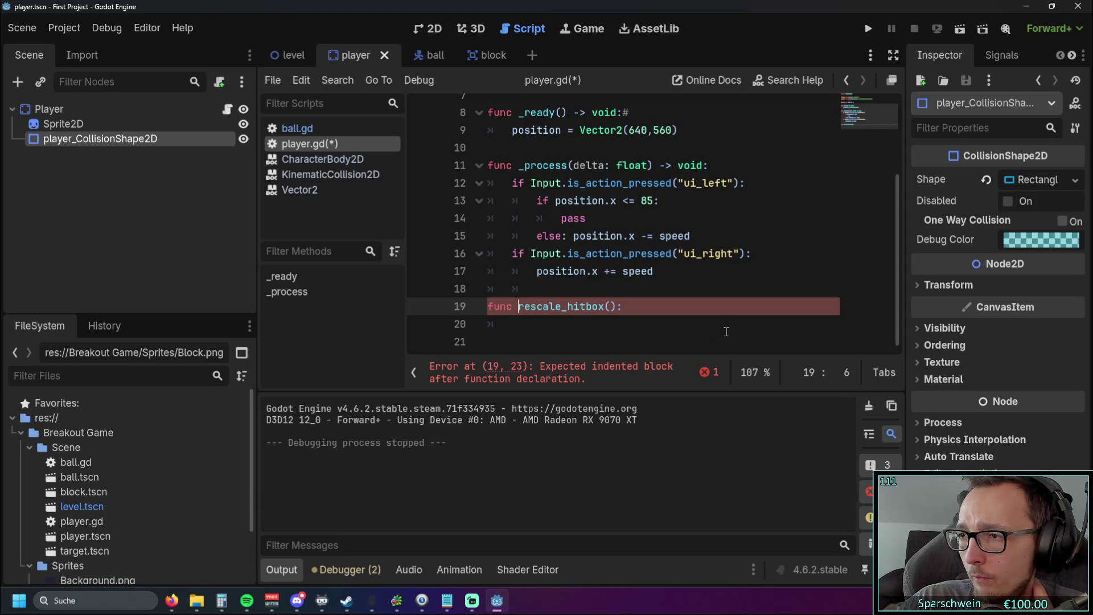
pyautogui.click(611, 306)
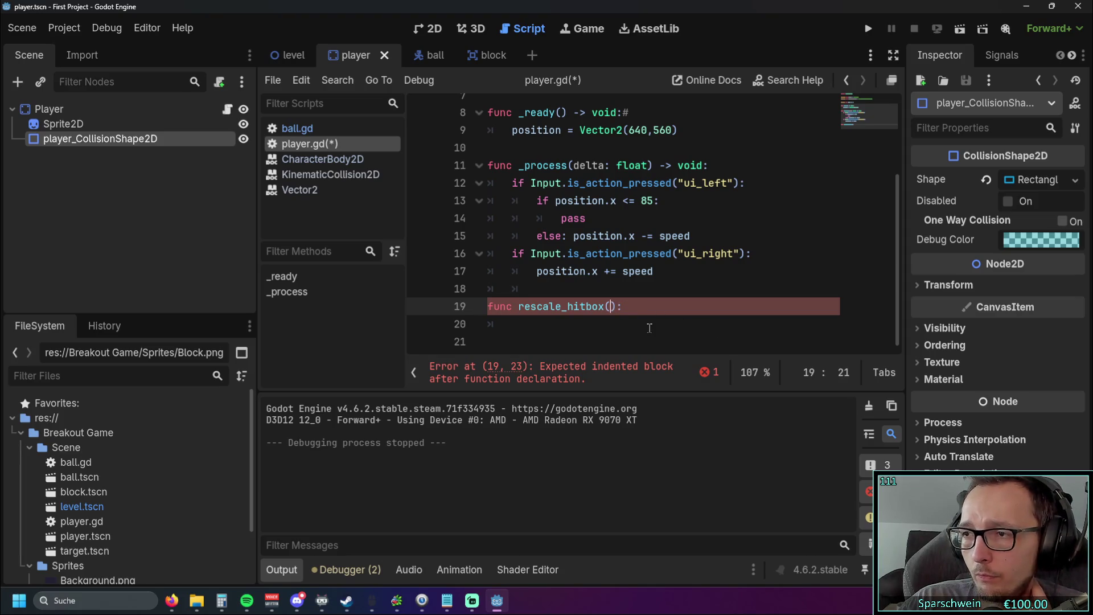
# Add a 'scale: float' parameter to rescale_hitbox, leaving the body empty after deleting a pass placeholder.
pyautogui.write('scale')
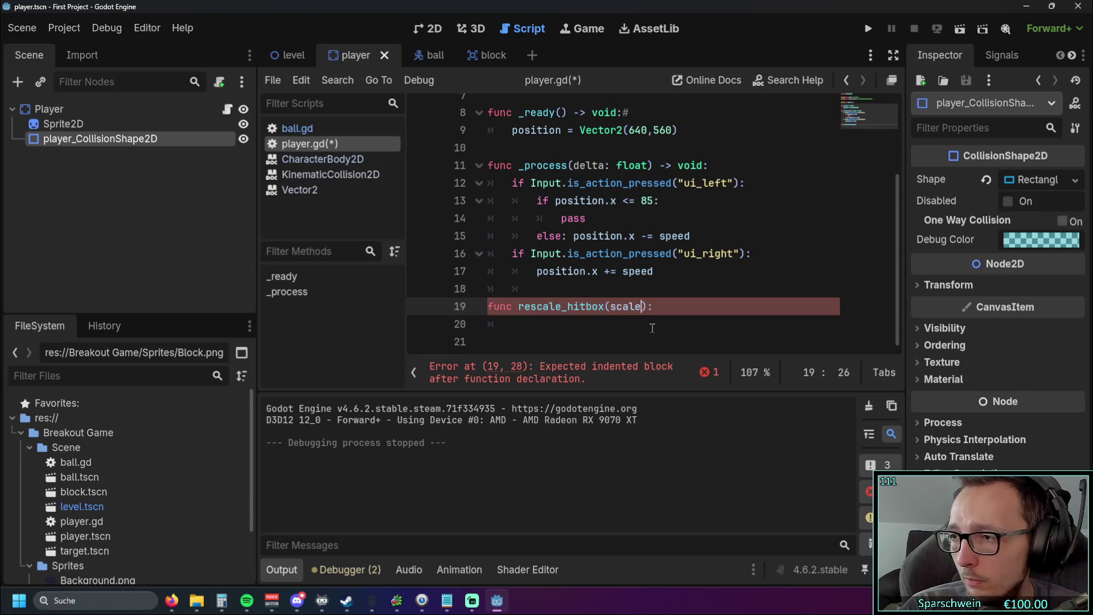
pyautogui.write(':float')
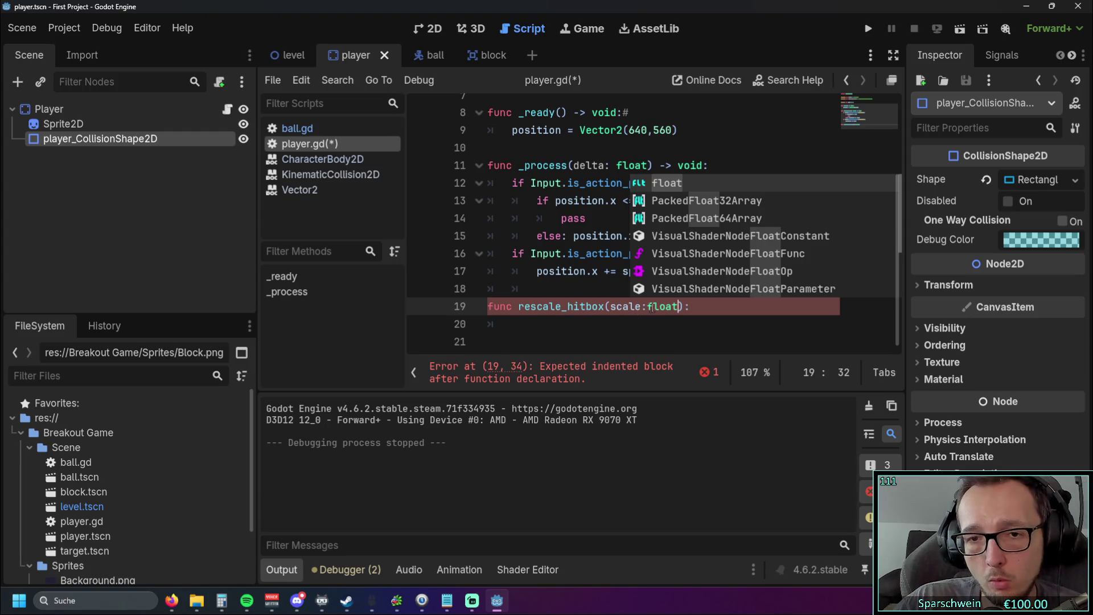
pyautogui.click(650, 307)
pyautogui.click(684, 326)
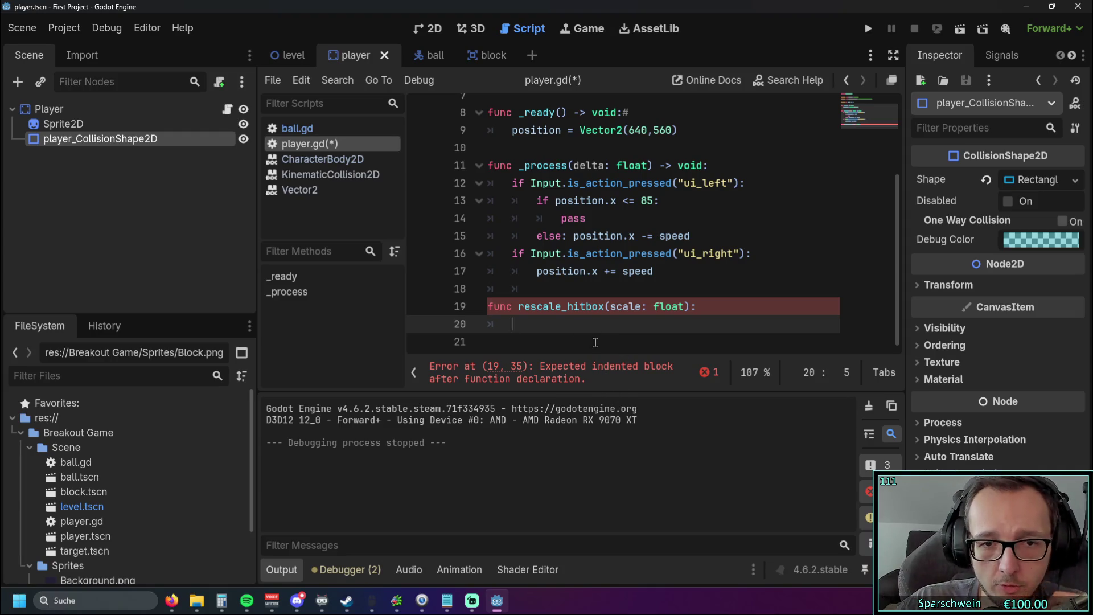
pyautogui.write('pass')
pyautogui.click(667, 301)
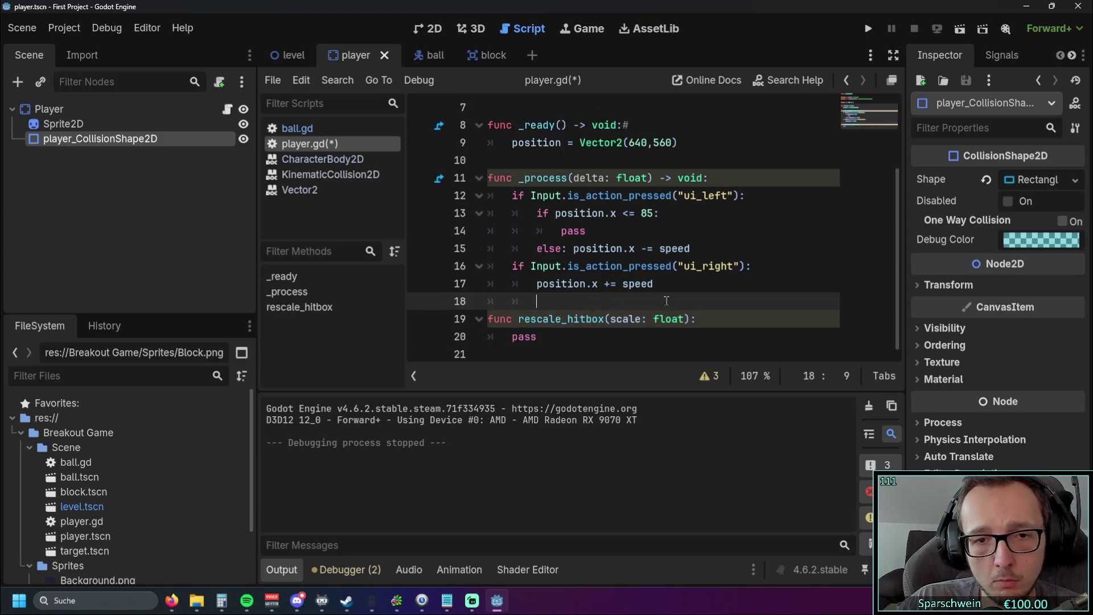
pyautogui.doubleClick(544, 337)
pyautogui.press('BackSpace')
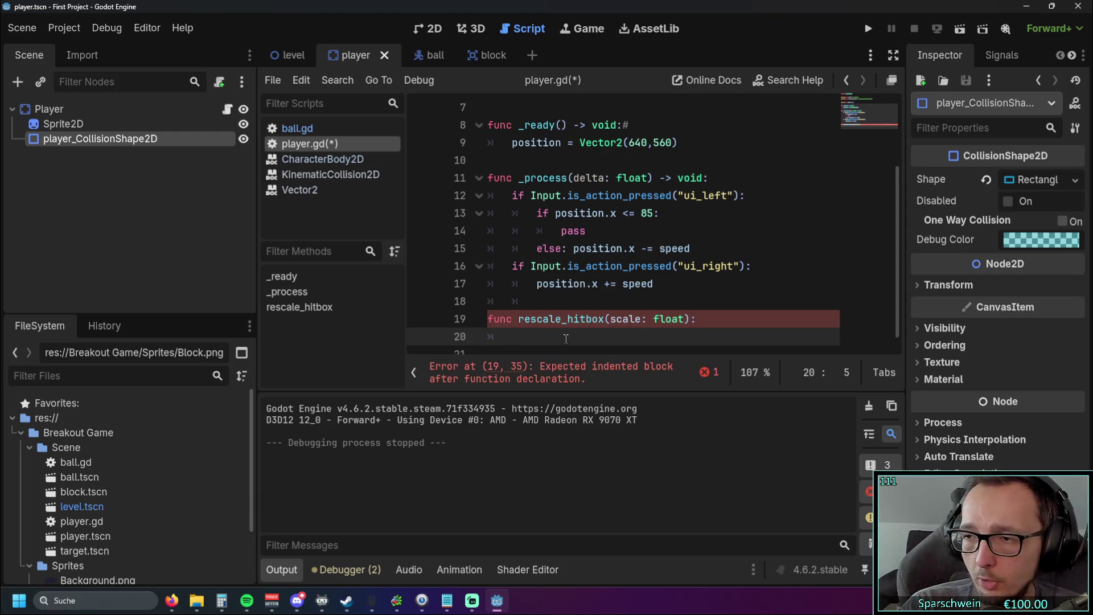
# Write 'sprite.scale.x = scale' as line 20 of rescale_hitbox and start a new line.
pyautogui.write('sp')
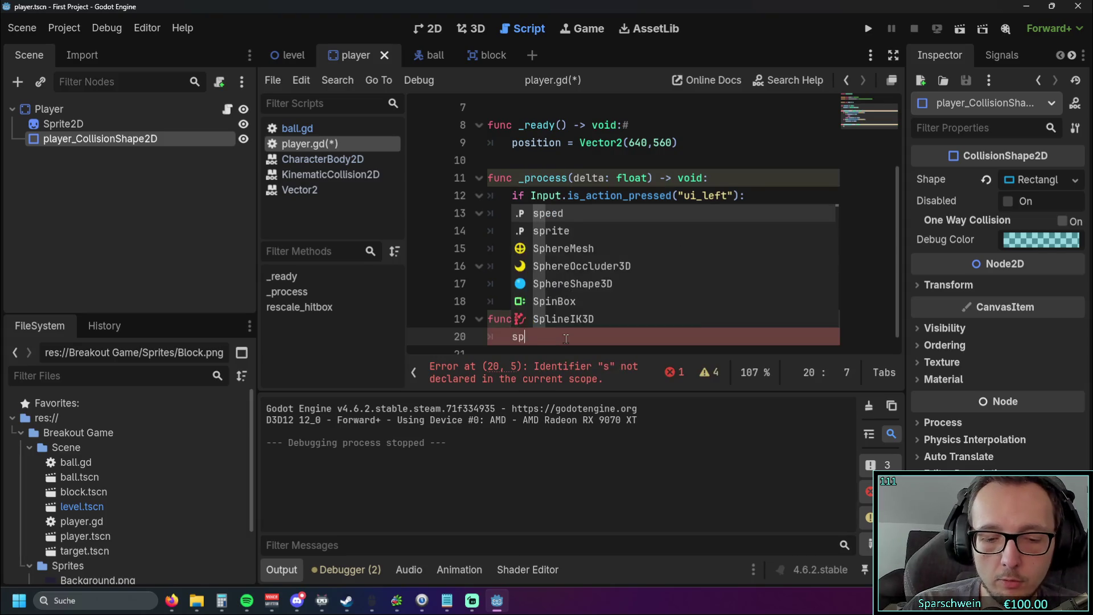
pyautogui.write('rite')
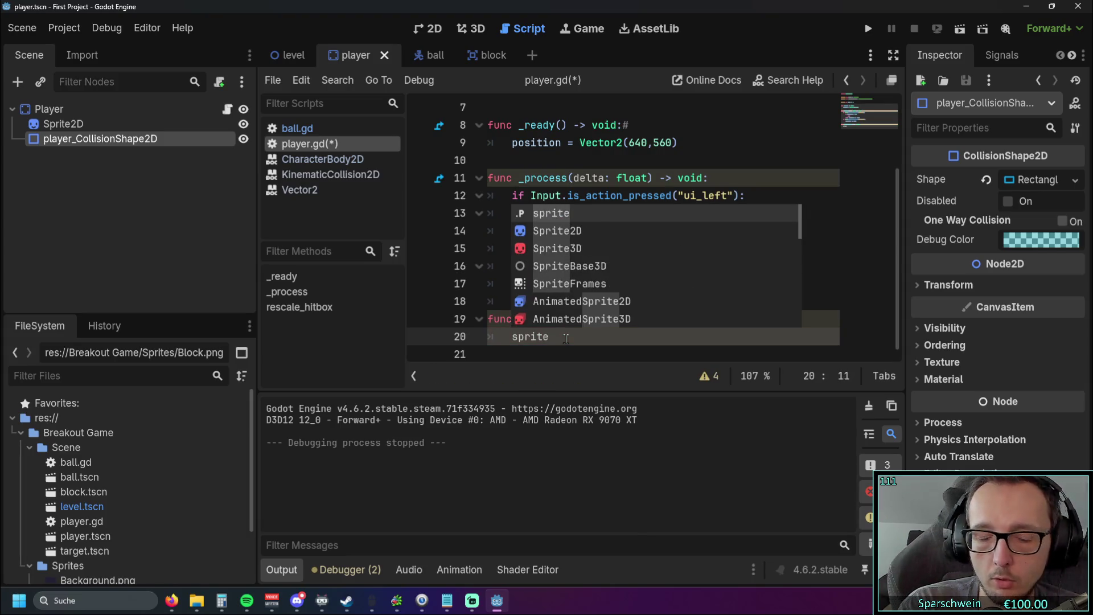
pyautogui.write('.scale.x ')
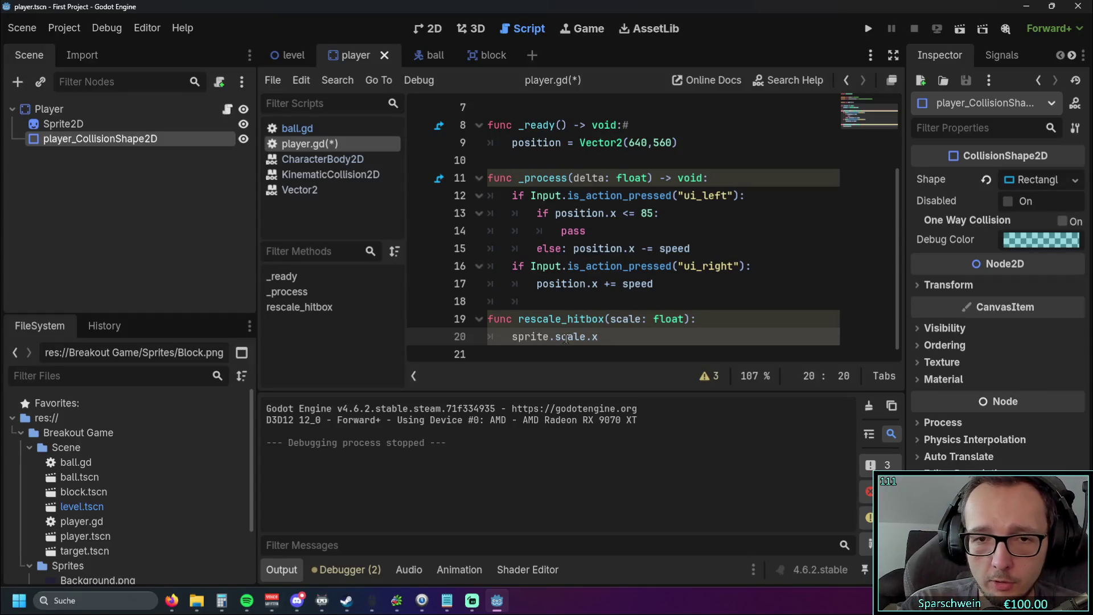
pyautogui.write('= scale')
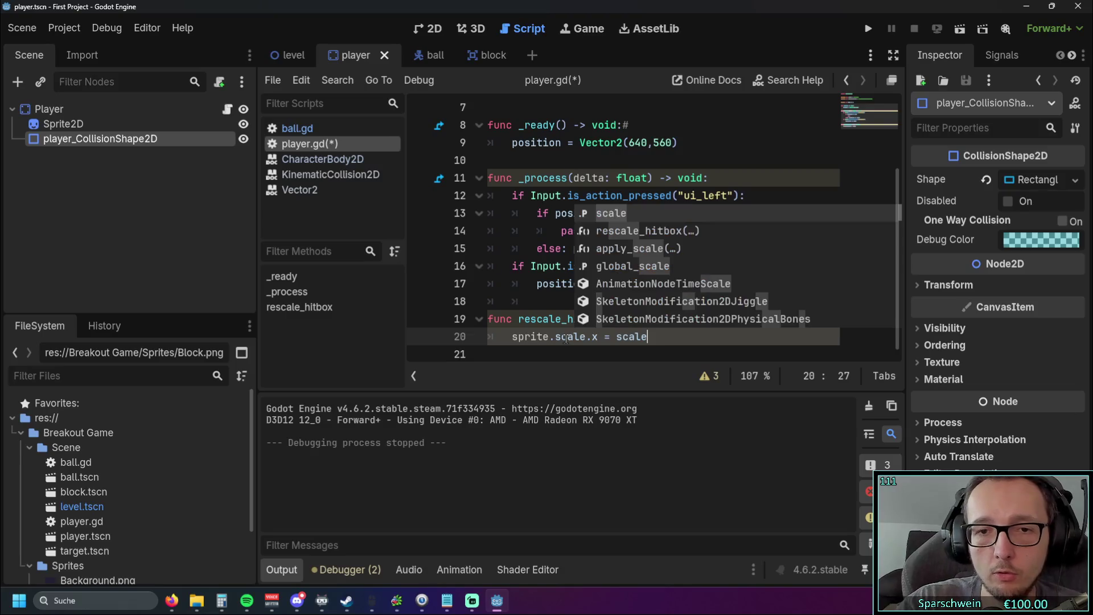
pyautogui.press('Escape')
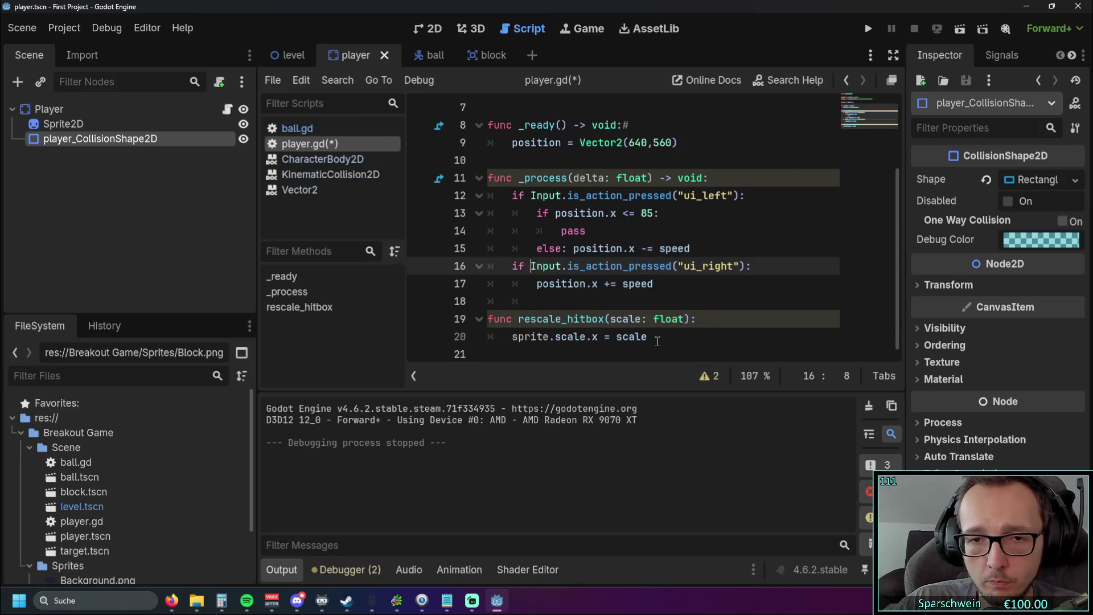
pyautogui.press('Return')
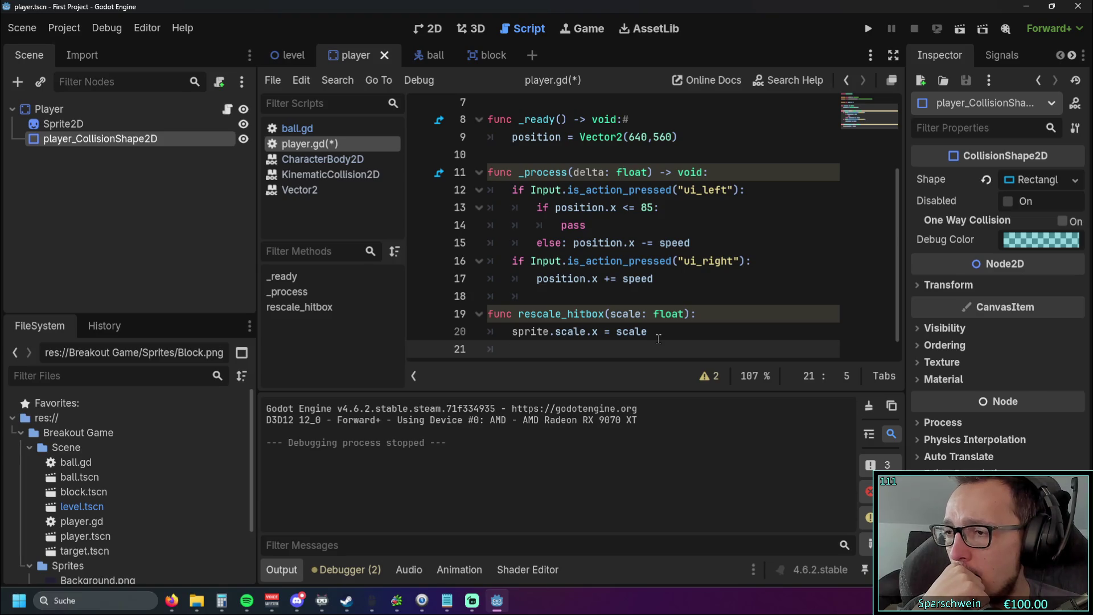
# Begin line 21 with 'var sprite_height', correcting several misspellings of the name.
pyautogui.write('var')
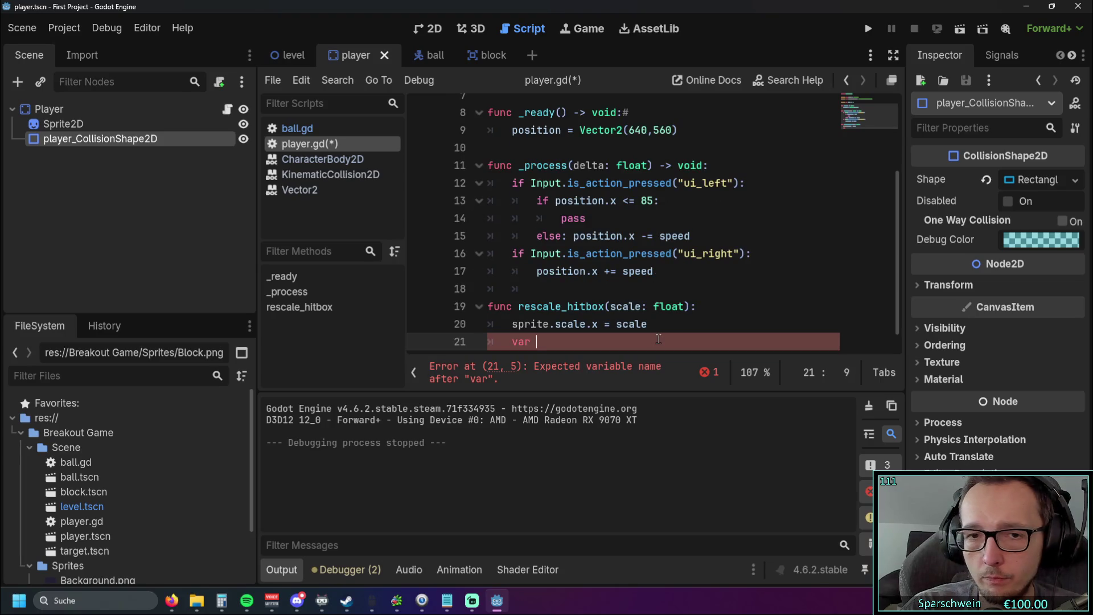
pyautogui.write(' sprite')
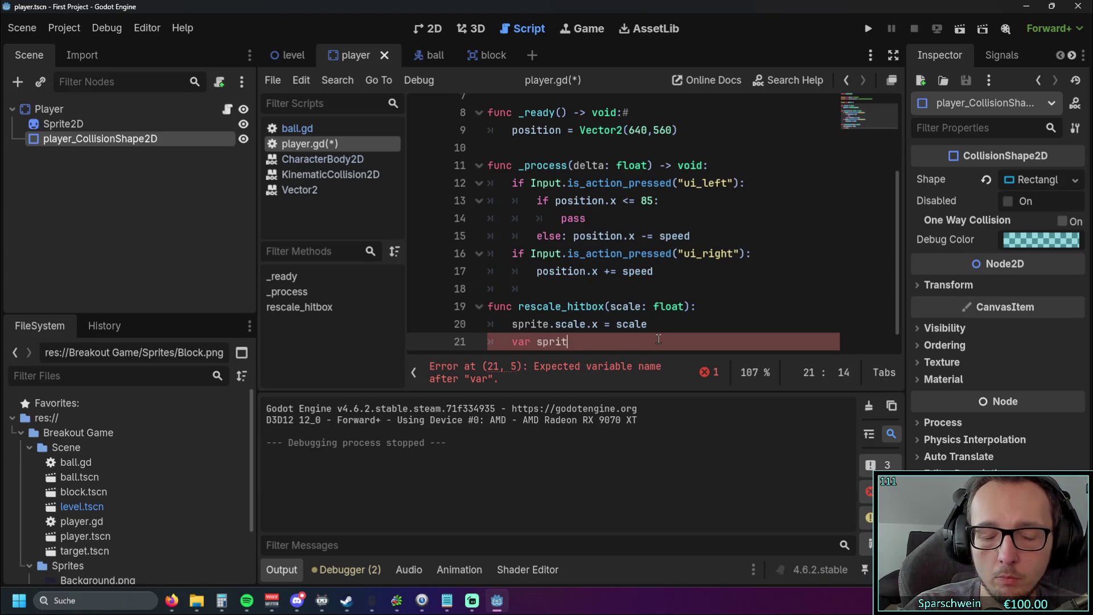
pyautogui.write('_')
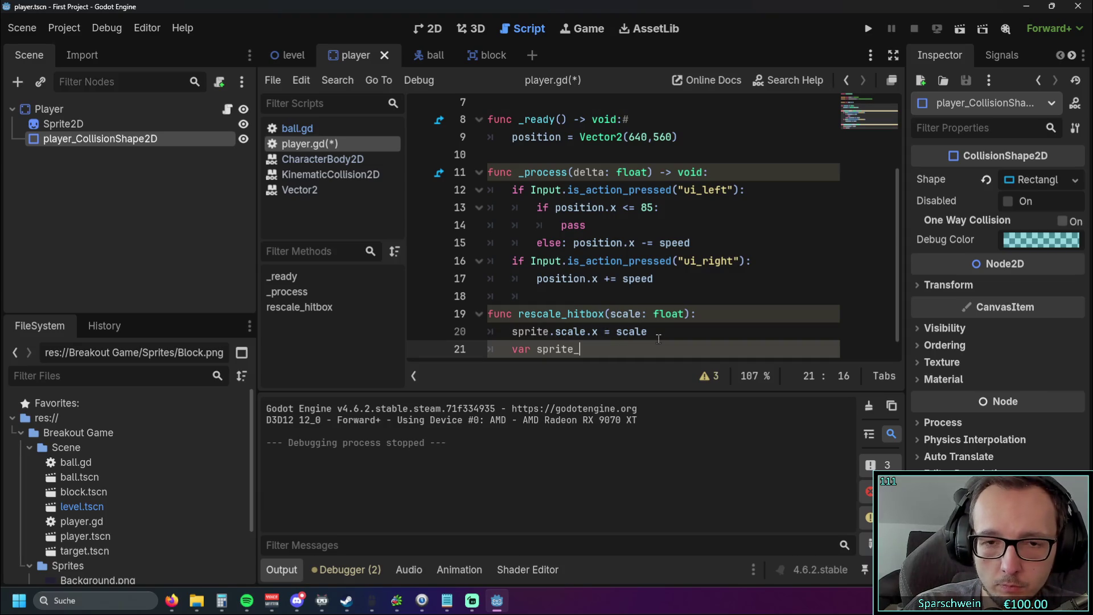
pyautogui.write('hig')
pyautogui.press('BackSpace')
pyautogui.press('BackSpace')
pyautogui.press('BackSpace')
pyautogui.write('higth')
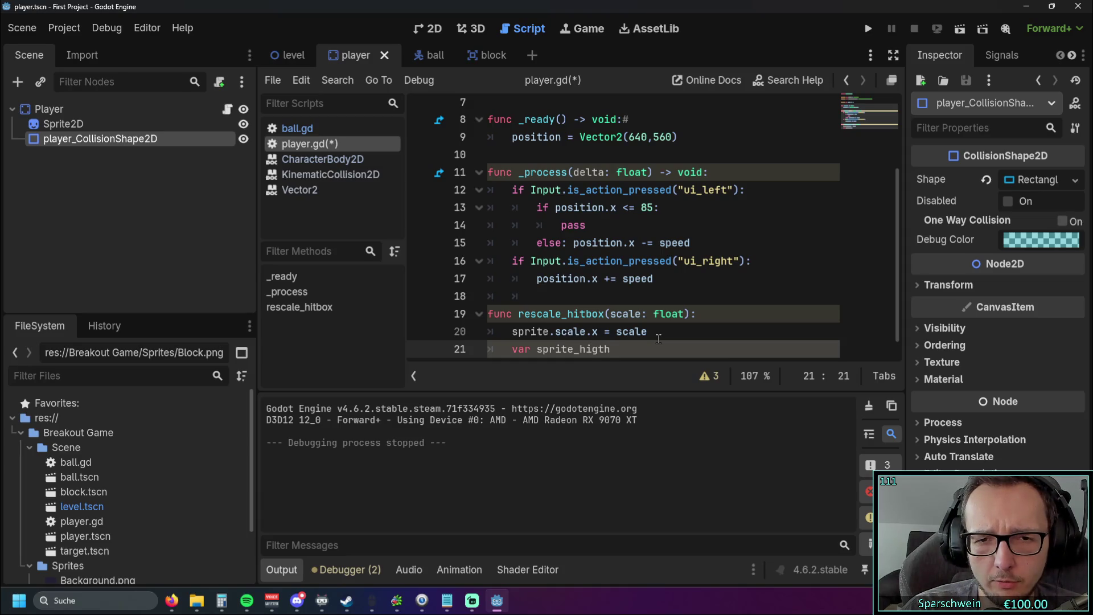
pyautogui.press('BackSpace')
pyautogui.press('BackSpace')
pyautogui.press('BackSpace')
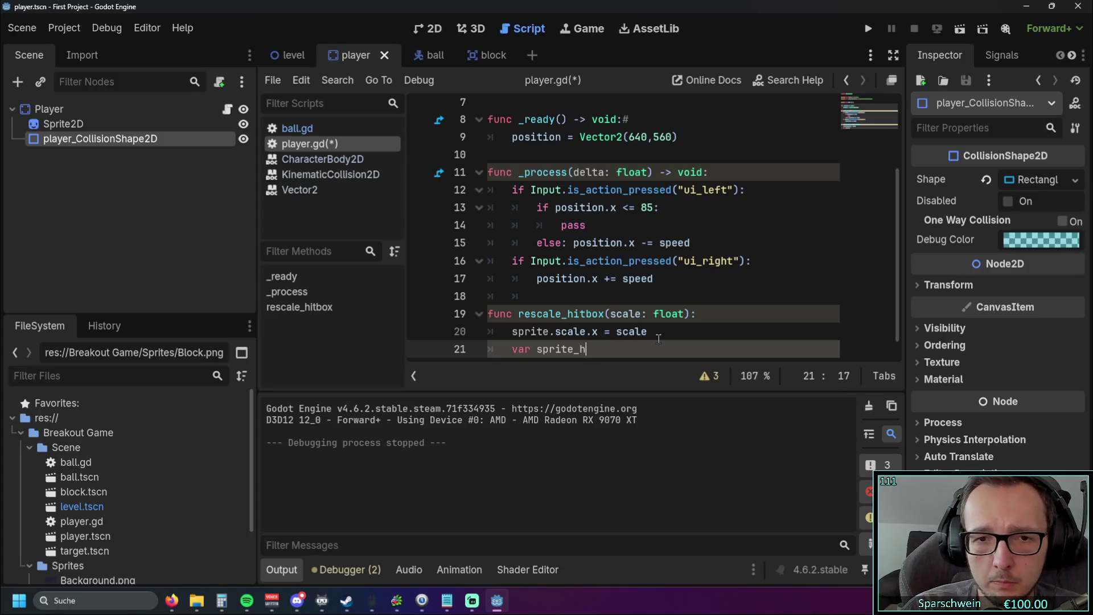
pyautogui.write('höhe')
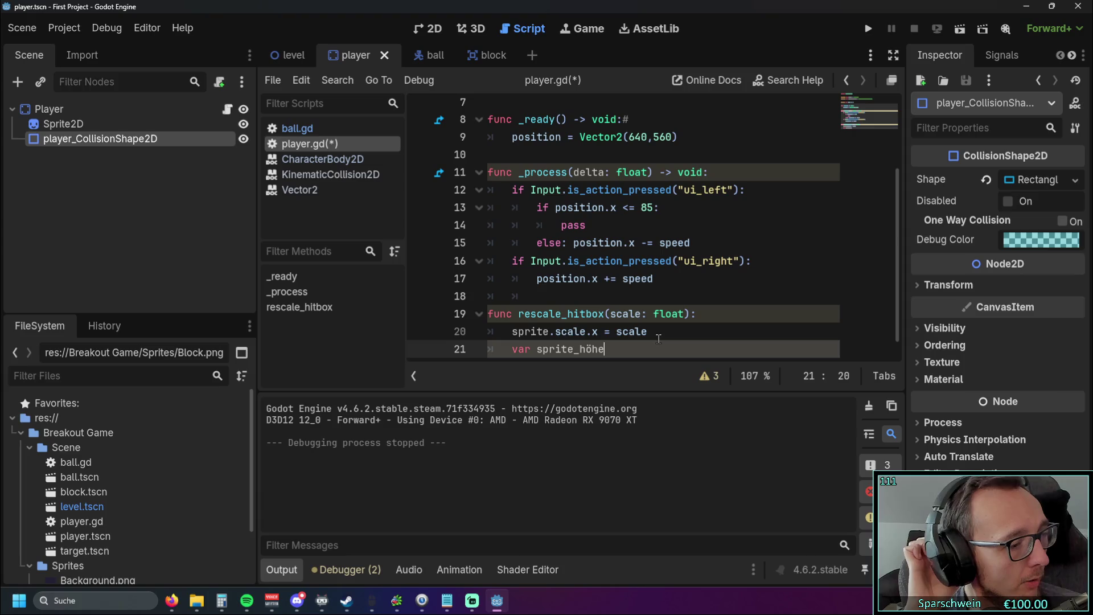
pyautogui.press('BackSpace')
pyautogui.press('BackSpace')
pyautogui.press('BackSpace')
pyautogui.write('hight')
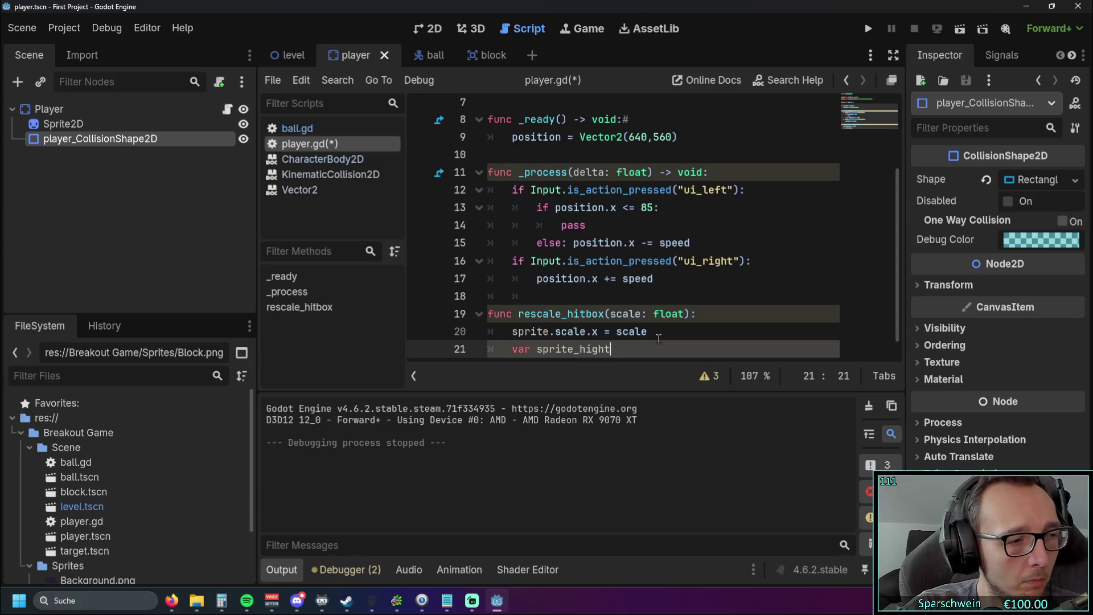
pyautogui.press('BackSpace')
pyautogui.press('BackSpace')
pyautogui.press('BackSpace')
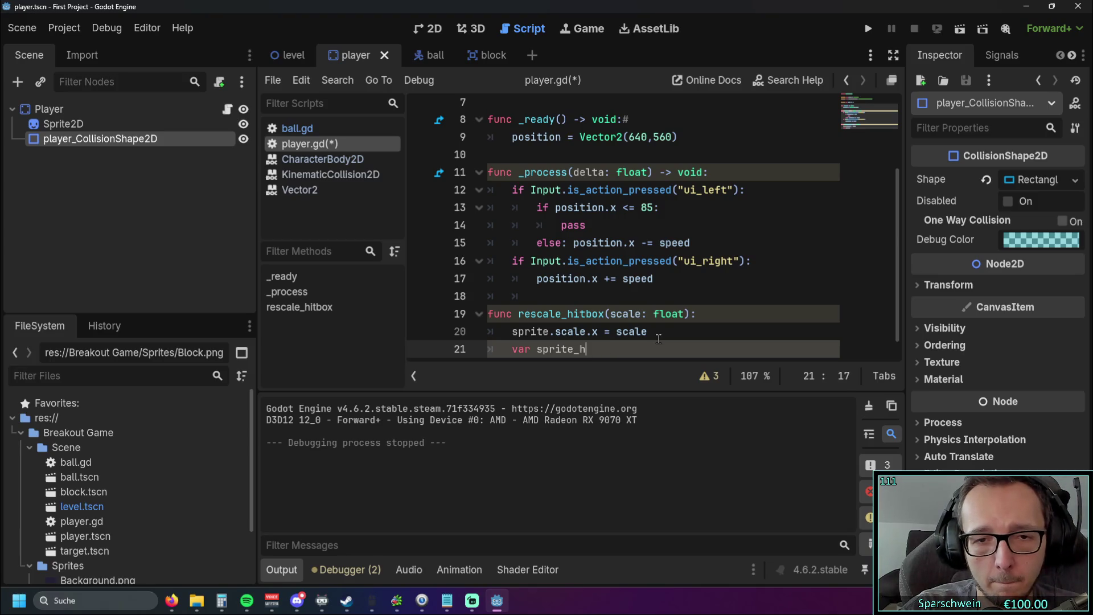
# Complete the line as '= sprite.texture.get_width() * sprite.scale' and open a new line.
pyautogui.write('eight')
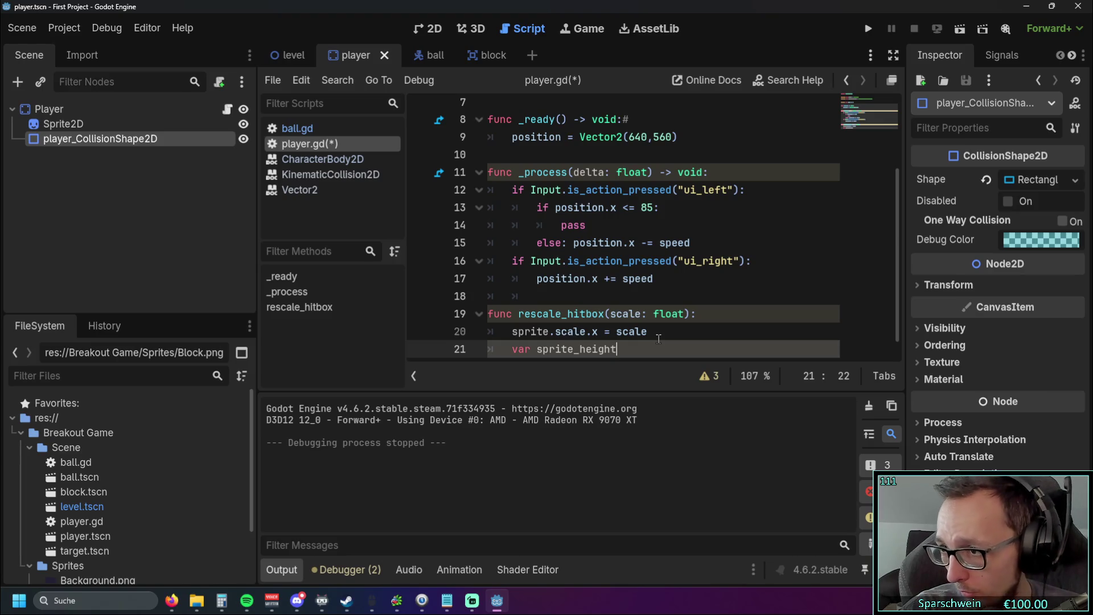
pyautogui.write(' = ')
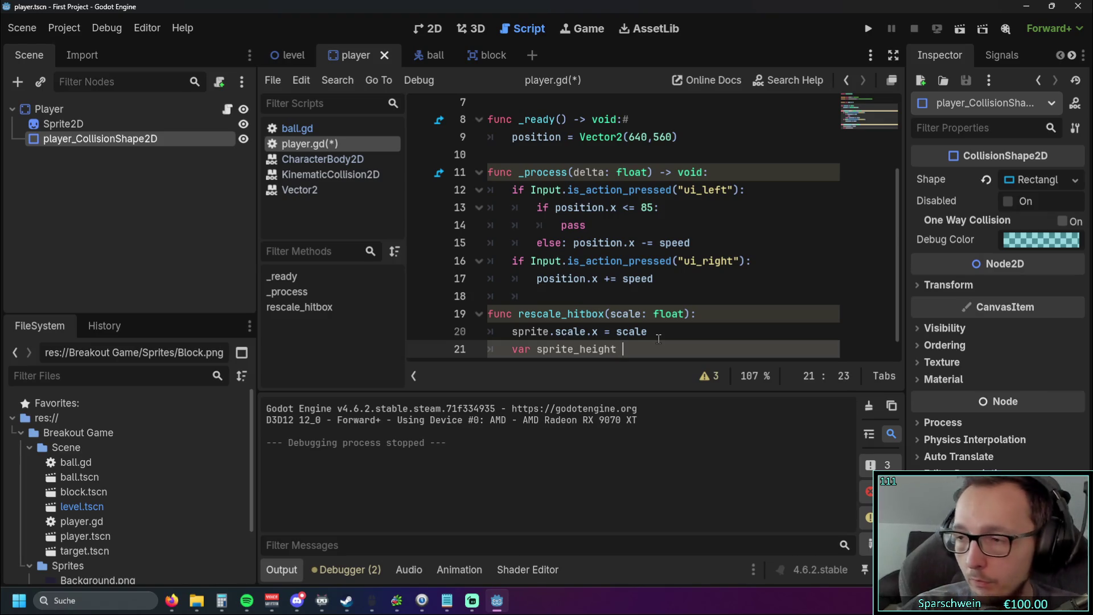
pyautogui.write('sprite')
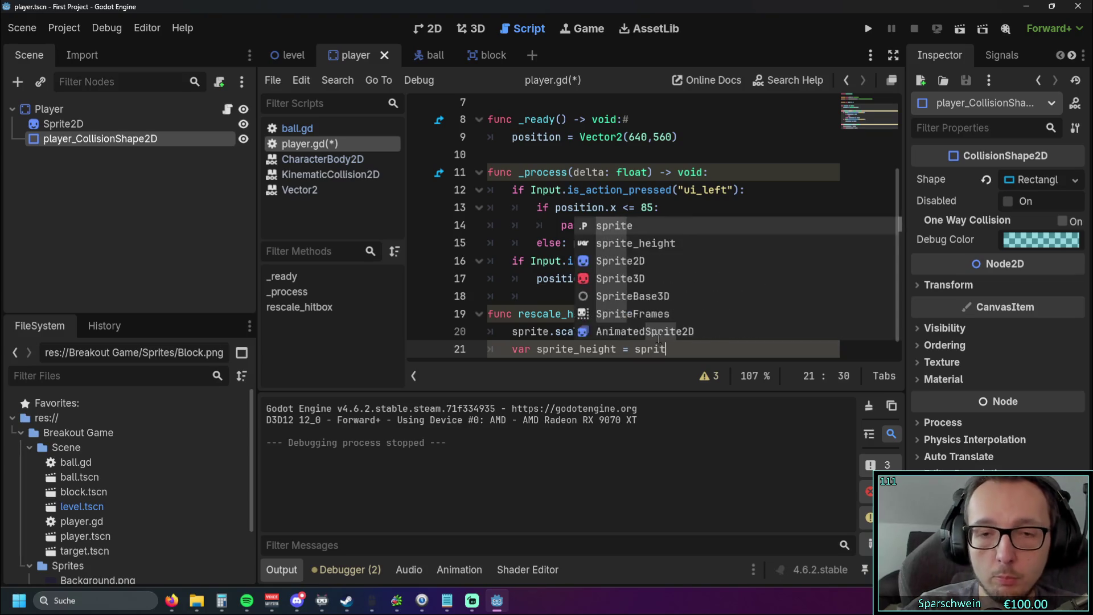
pyautogui.write('.texture')
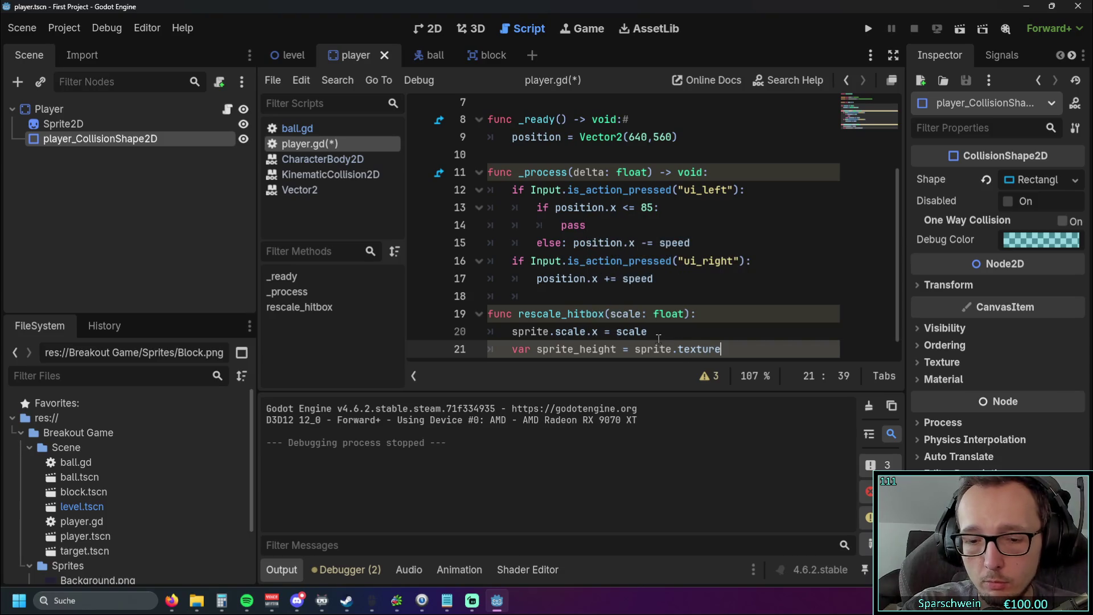
pyautogui.write('.get')
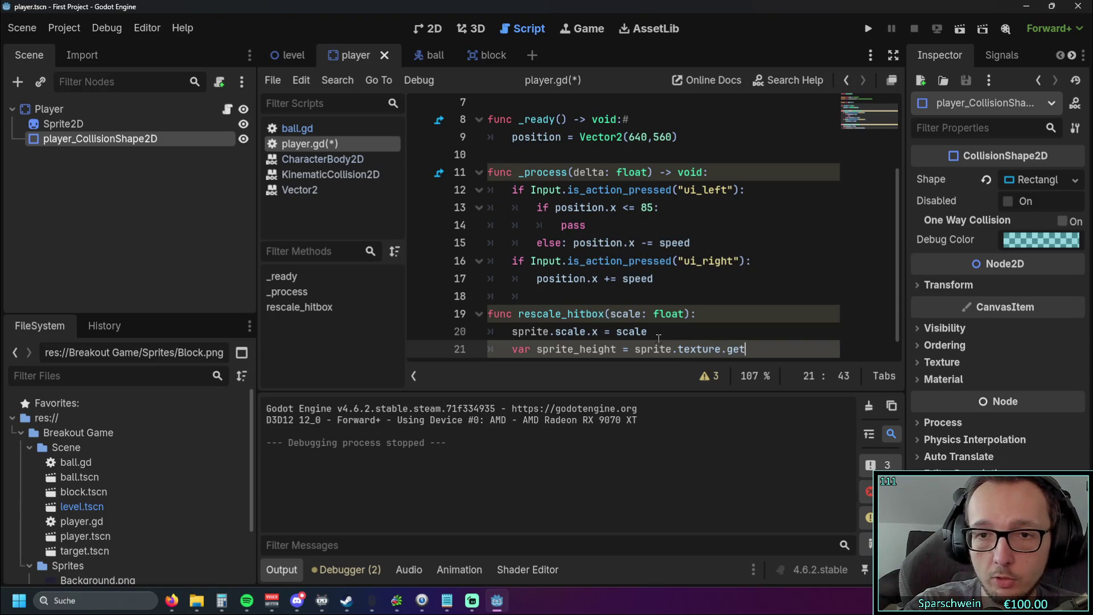
pyautogui.write('_')
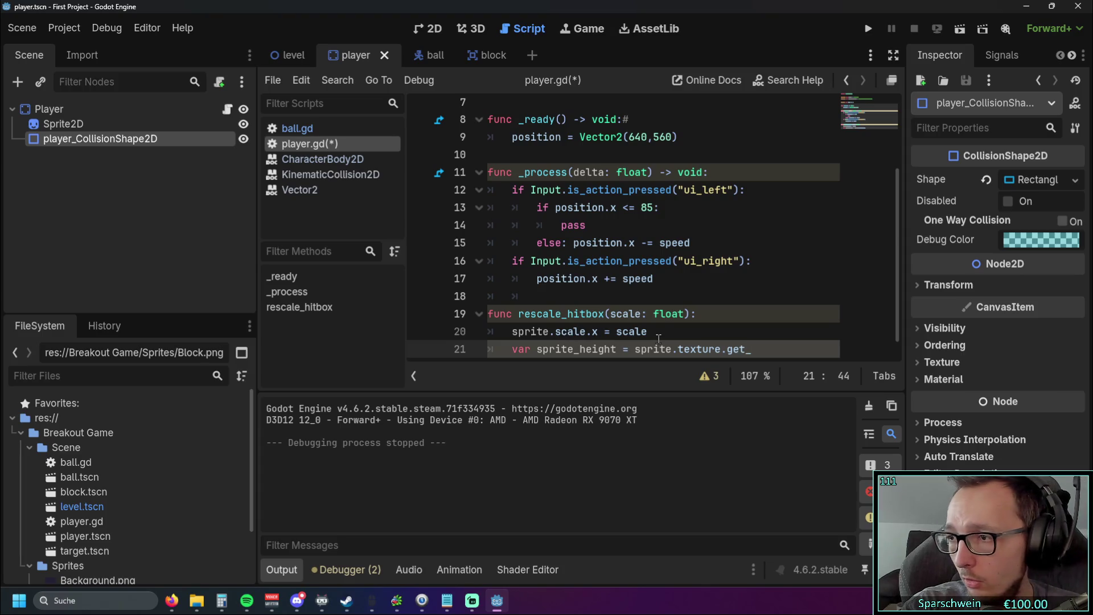
pyautogui.write('wie')
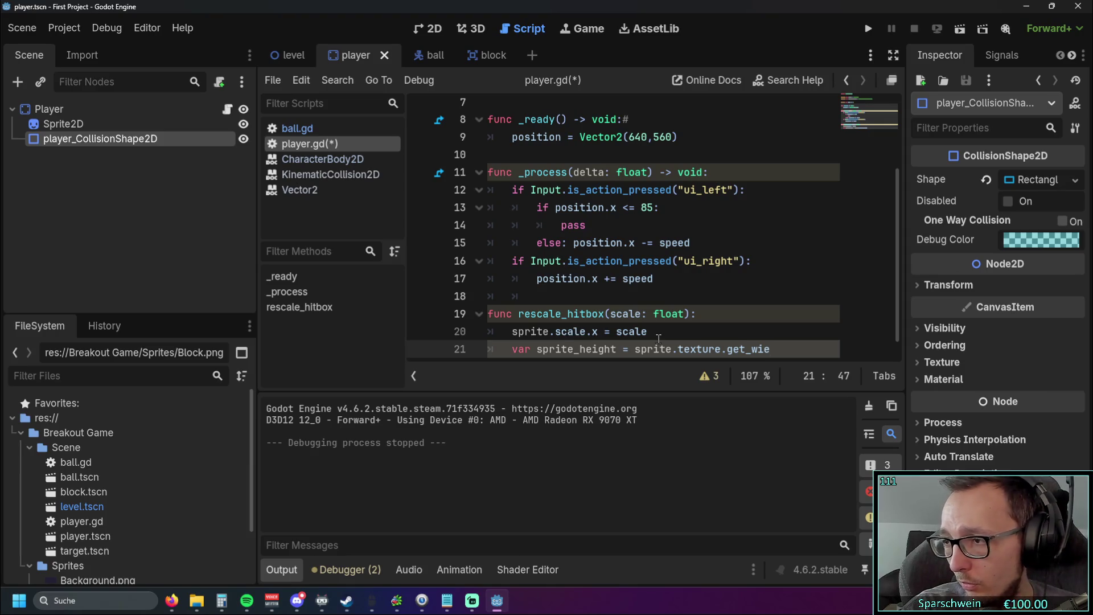
pyautogui.write('th')
pyautogui.press('BackSpace')
pyautogui.press('BackSpace')
pyautogui.press('BackSpace')
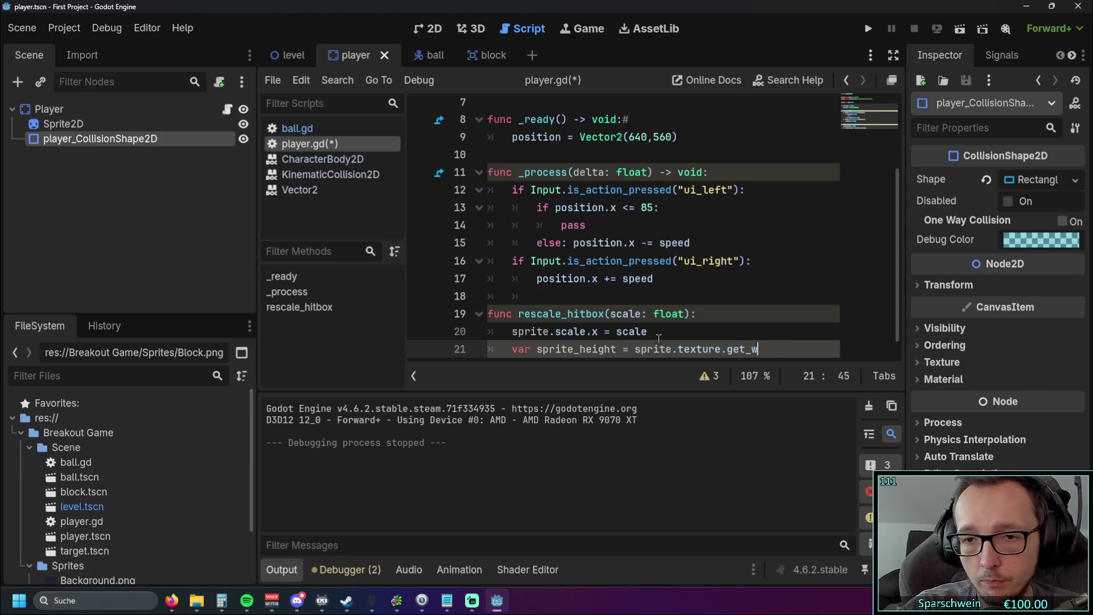
pyautogui.write('idth')
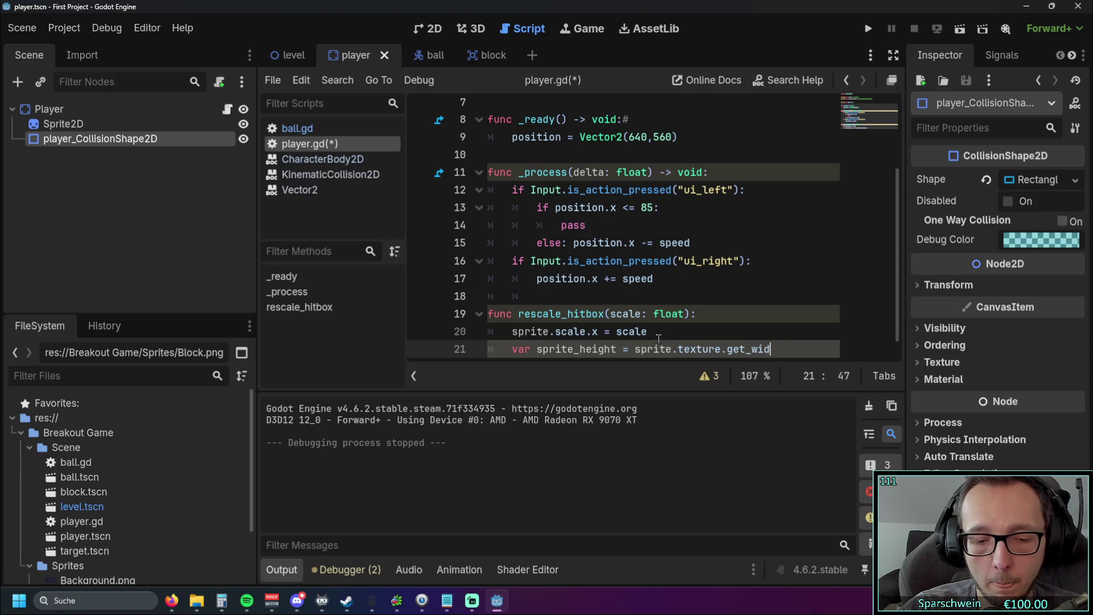
pyautogui.write('() ')
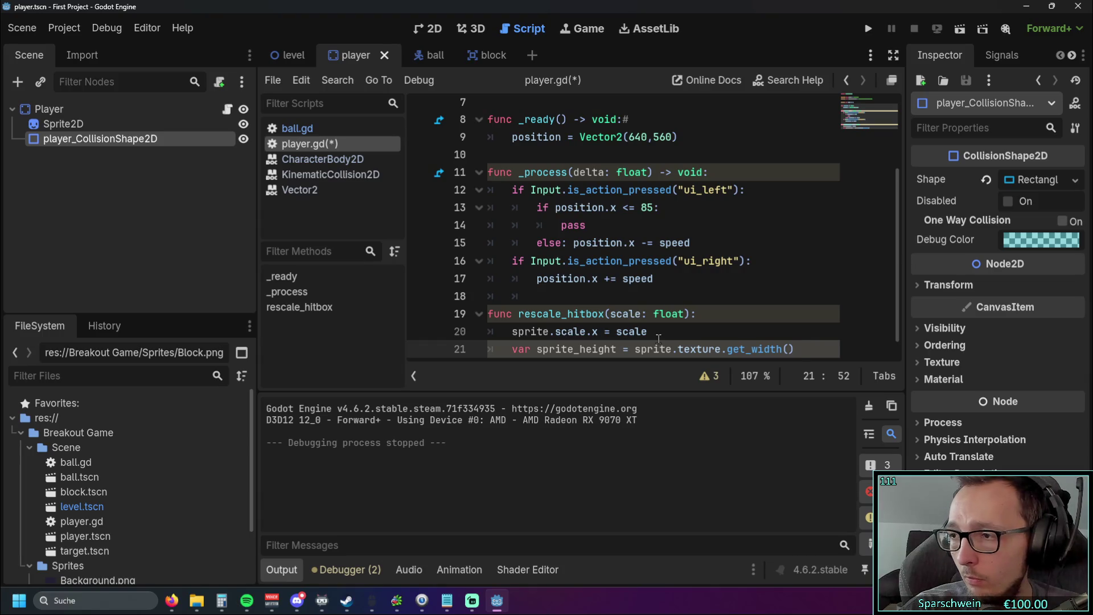
pyautogui.write('*')
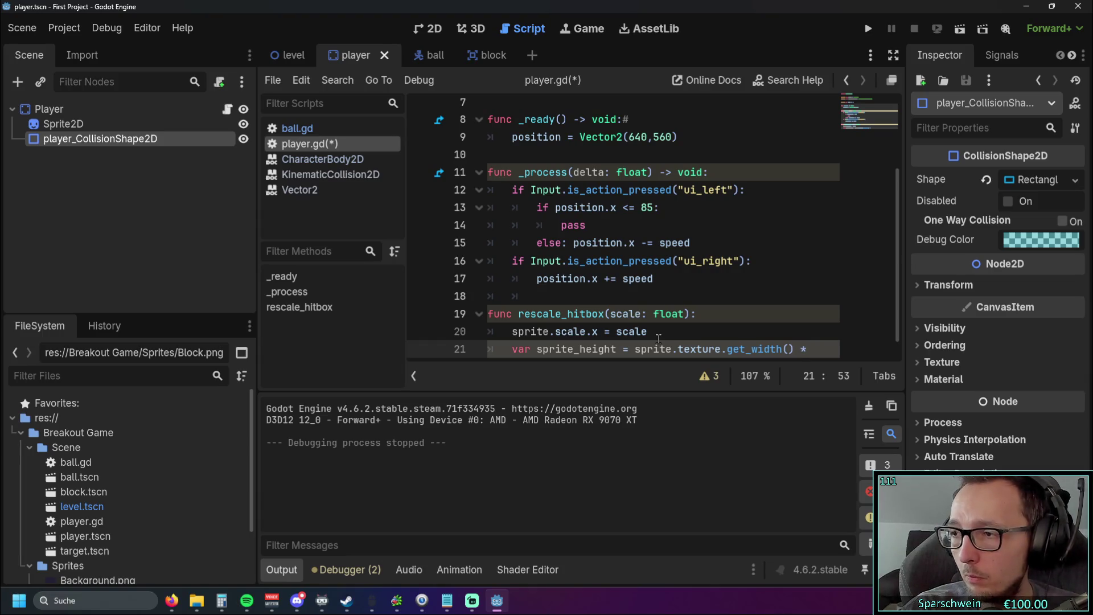
pyautogui.write(' sprite')
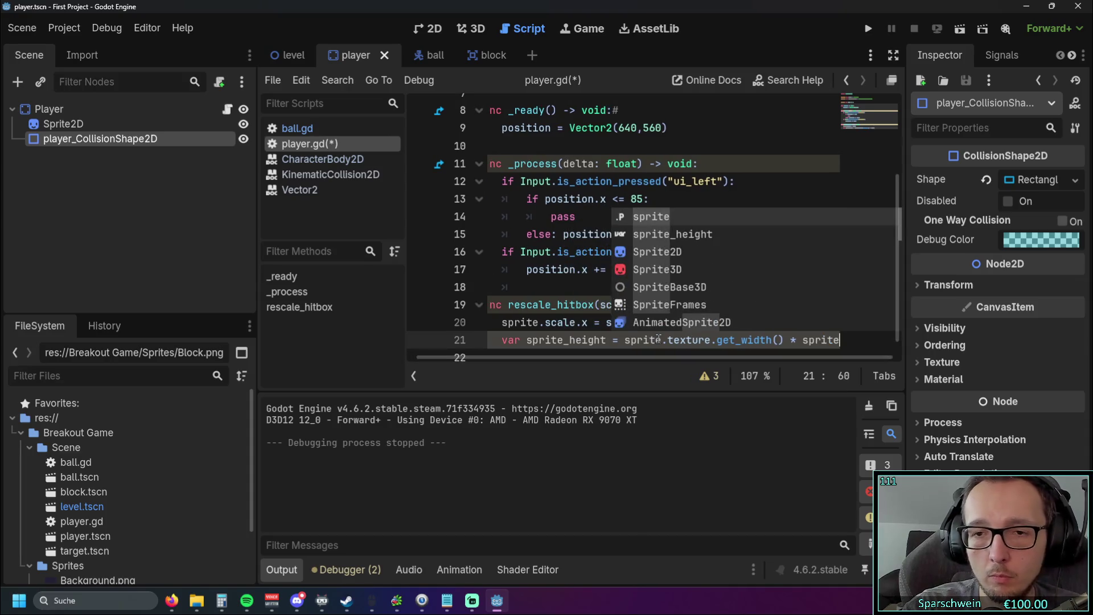
pyautogui.write('.scale')
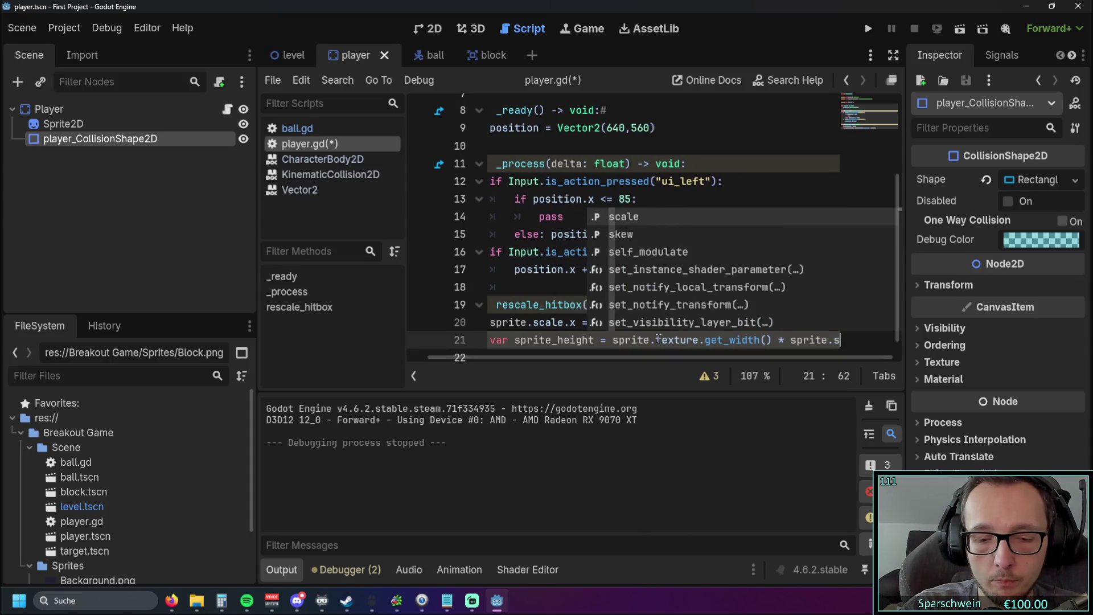
pyautogui.press('Escape')
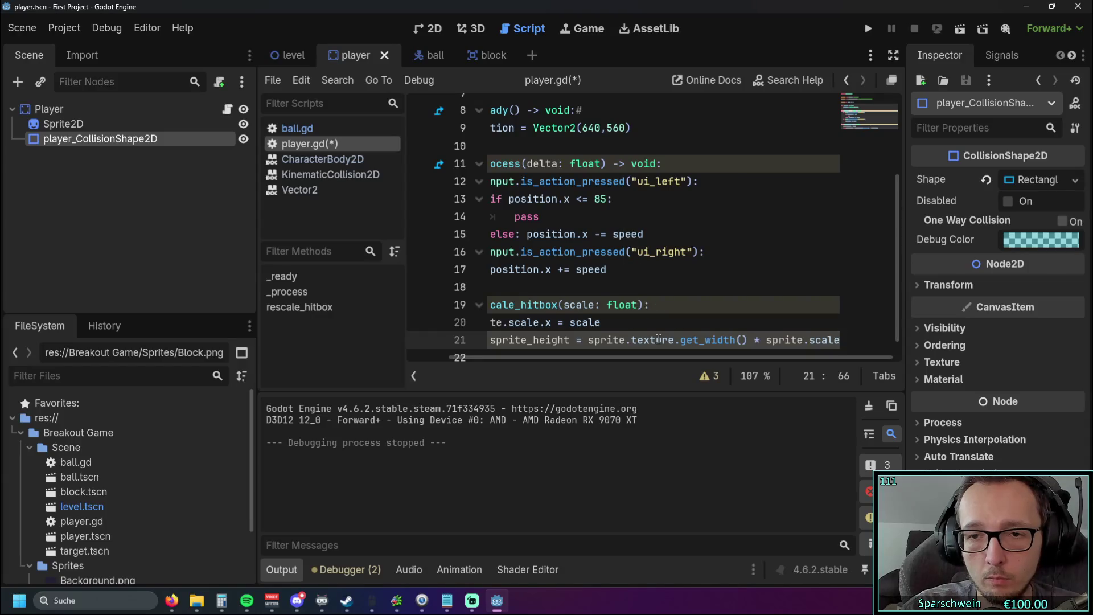
pyautogui.scroll(-1, 659, 339)
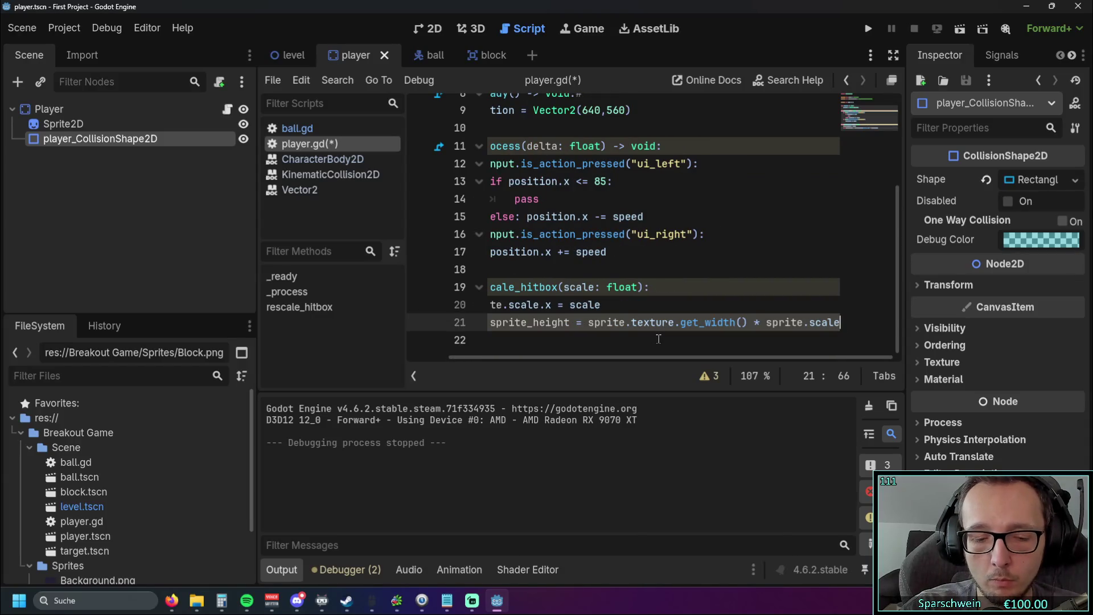
pyautogui.press('Return')
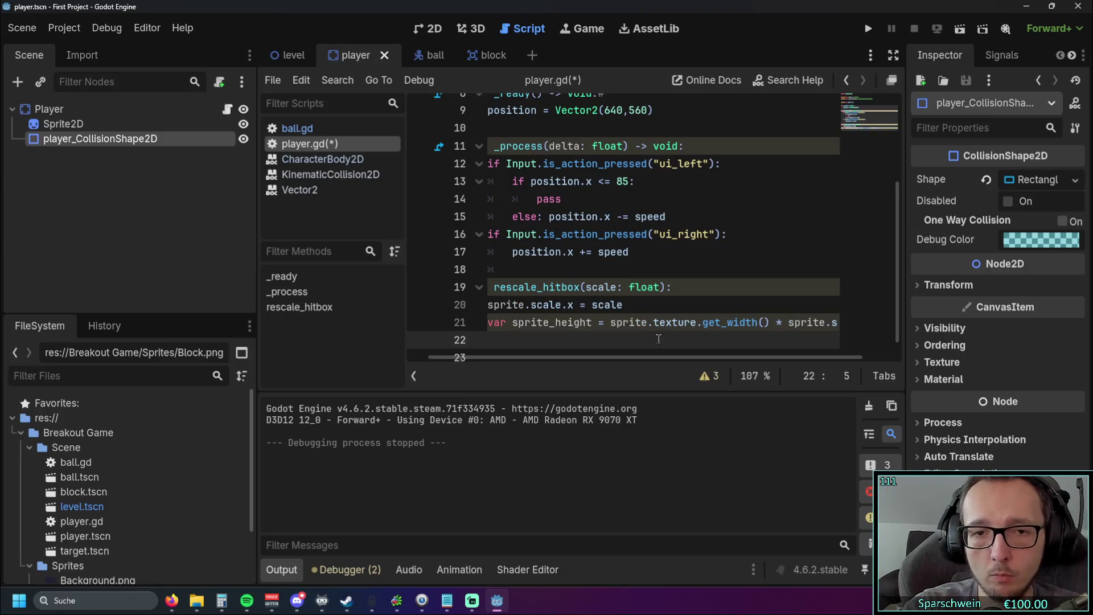
pyautogui.moveTo(488, 323); pyautogui.dragTo(836, 322)
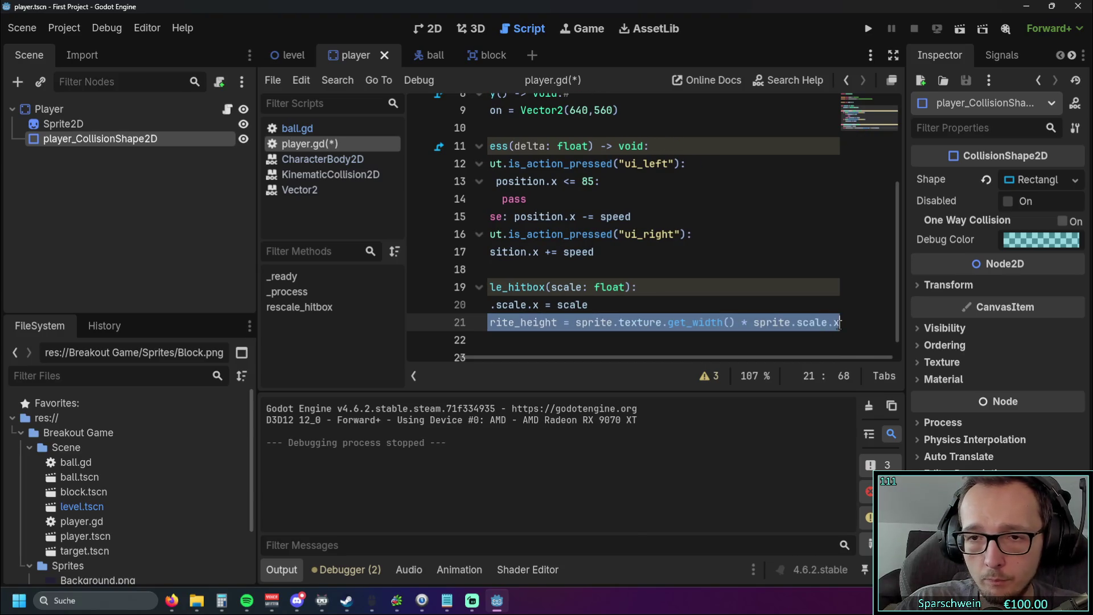
# Duplicate the sprite_height line and rename the copy's variable to sprite_width.
pyautogui.click(839, 322)
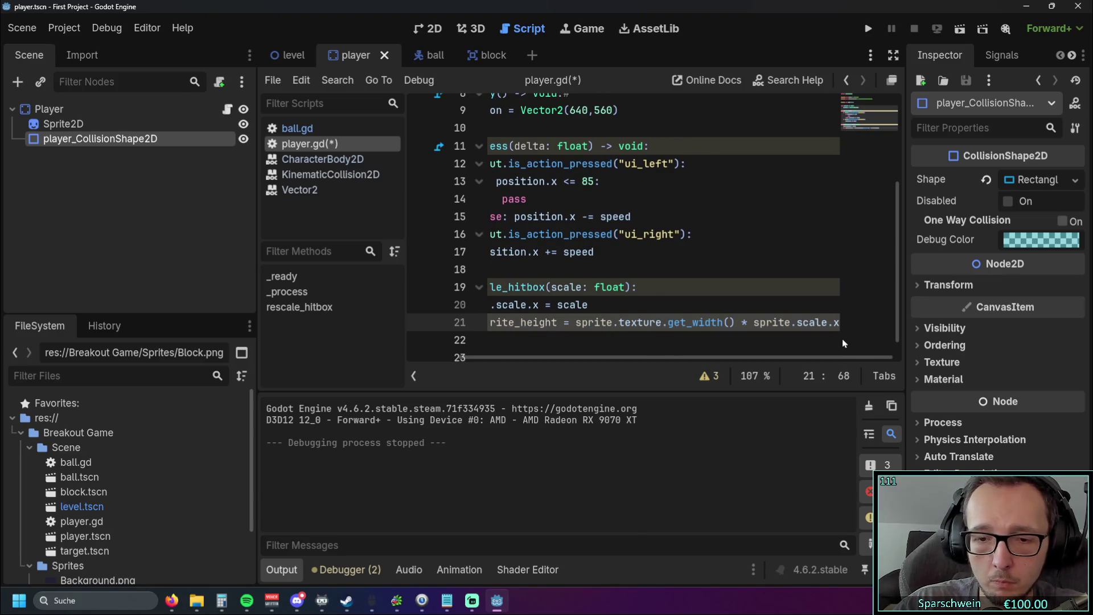
pyautogui.press('Return')
pyautogui.write('var sprite_height = sprite.texture.get_width() * sprite.scale.x')
pyautogui.moveTo(548, 355); pyautogui.dragTo(476, 359)
pyautogui.scroll(-2, 598, 296)
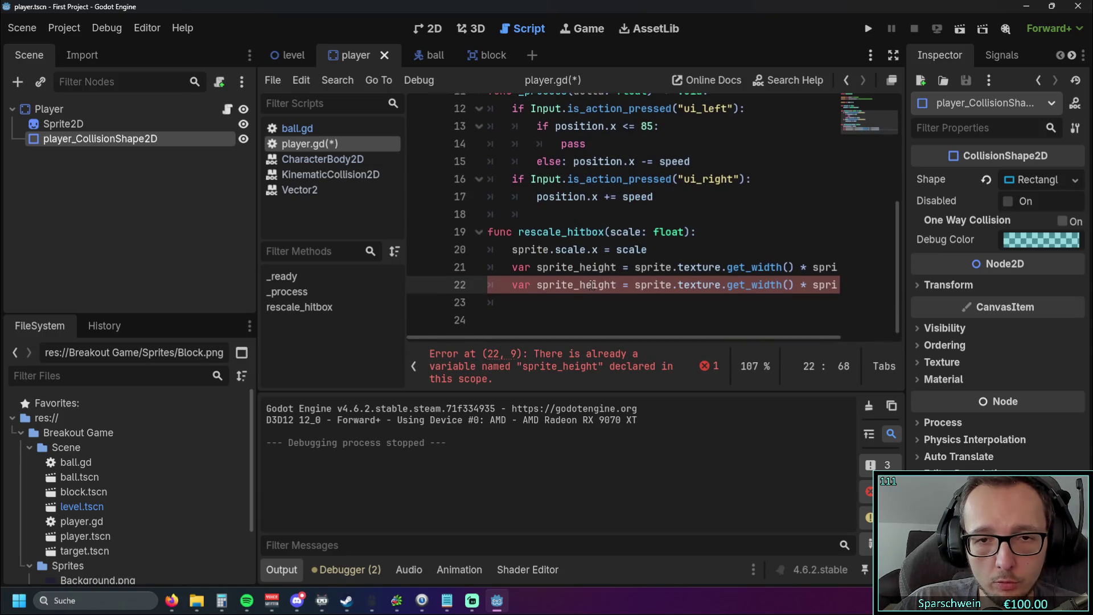
pyautogui.moveTo(580, 268); pyautogui.dragTo(616, 270)
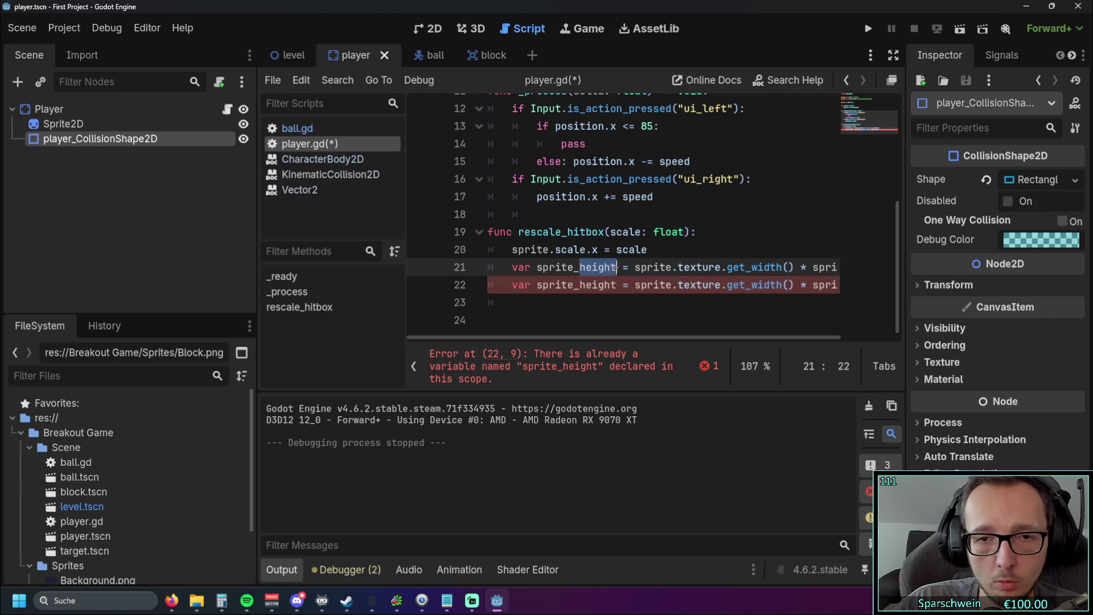
pyautogui.write('with')
pyautogui.press('BackSpace')
pyautogui.press('BackSpace')
pyautogui.write('dth')
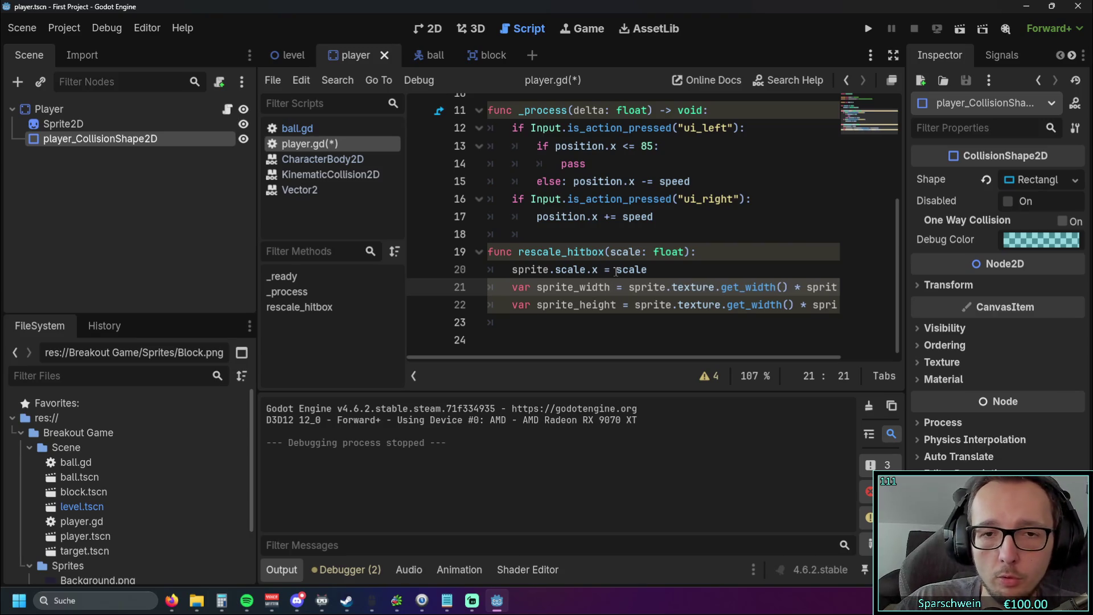
pyautogui.click(600, 288)
pyautogui.moveTo(561, 357); pyautogui.dragTo(677, 359)
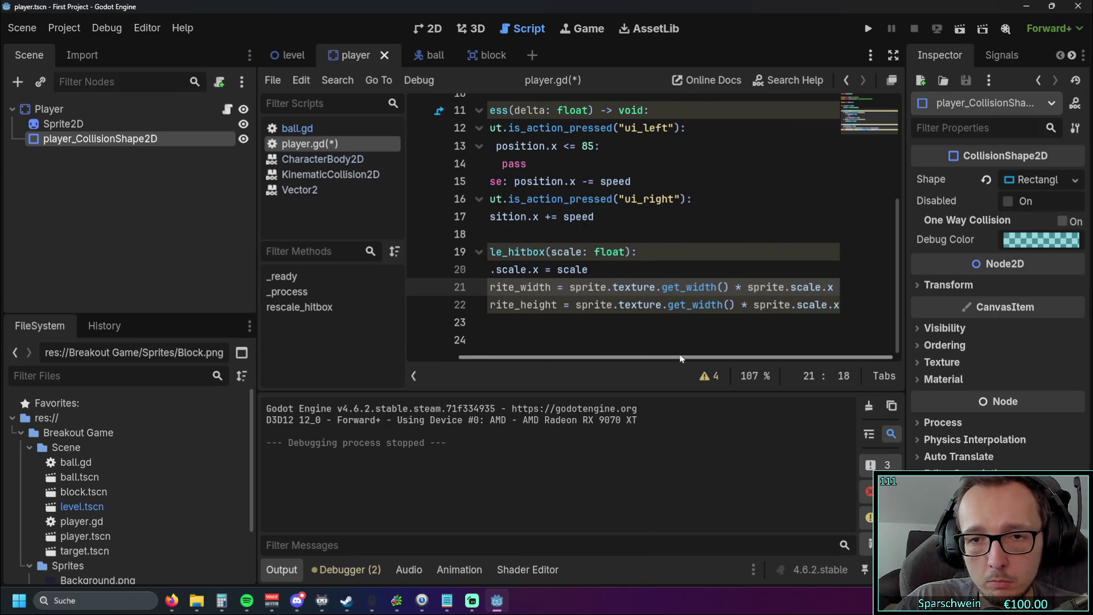
# Rename rescale_hitbox to rescale_player and begin line 23 with 'var shape_object'.
pyautogui.click(840, 304)
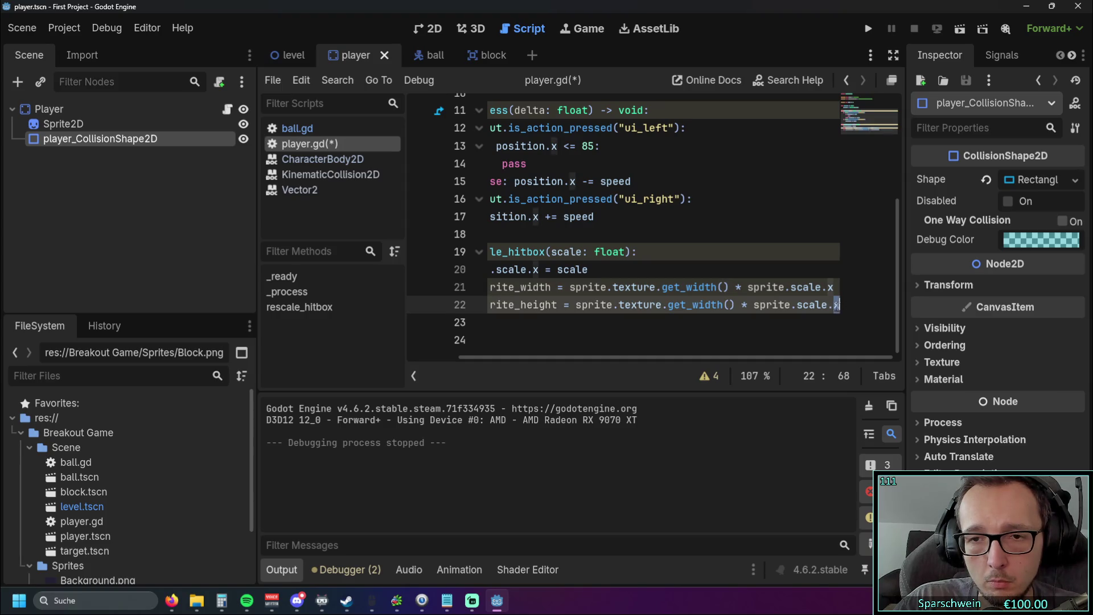
pyautogui.press('Return')
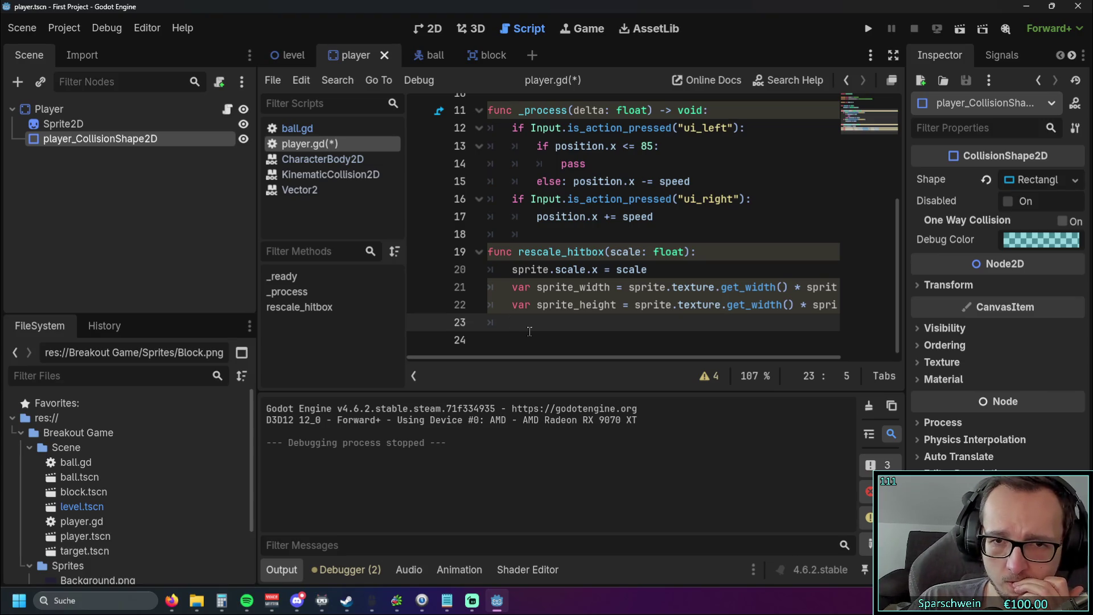
pyautogui.moveTo(568, 252); pyautogui.dragTo(605, 251)
pyautogui.write('player')
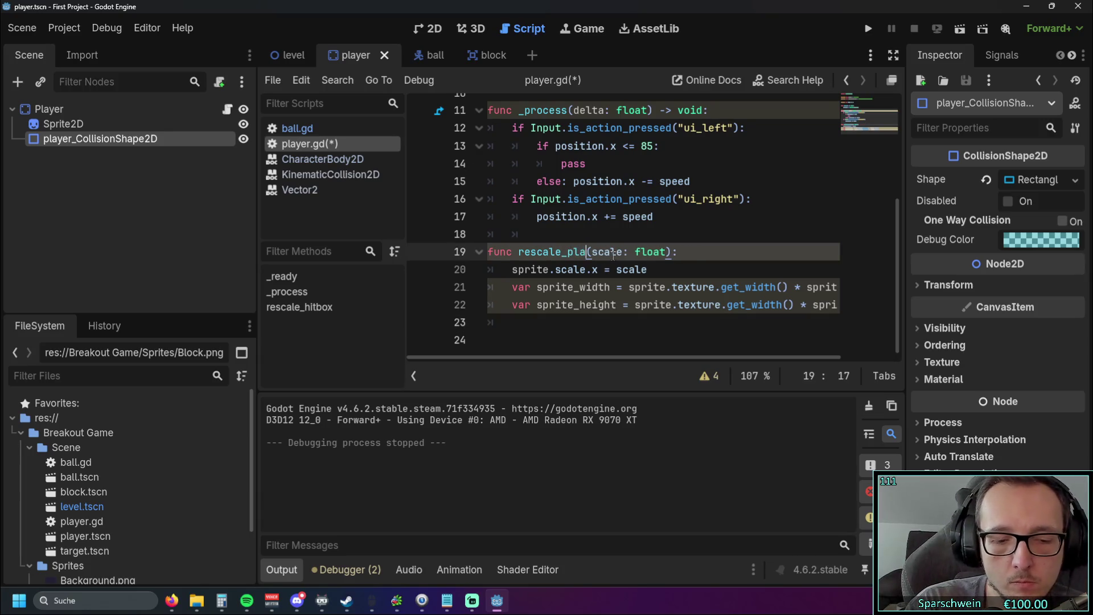
pyautogui.click(589, 320)
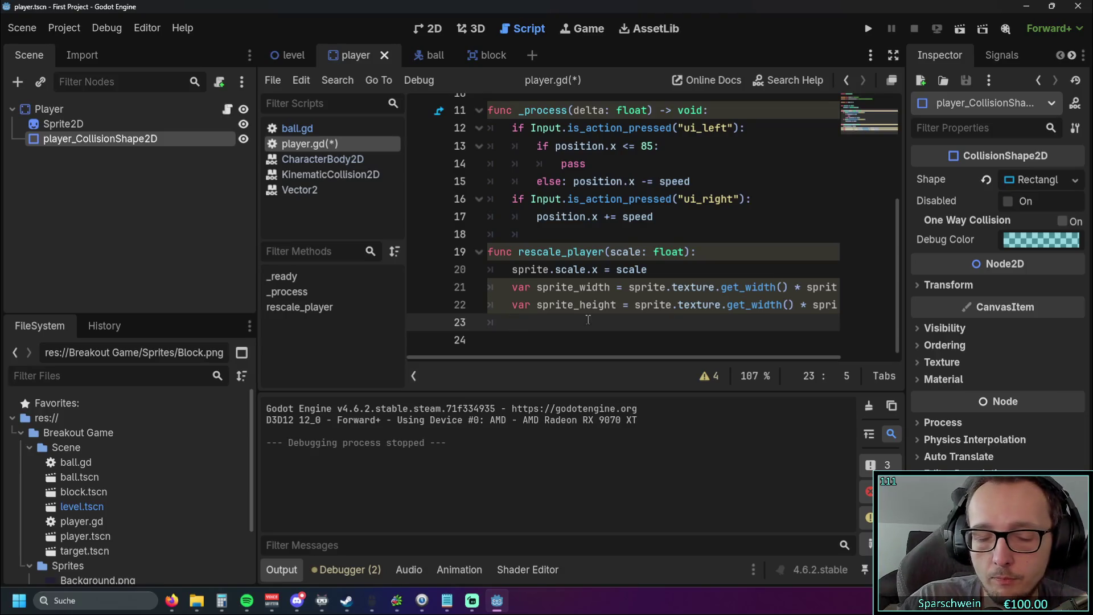
pyautogui.write('var')
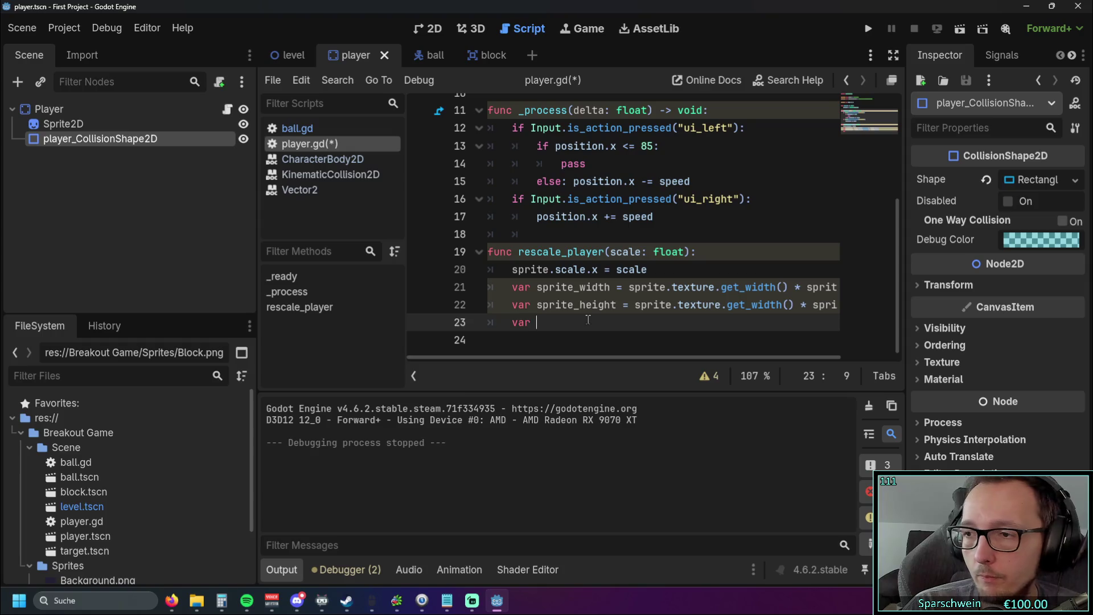
pyautogui.write(' shape')
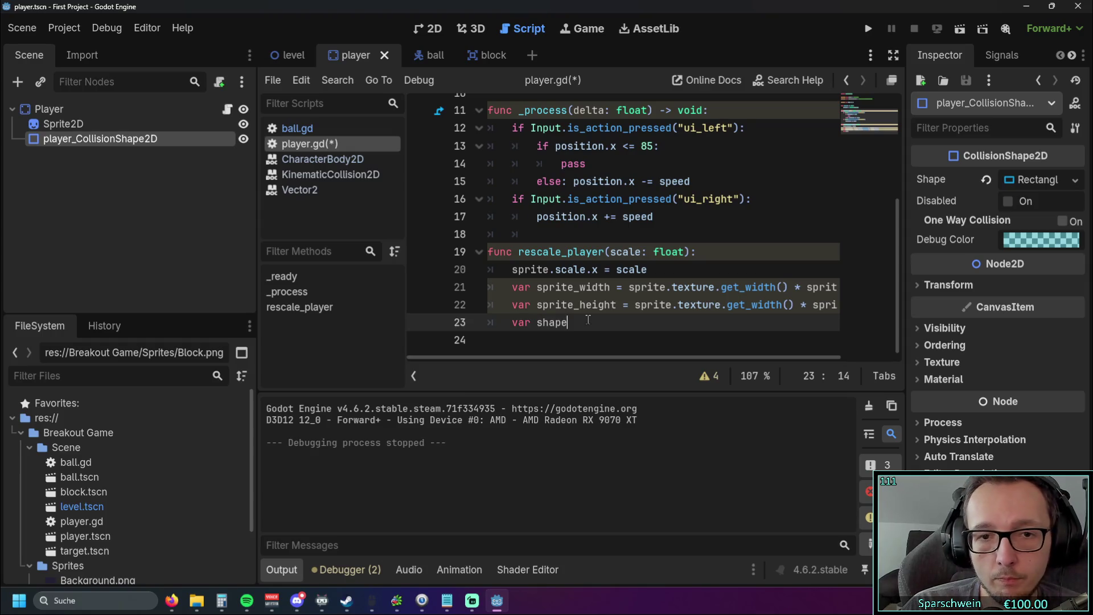
pyautogui.write('_o')
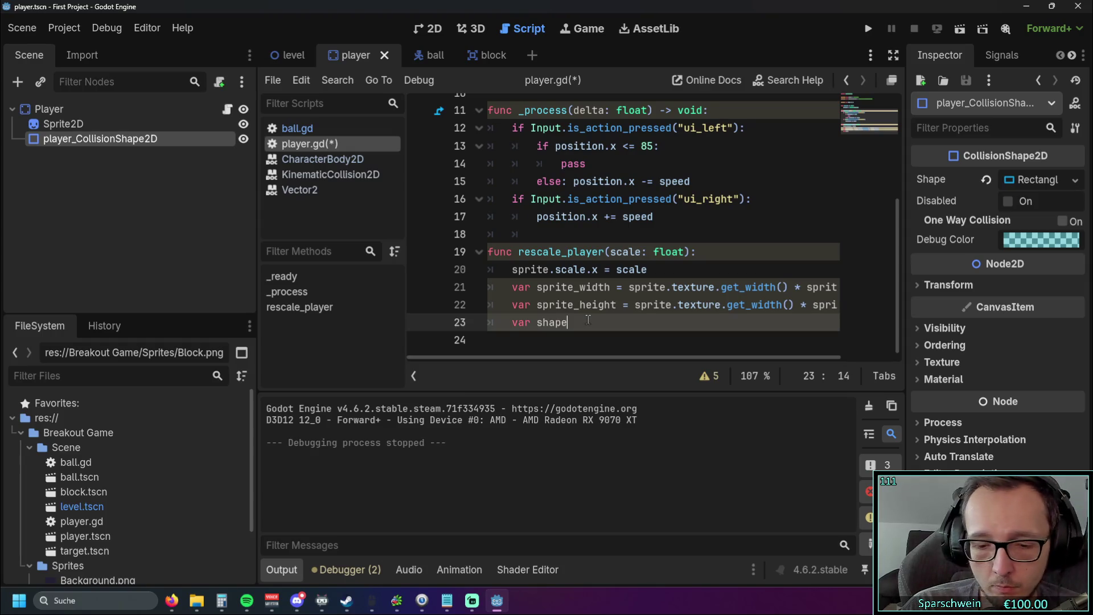
pyautogui.write('bject')
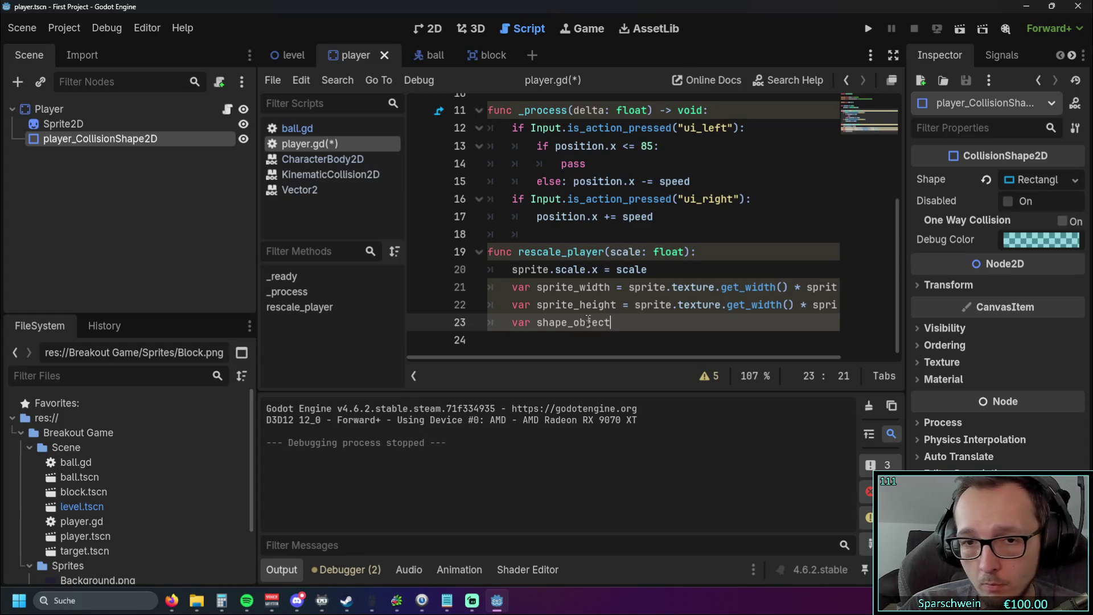
# Complete line 23 as 'var shape_object = collision_shape.shape as RectangleShape2D'.
pyautogui.press('BackSpace')
pyautogui.press('BackSpace')
pyautogui.write('kt')
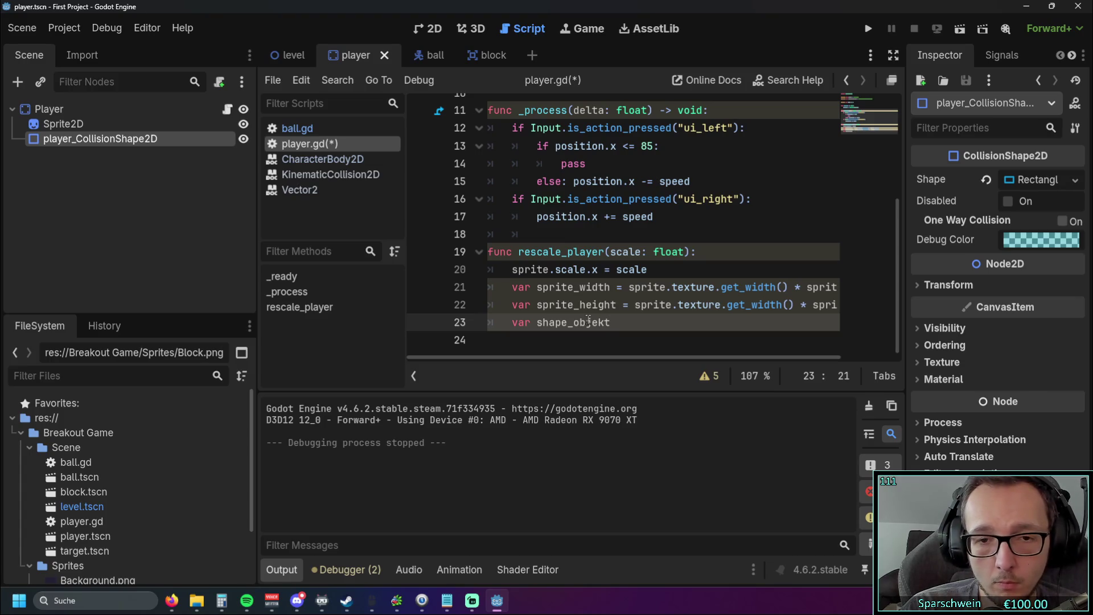
pyautogui.press('BackSpace')
pyautogui.press('BackSpace')
pyautogui.write('ct = ')
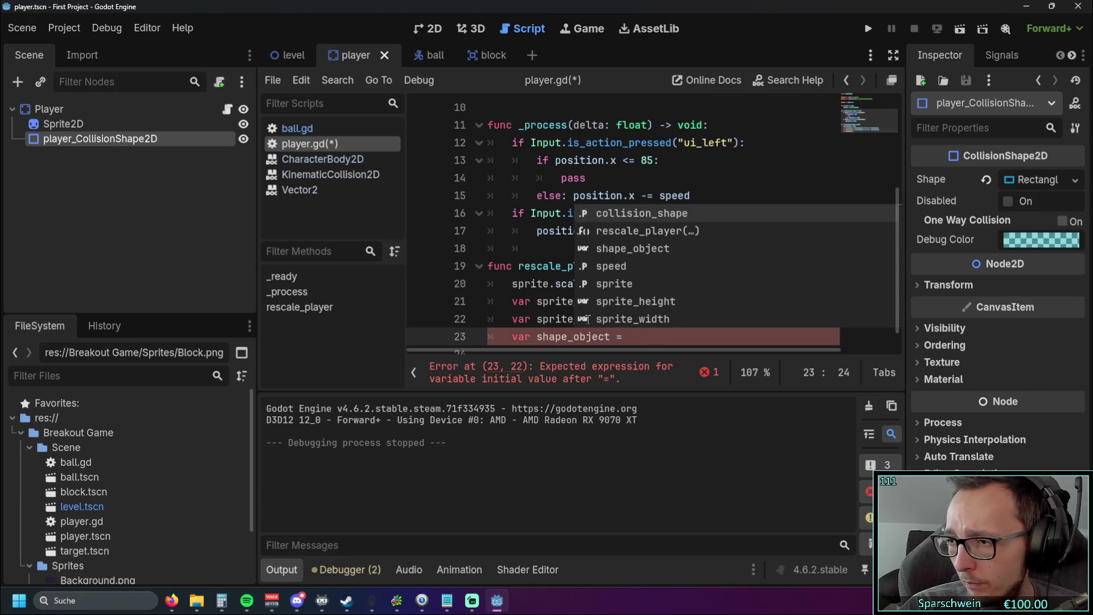
pyautogui.write('coll')
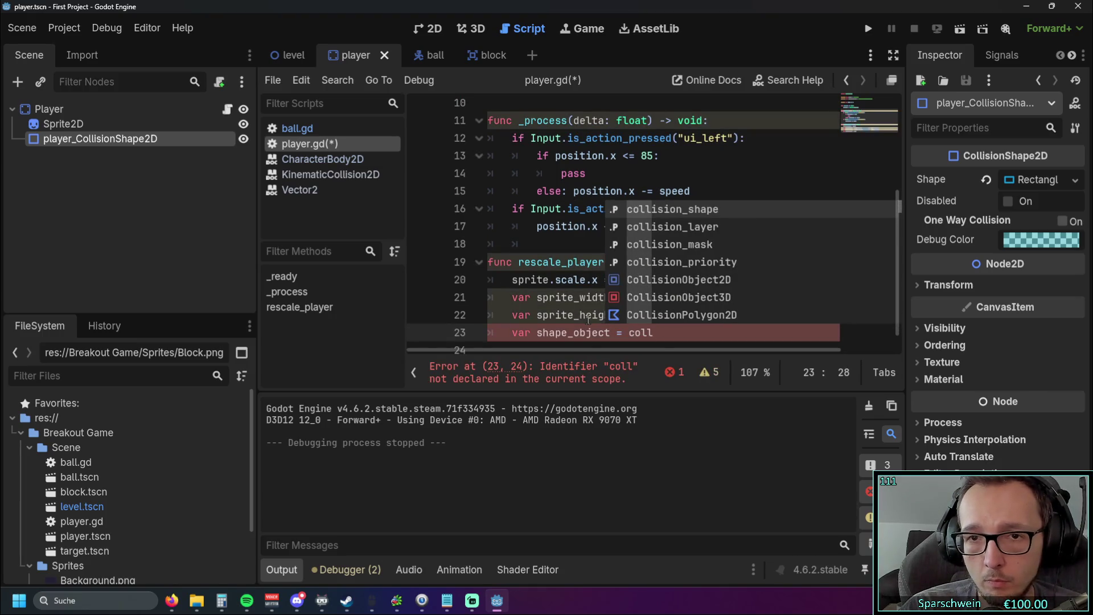
pyautogui.press('Return')
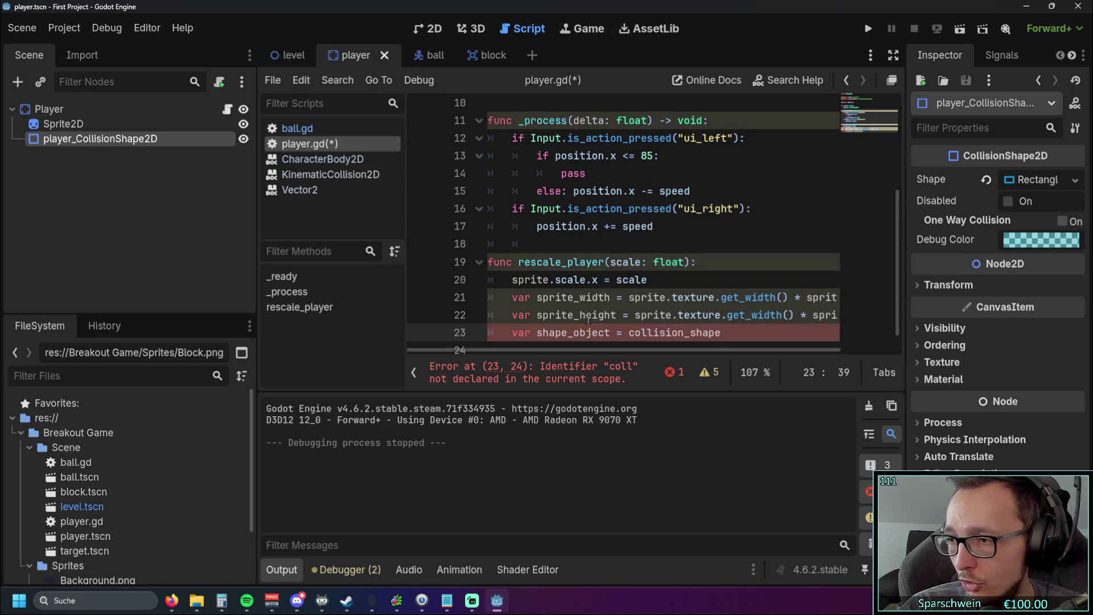
pyautogui.press('BackSpace')
pyautogui.press('BackSpace')
pyautogui.press('BackSpace')
pyautogui.press('BackSpace')
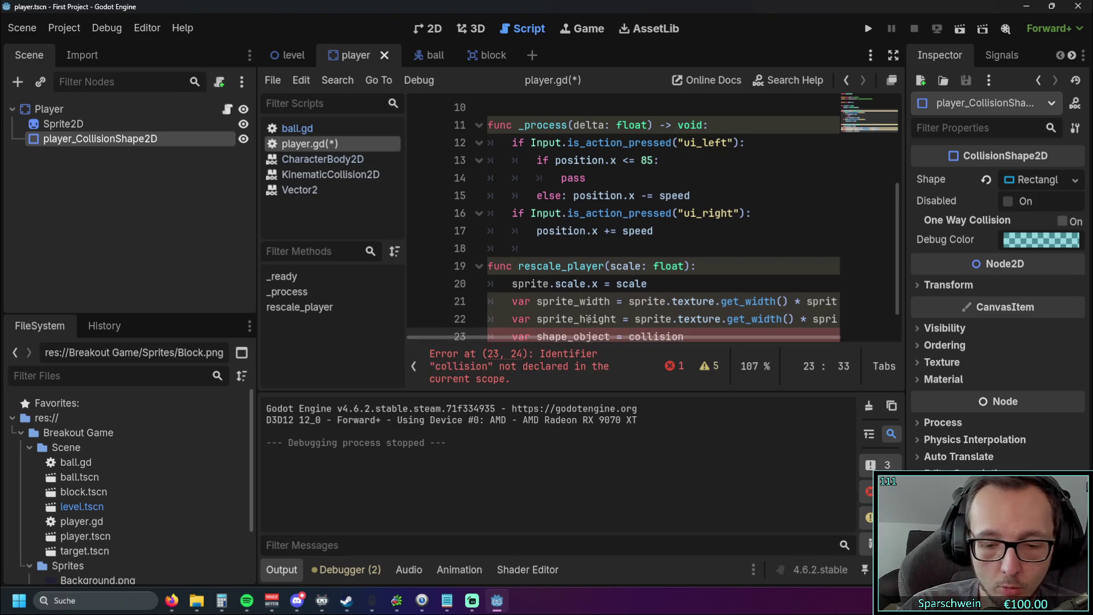
pyautogui.write('_shape')
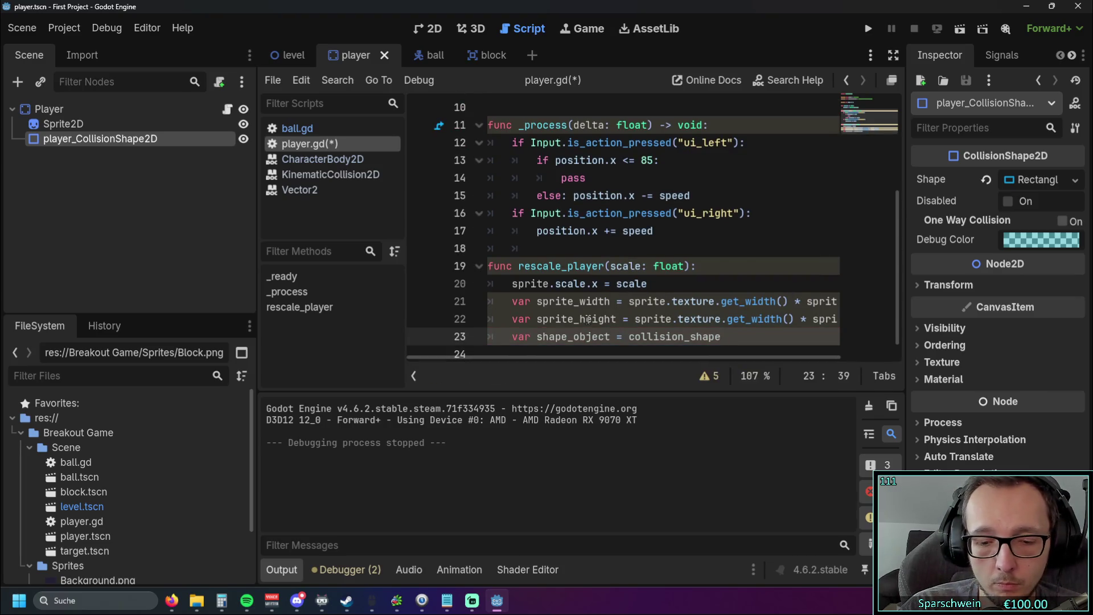
pyautogui.write('.sha')
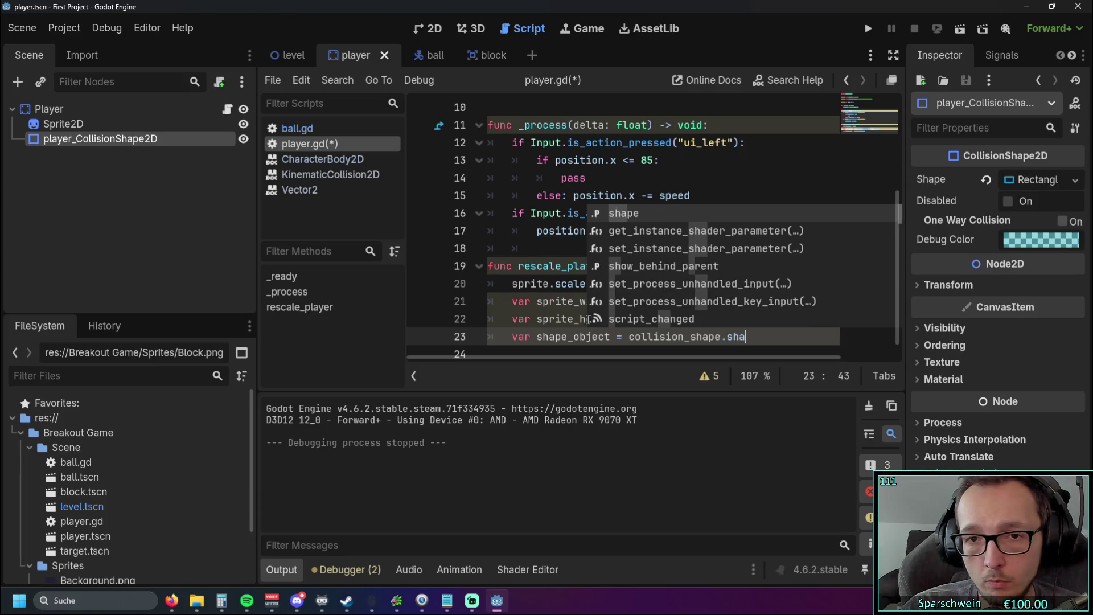
pyautogui.press('Return')
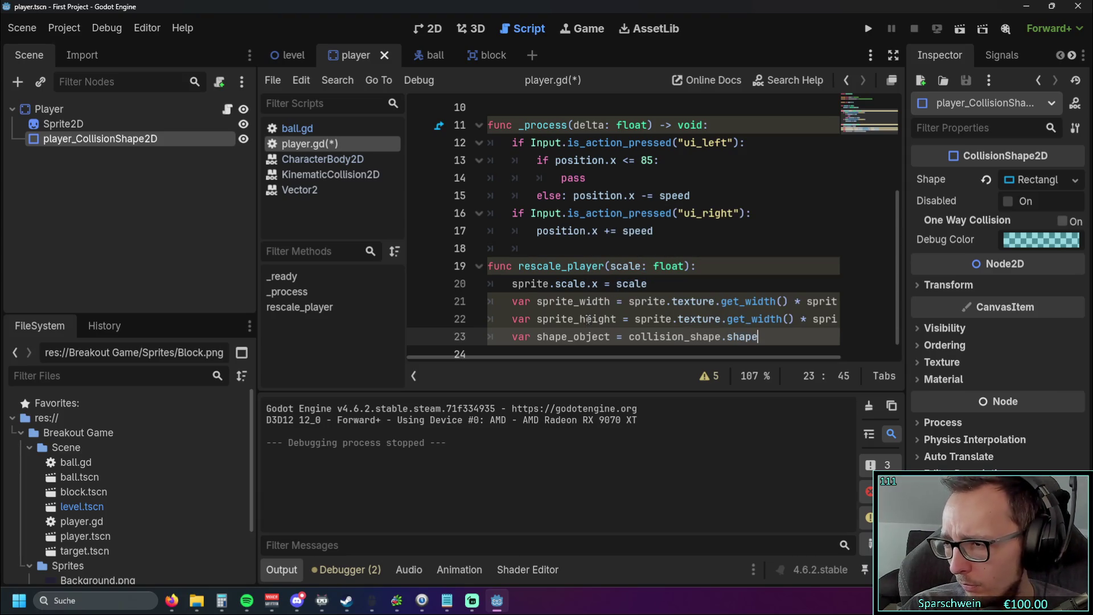
pyautogui.write('as R')
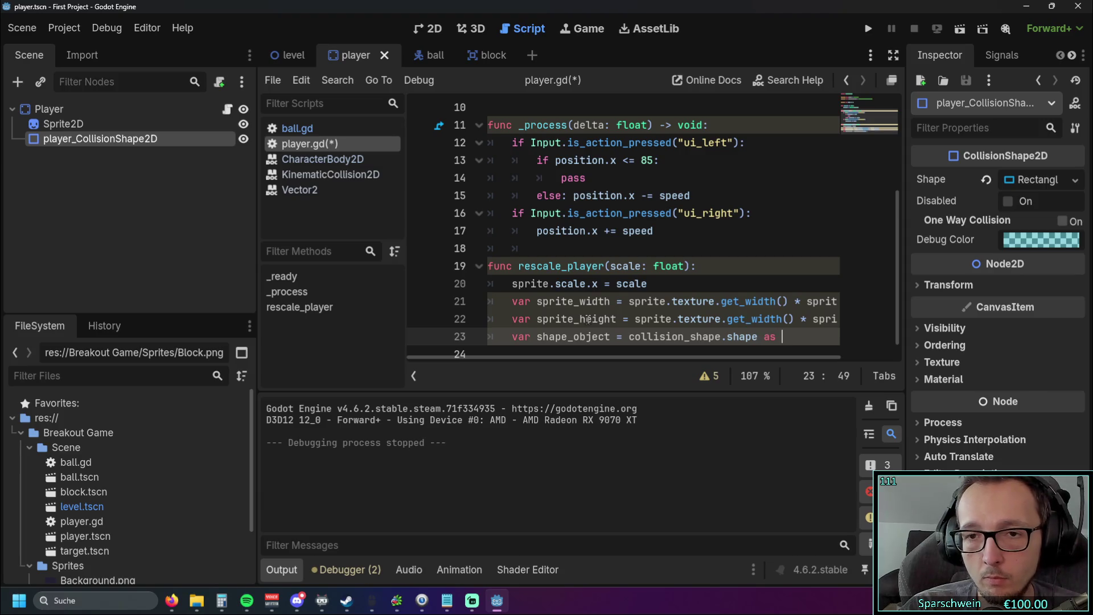
pyautogui.write('ec')
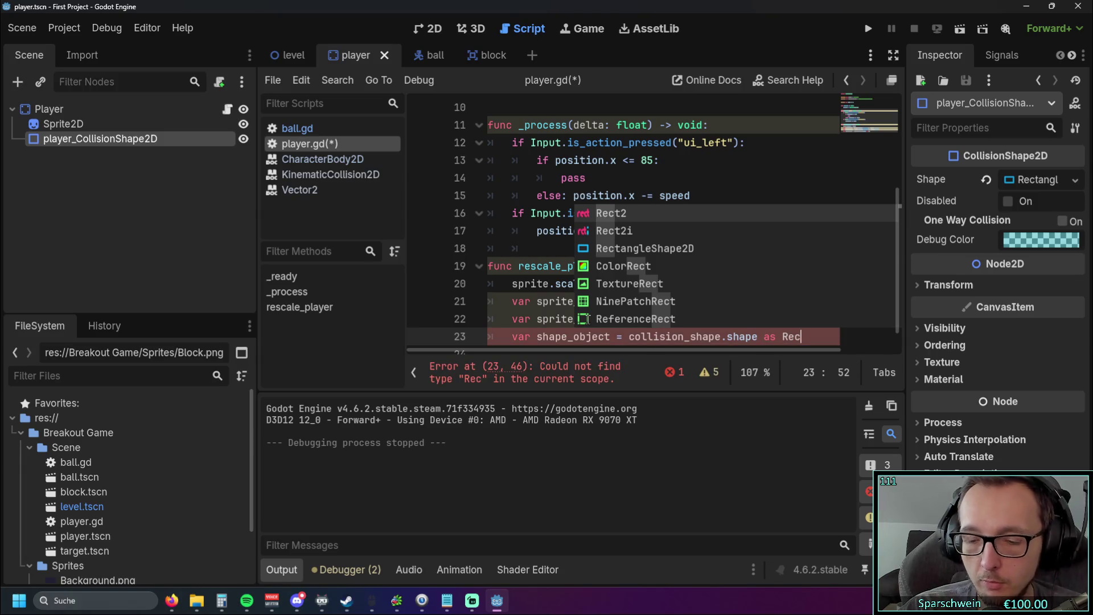
pyautogui.press('Down')
pyautogui.press('Down')
pyautogui.press('Return')
pyautogui.press('Return')
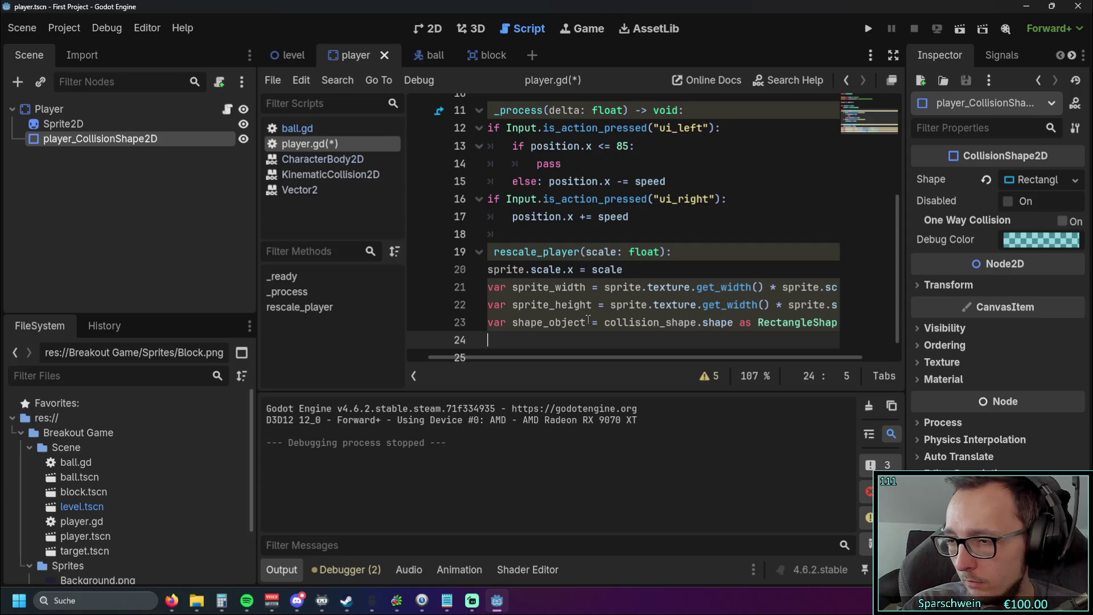
# Add an 'if shape_object:' check on line 24 with an empty indented line below.
pyautogui.write('if ')
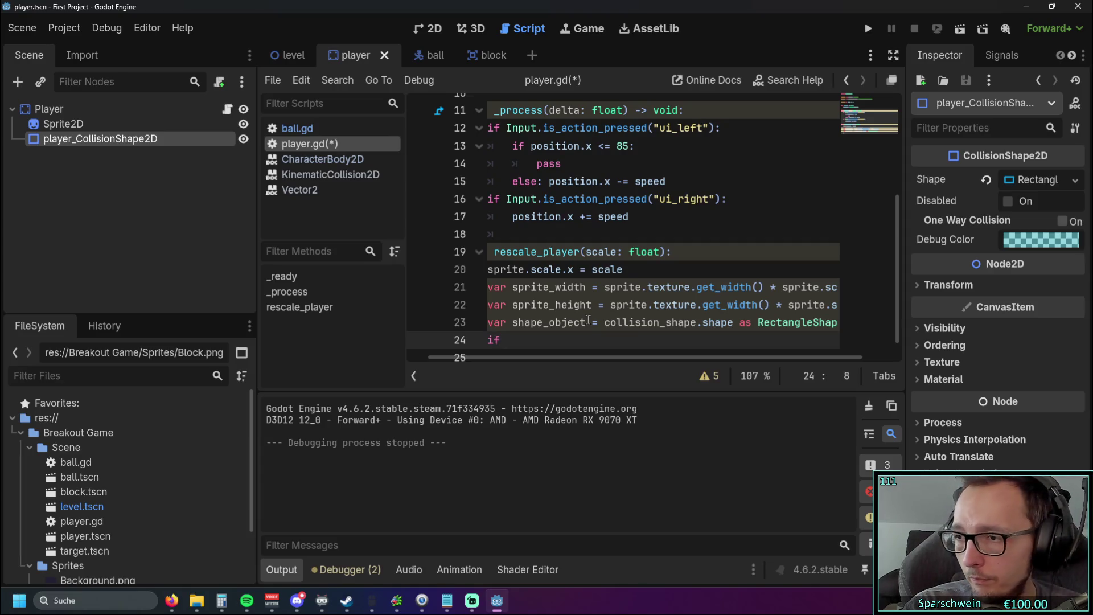
pyautogui.write('shape')
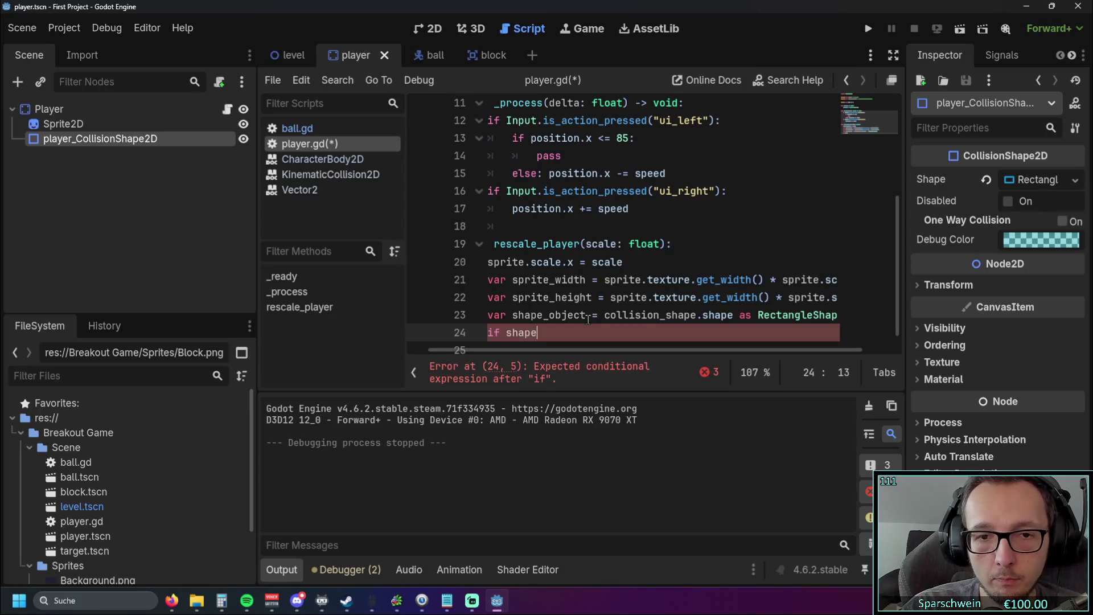
pyautogui.press('Return')
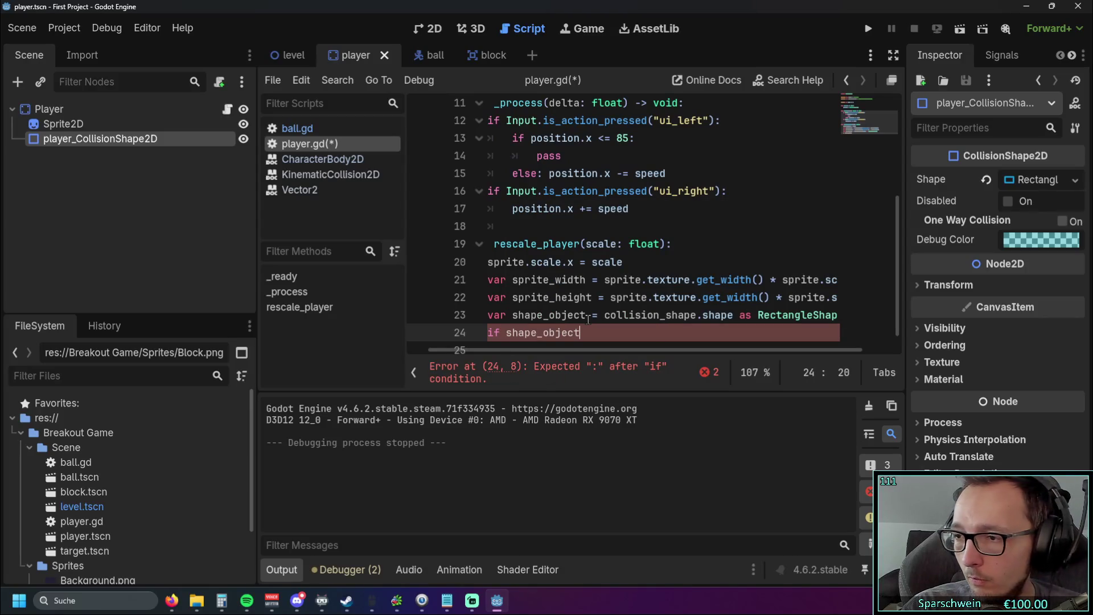
pyautogui.write(':')
pyautogui.press('Return')
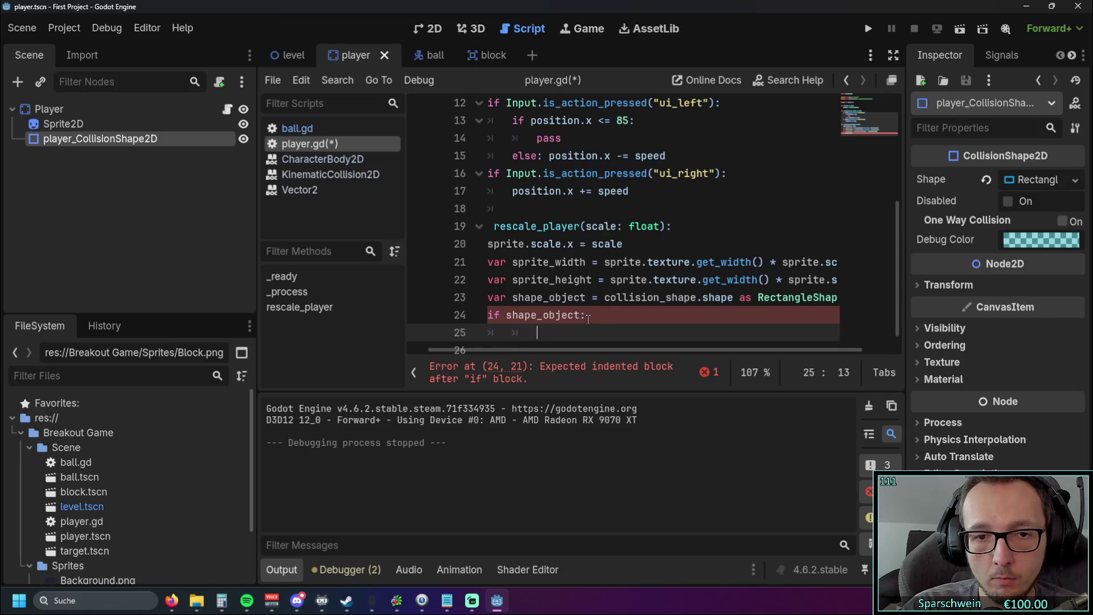
pyautogui.write('pass')
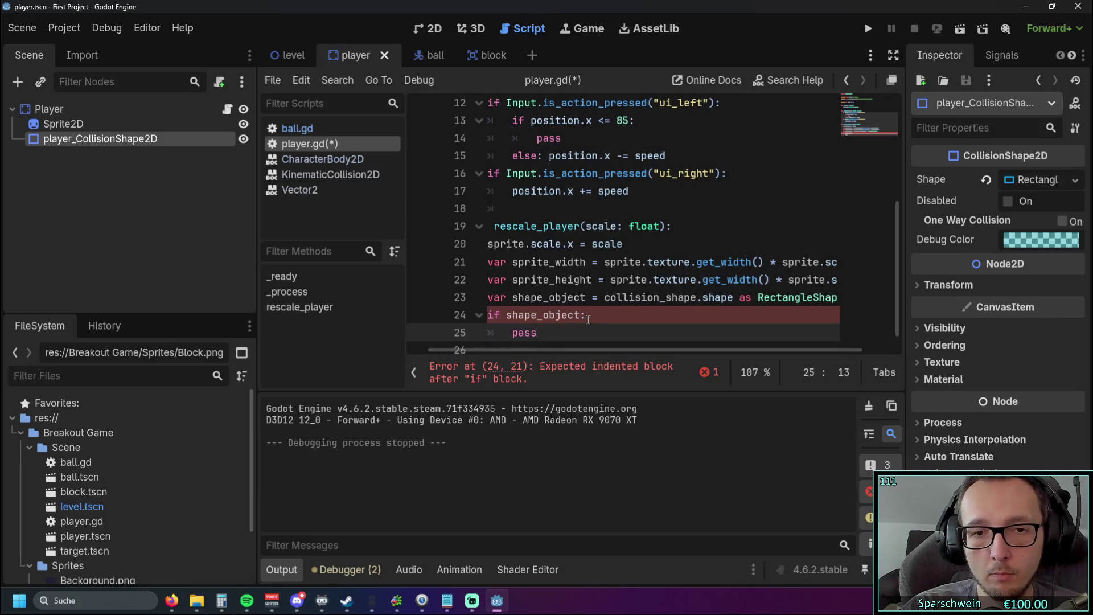
pyautogui.press('BackSpace')
pyautogui.press('BackSpace')
pyautogui.press('BackSpace')
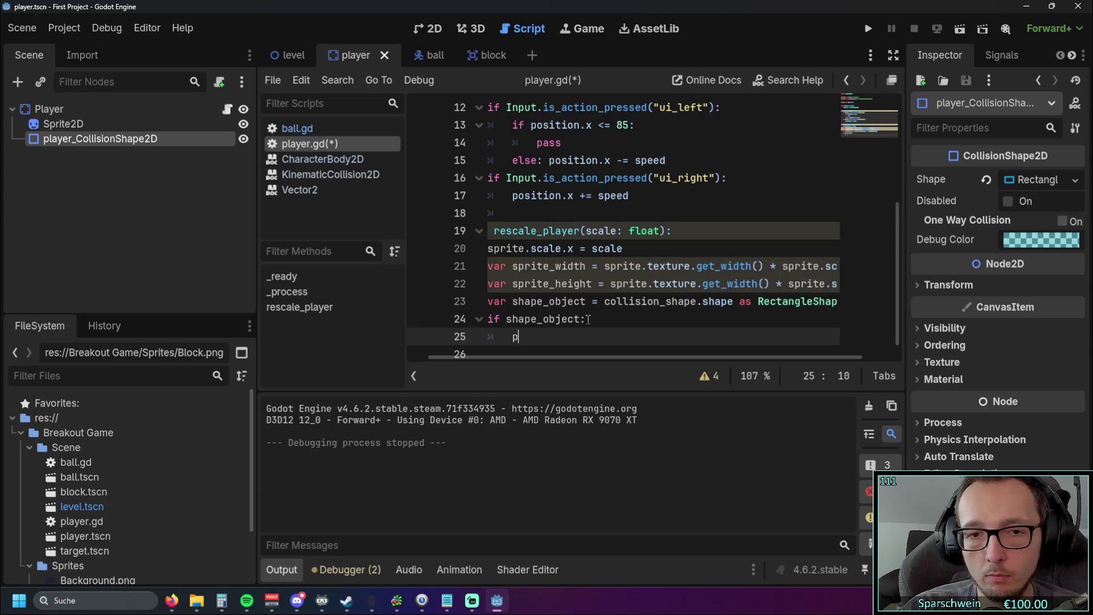
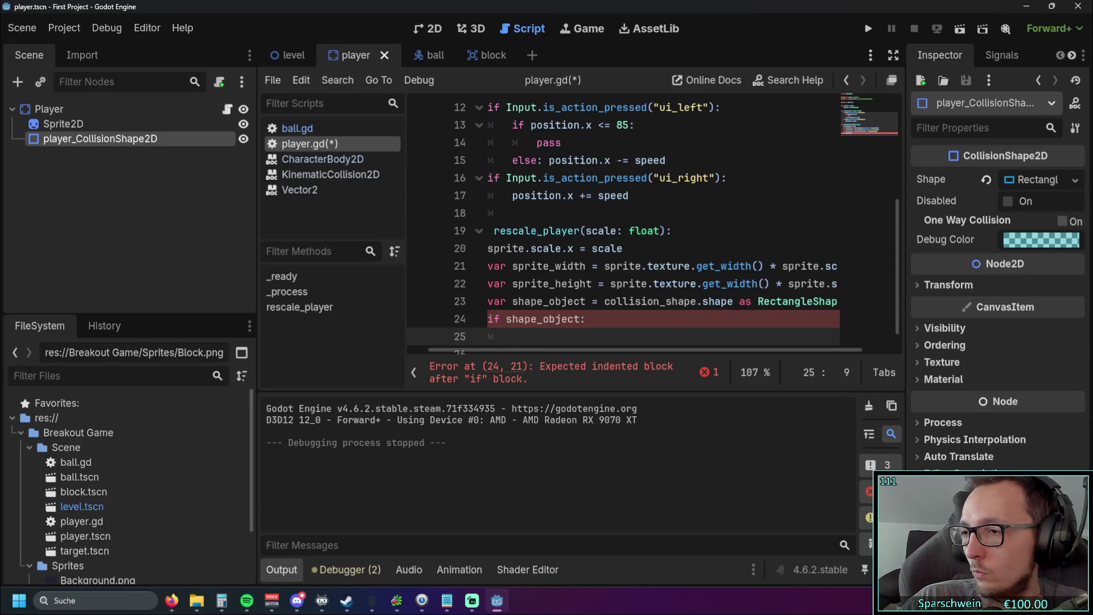
# Paste in the rest of the collision shape size assignment on line 25.
pyautogui.hotkey('alt', 'Tab')
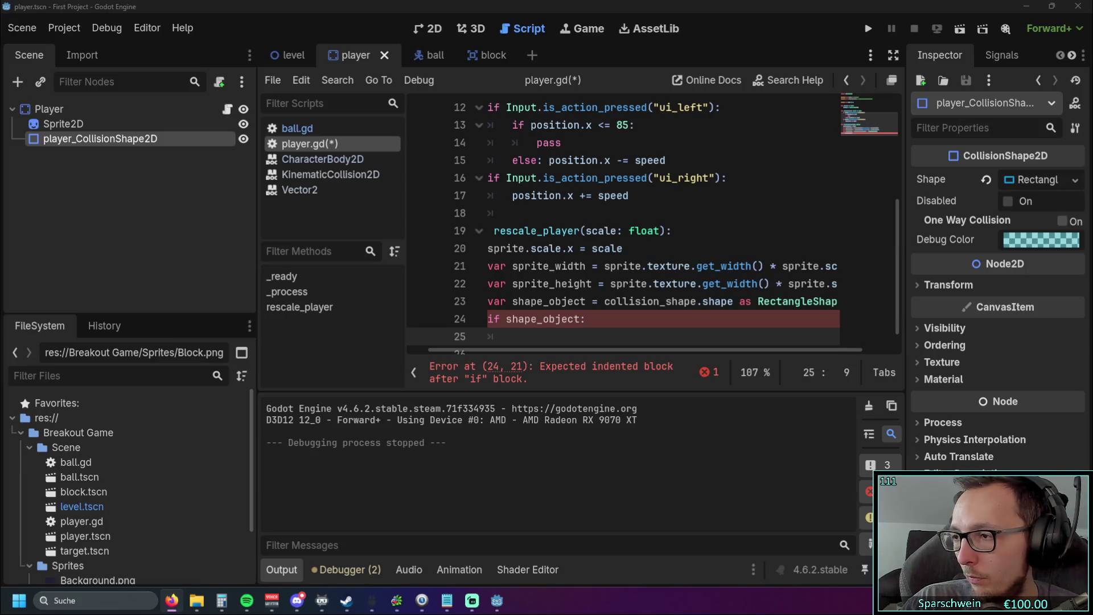
pyautogui.hotkey('ctrl', 'v')
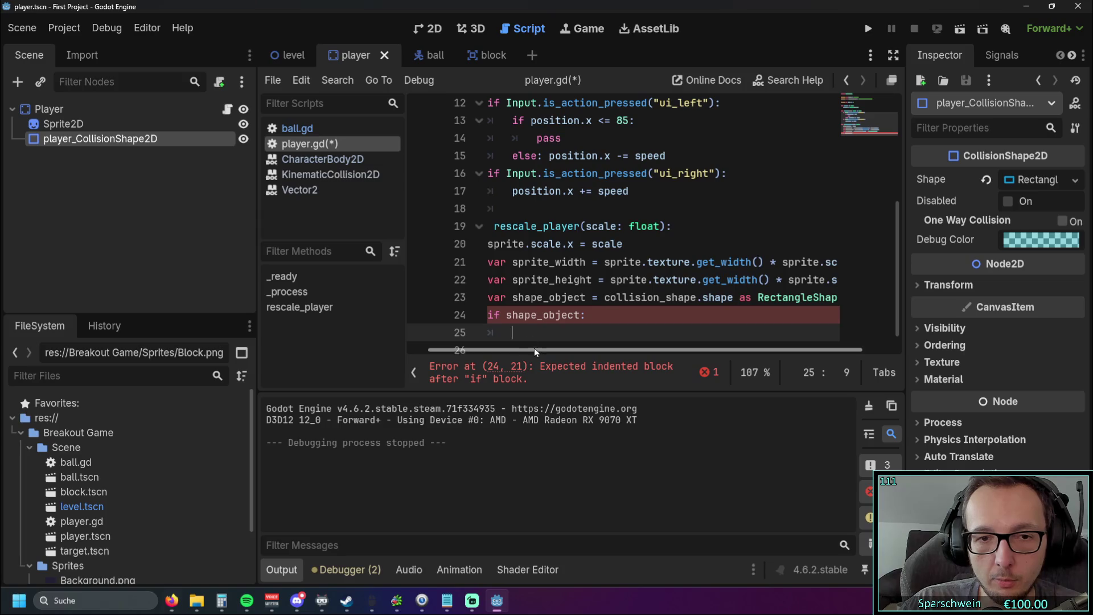
pyautogui.moveTo(581, 342); pyautogui.dragTo(536, 337)
# Replace sprite_breite and sprite_hoehe on line 25 with sprite_width and sprite_height.
pyautogui.click(546, 249)
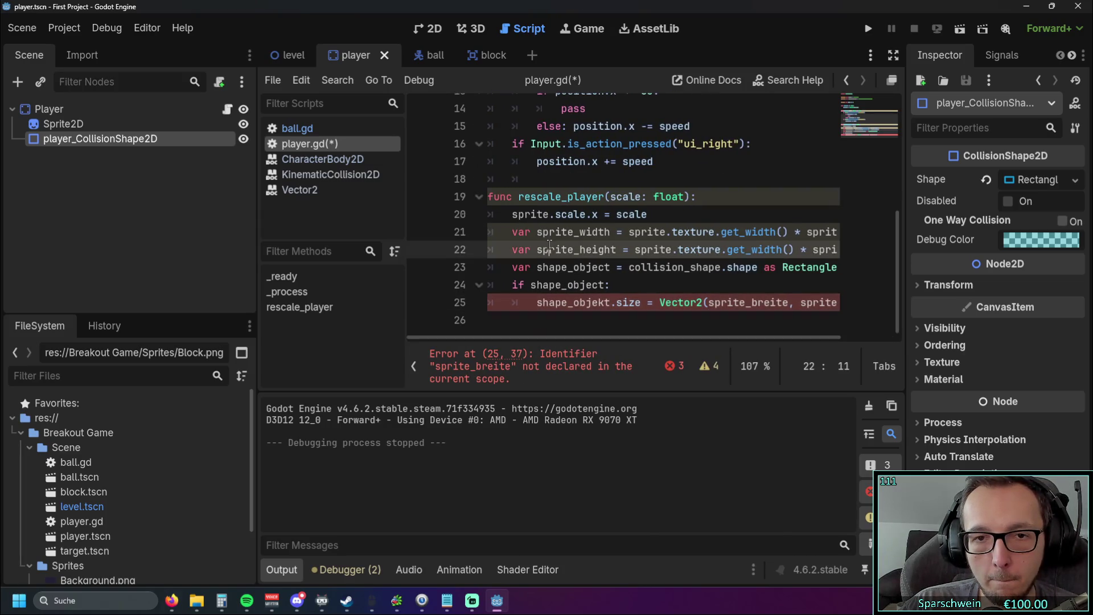
pyautogui.click(541, 231)
pyautogui.moveTo(537, 249); pyautogui.dragTo(617, 249)
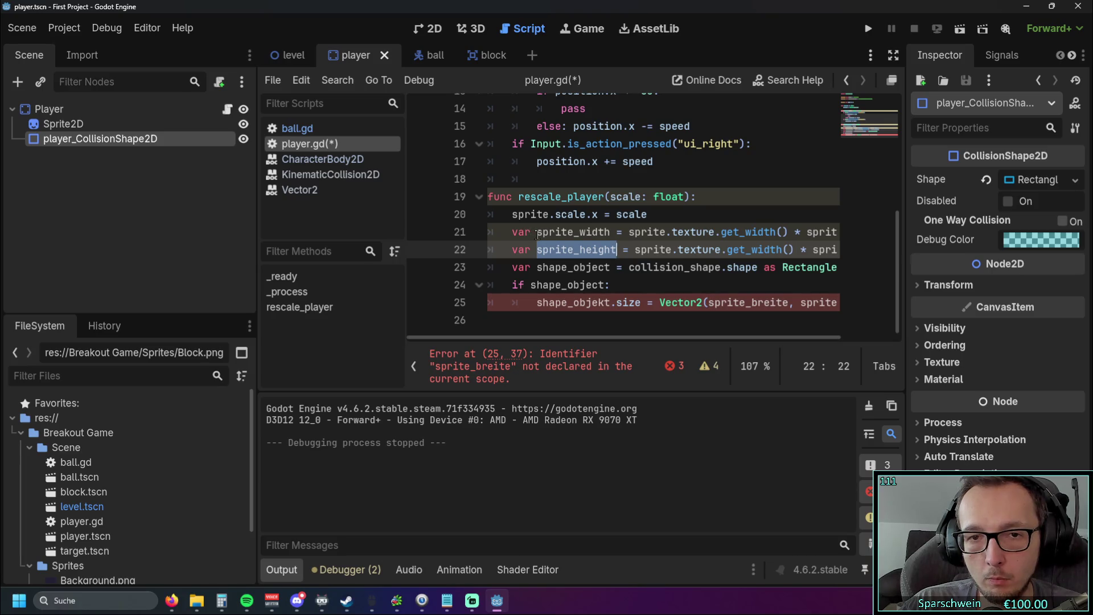
pyautogui.doubleClick(608, 232)
pyautogui.hotkey('ctrl', 'c')
pyautogui.doubleClick(737, 302)
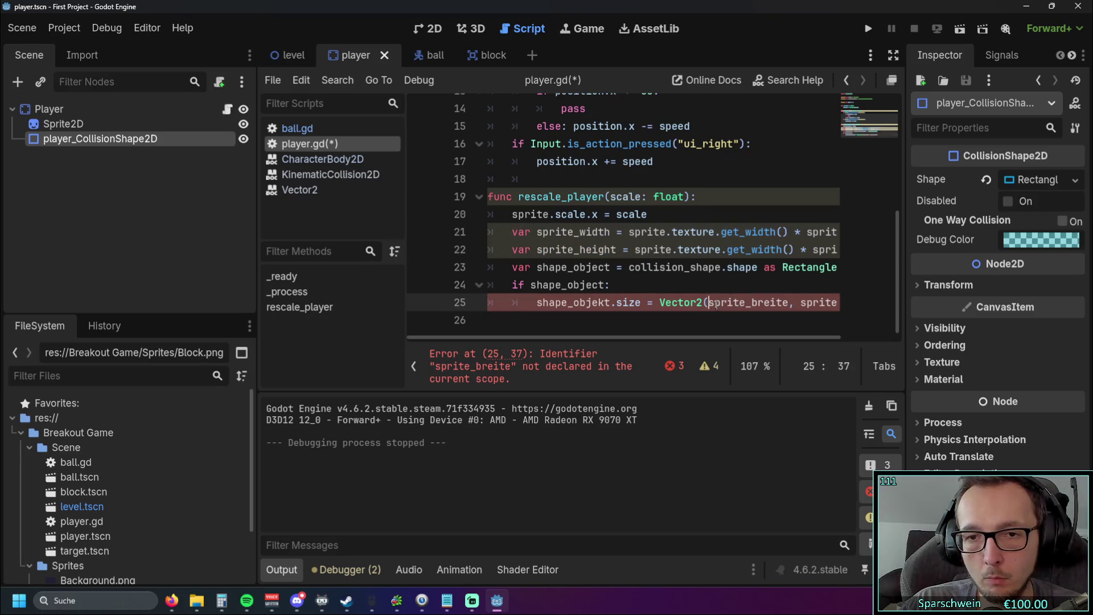
pyautogui.hotkey('ctrl', 'v')
pyautogui.doubleClick(577, 249)
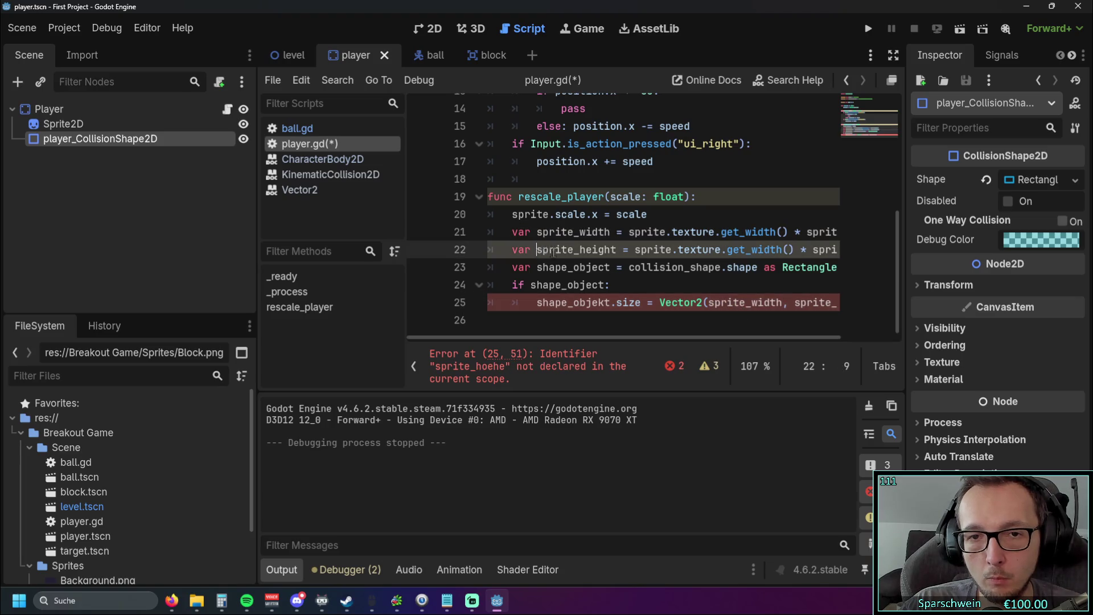
pyautogui.doubleClick(816, 302)
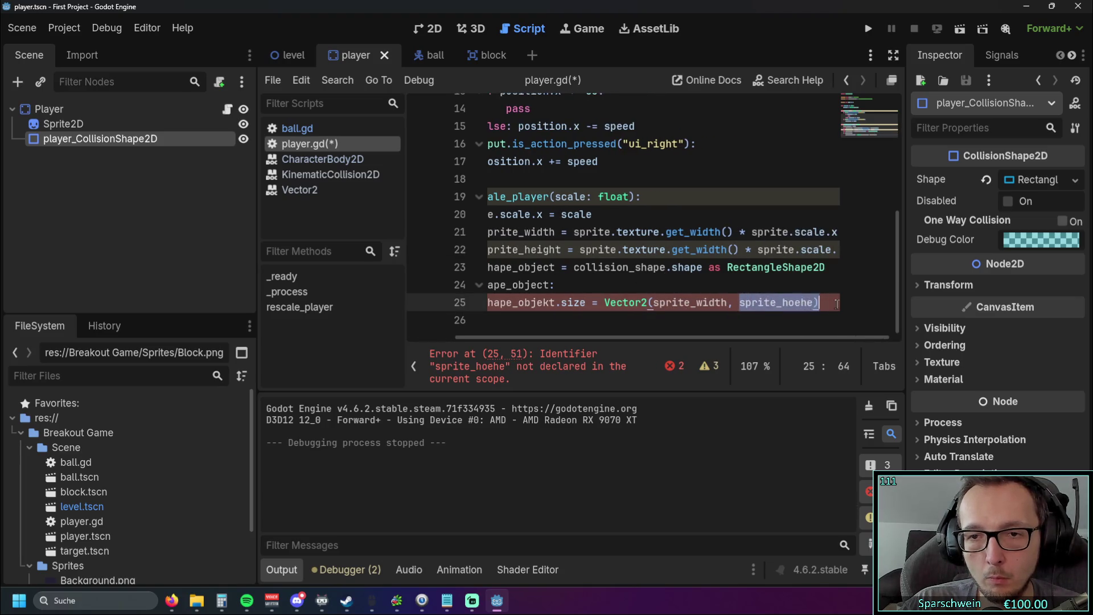
pyautogui.hotkey('ctrl', 'v')
# Add 'collision_shape.disabled = true' and '= false' lines inside the if block.
pyautogui.click(682, 283)
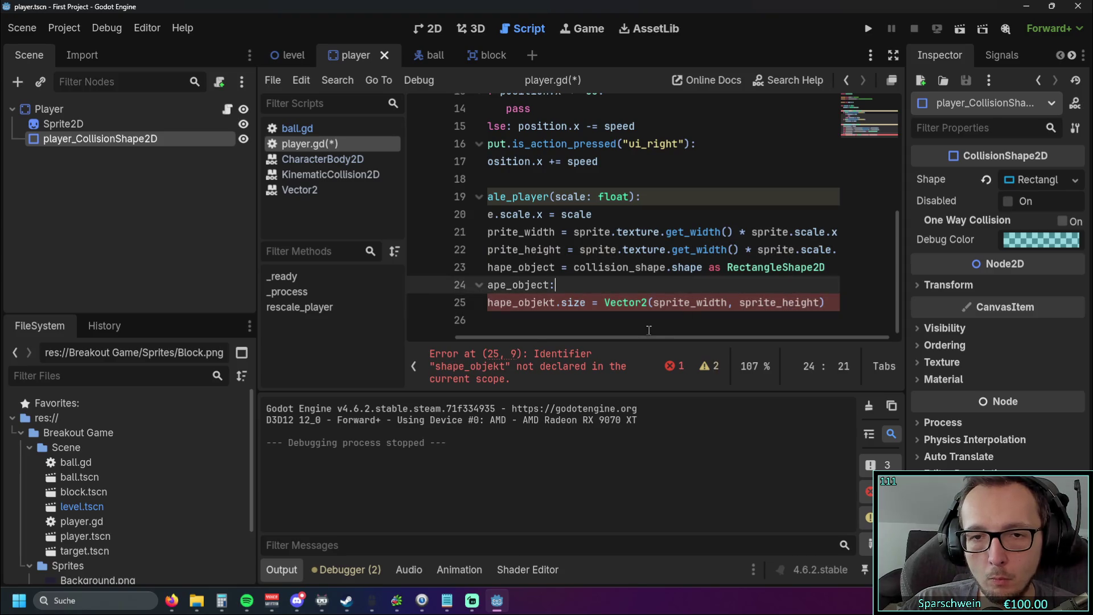
pyautogui.click(625, 313)
pyautogui.press('Tab')
pyautogui.press('Tab')
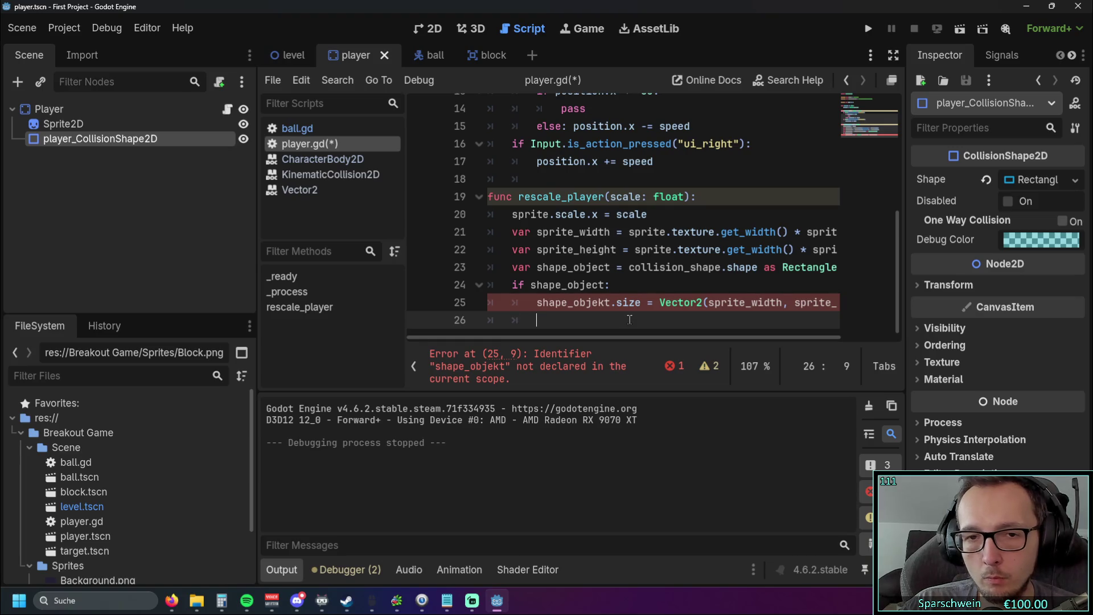
pyautogui.hotkey('alt', 'Tab')
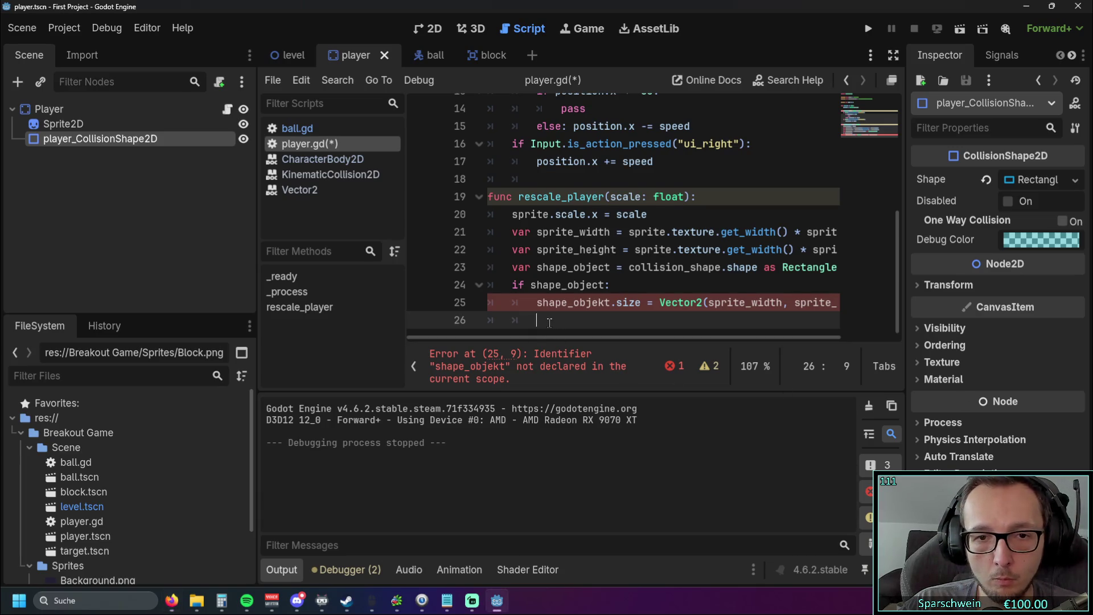
pyautogui.hotkey('ctrl', 'v')
pyautogui.press('Tab')
pyautogui.press('BackSpace')
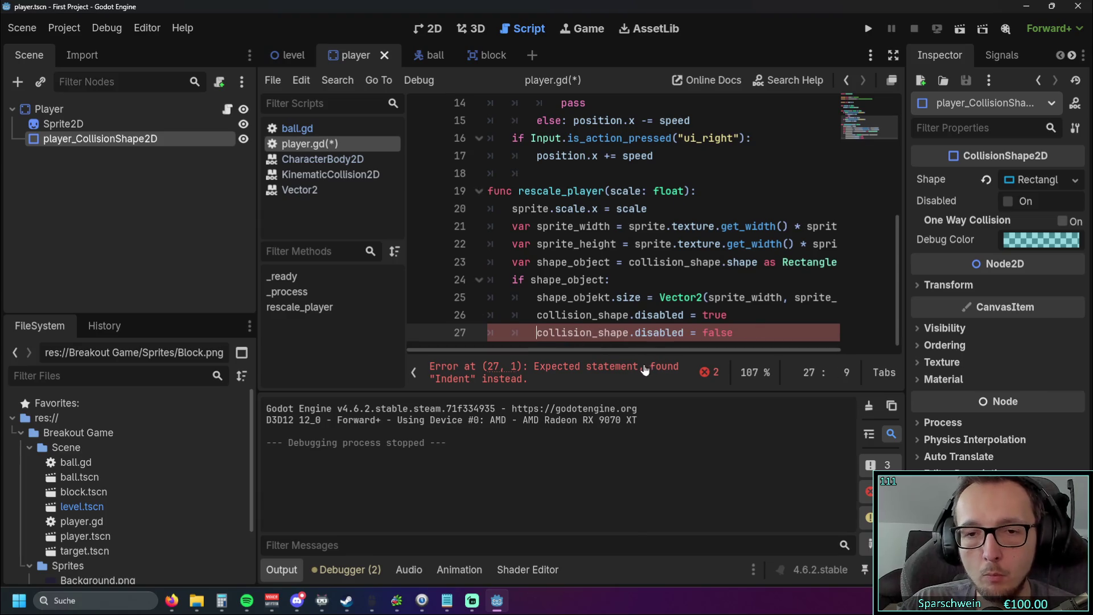
# Change shape_objekt to shape_object on line 25 so the script error clears.
pyautogui.click(729, 320)
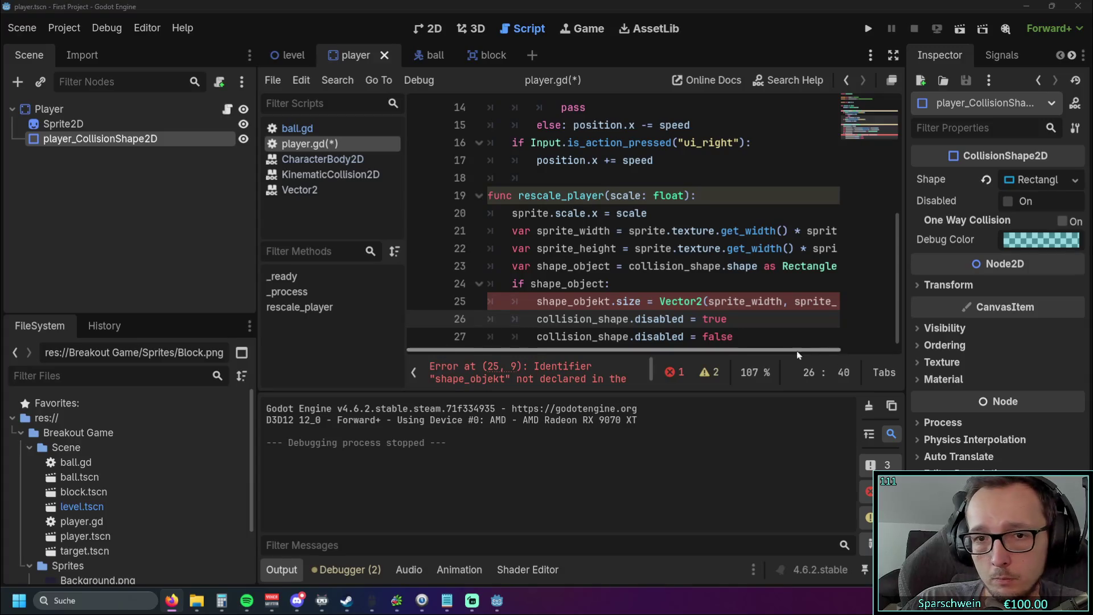
pyautogui.moveTo(585, 353)
pyautogui.mouseDown()
pyautogui.moveTo(654, 358)
pyautogui.moveTo(572, 353)
pyautogui.mouseUp()
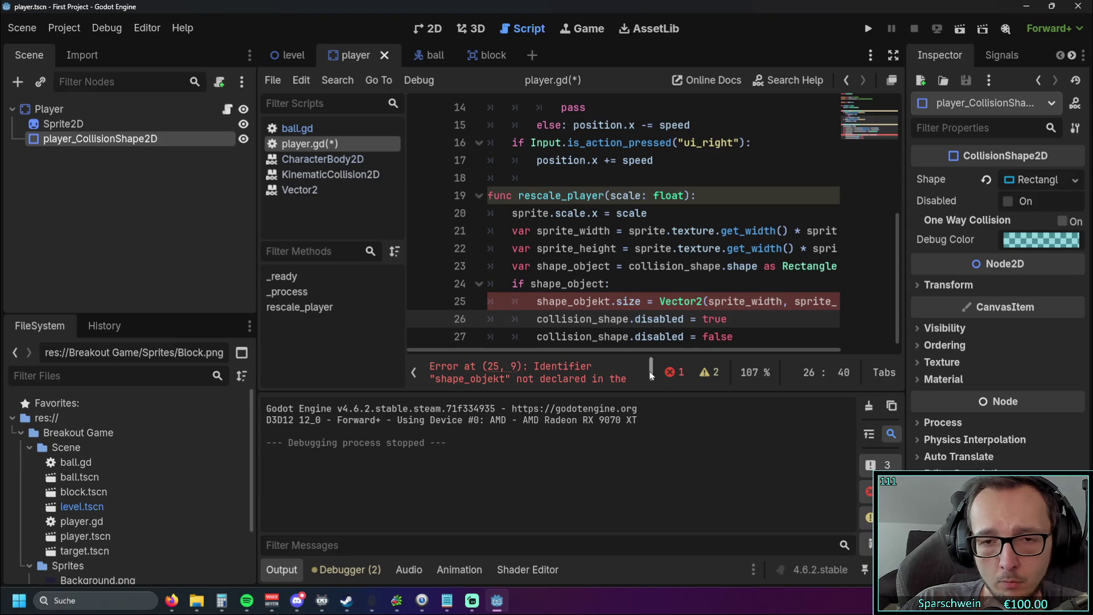
pyautogui.scroll(-1, 652, 376)
pyautogui.scroll(1, 651, 386)
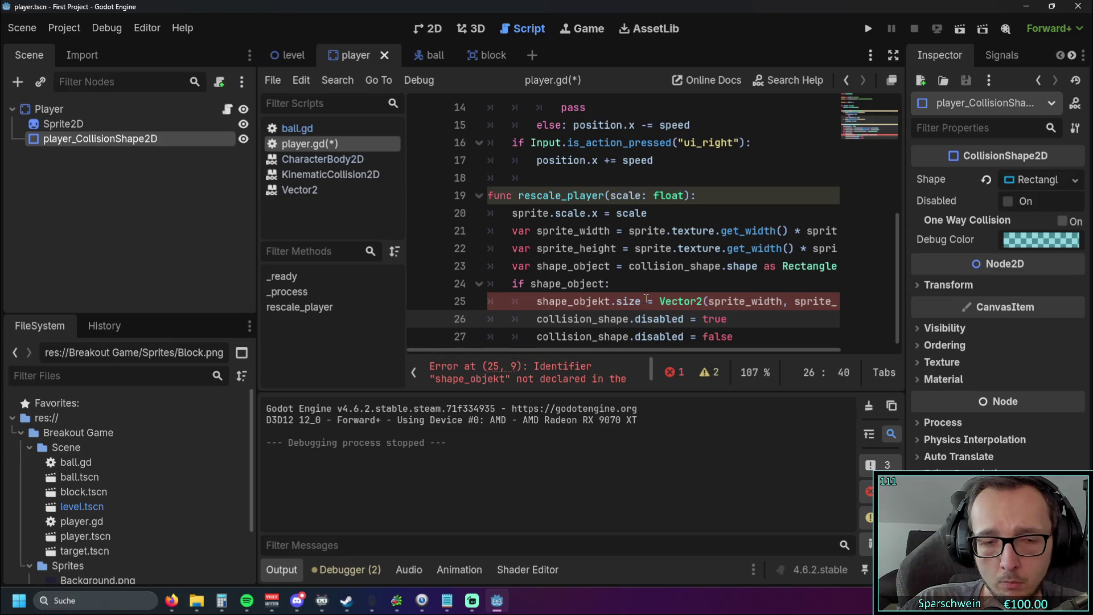
pyautogui.click(616, 337)
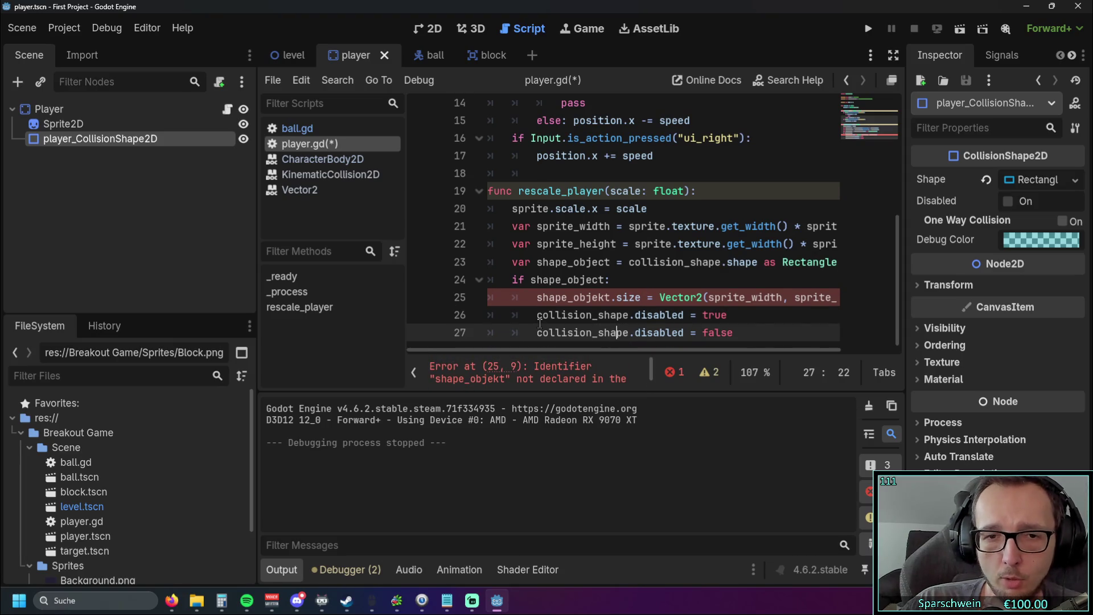
pyautogui.moveTo(540, 323)
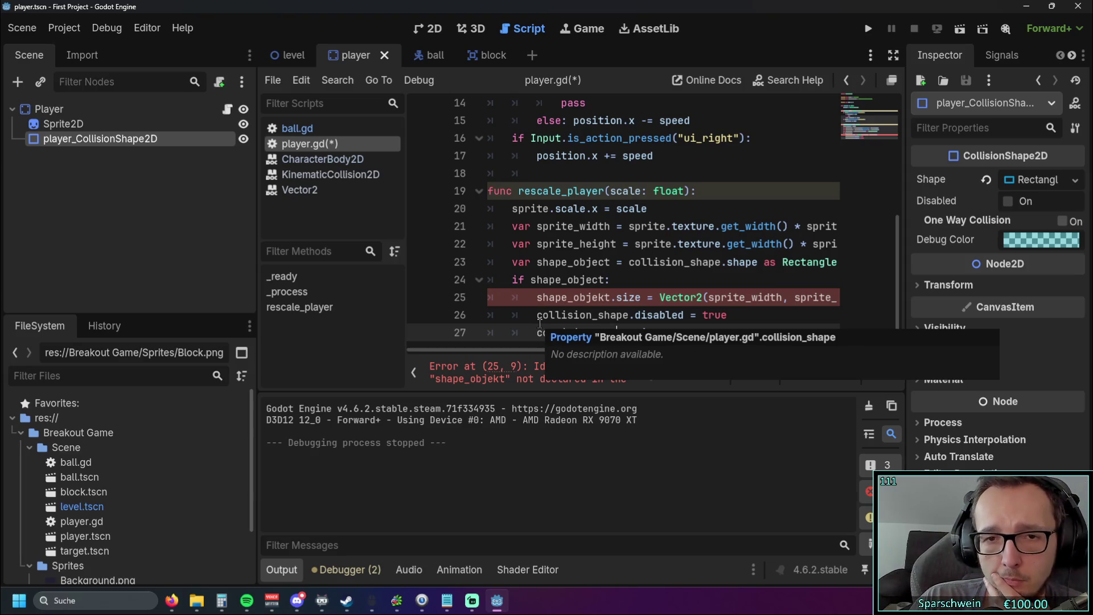
pyautogui.click(605, 297)
pyautogui.press('BackSpace')
pyautogui.write('c')
pyautogui.click(649, 291)
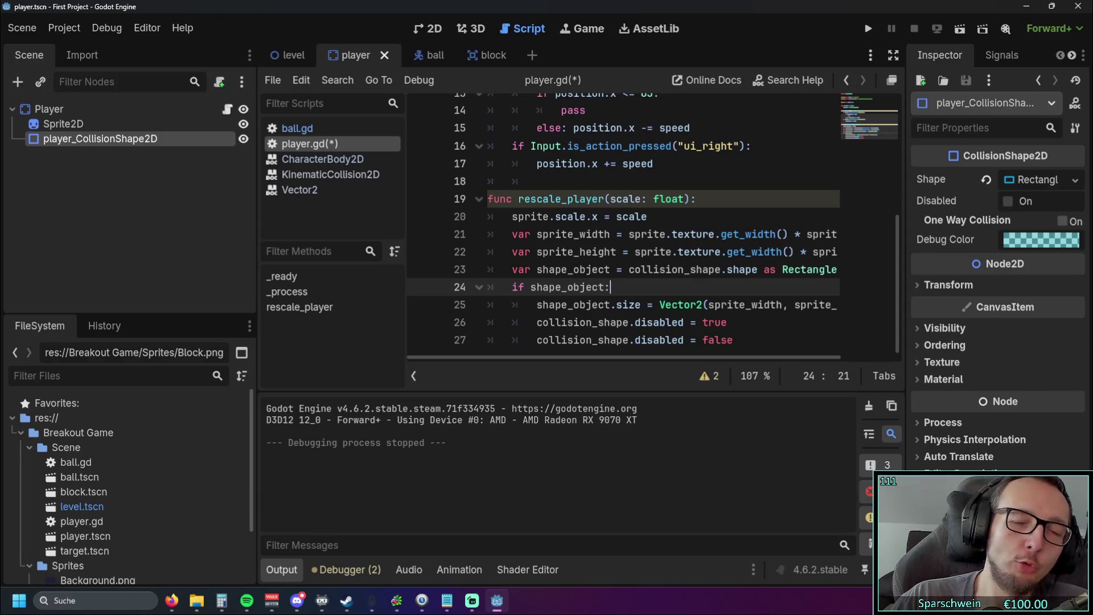
# Run the game and steer the paddle right and left toward both edges.
pyautogui.click(868, 29)
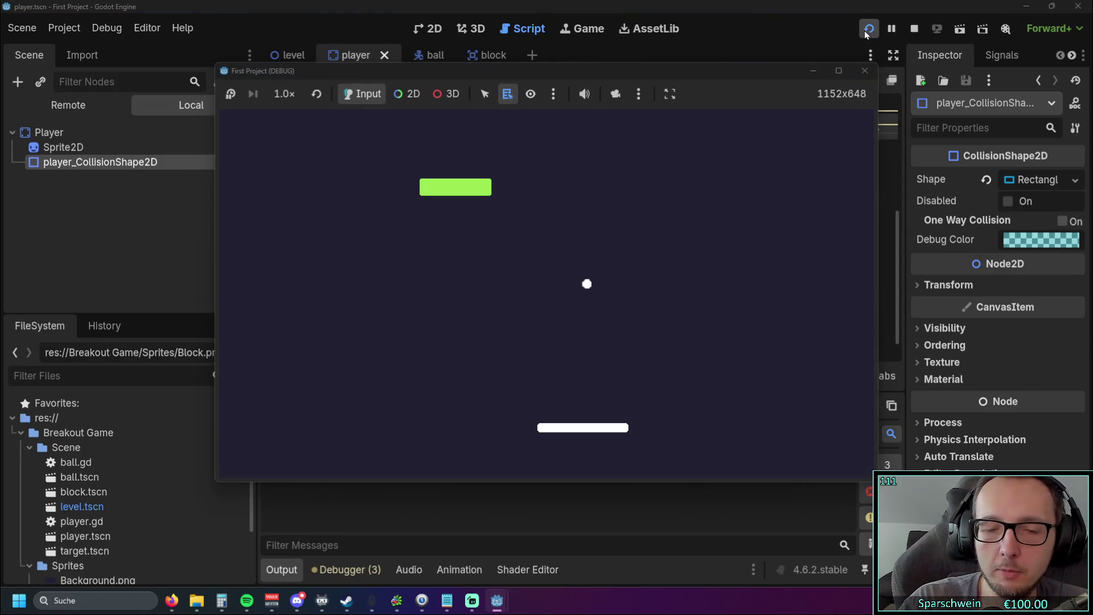
pyautogui.press('Right')
pyautogui.press('Right')
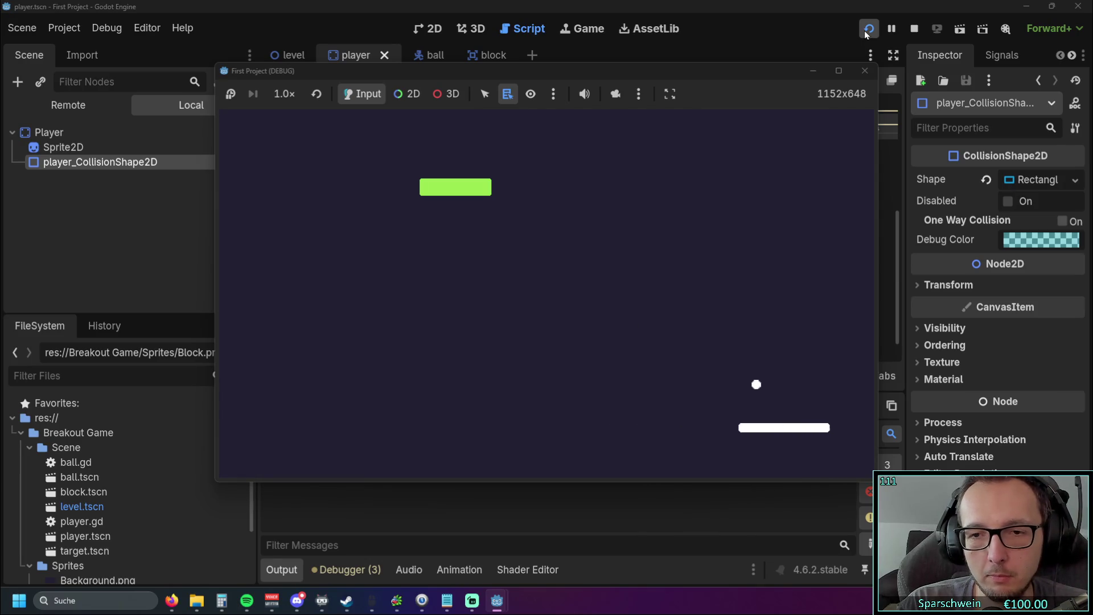
pyautogui.press('Left')
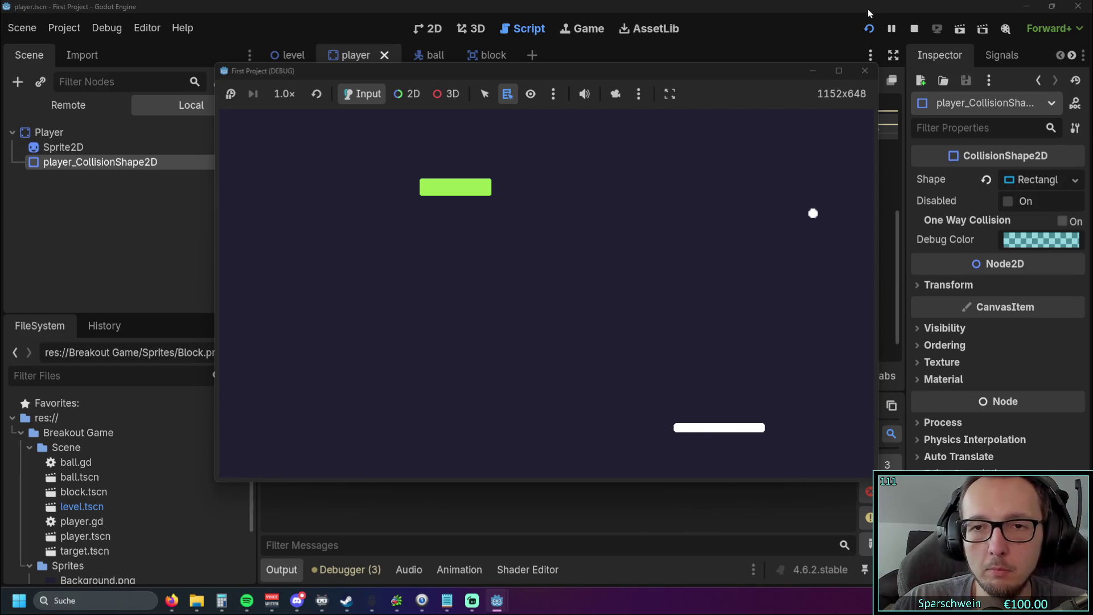
pyautogui.press('Left')
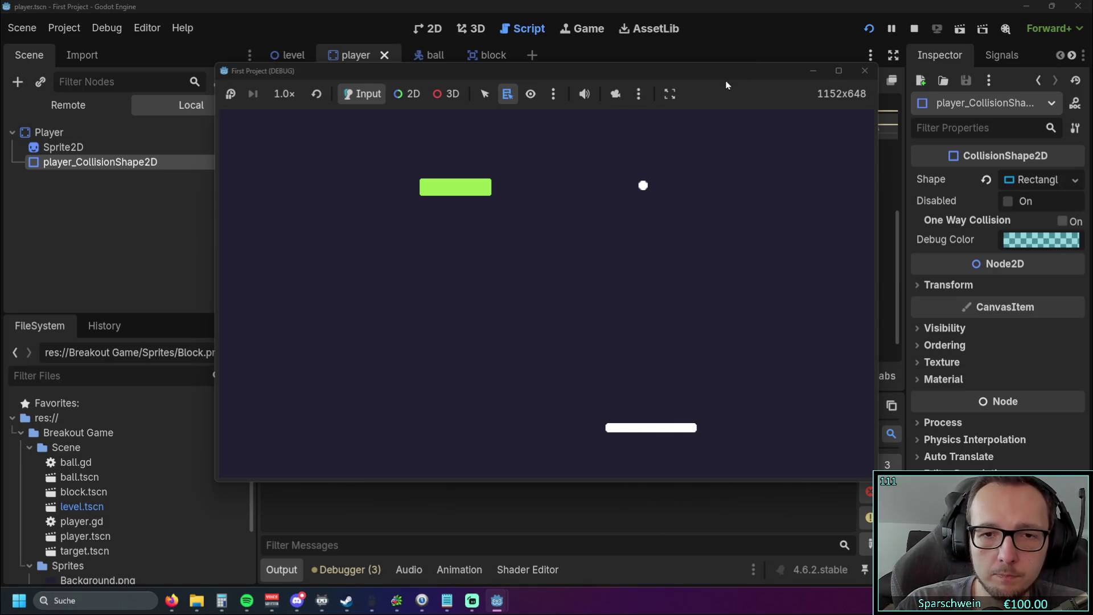
pyautogui.press('Left')
pyautogui.press('Right')
pyautogui.press('Right')
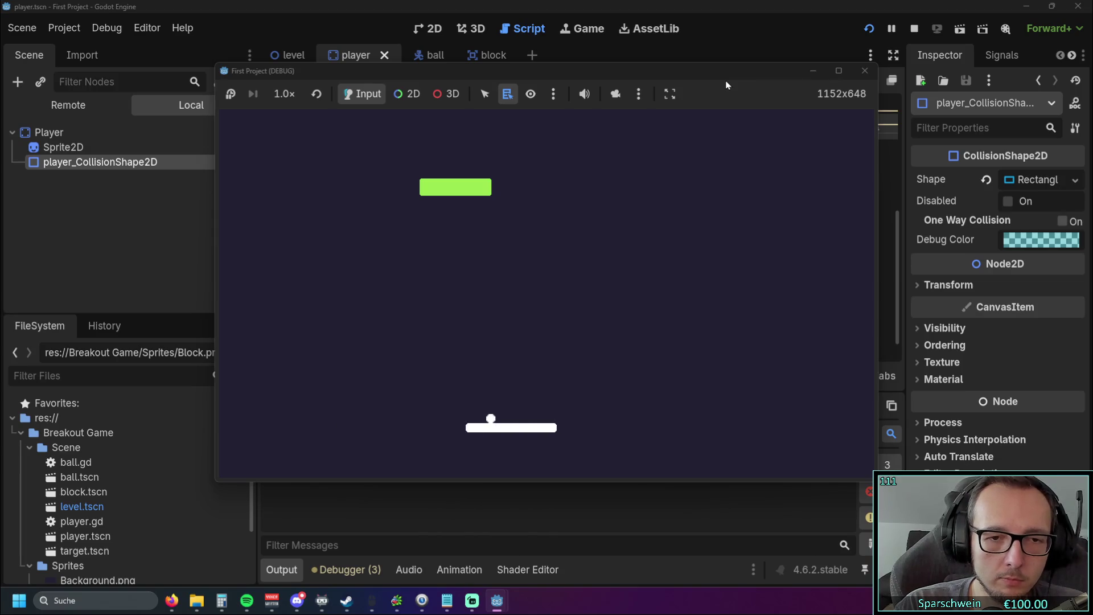
pyautogui.press('Left')
pyautogui.press('Right')
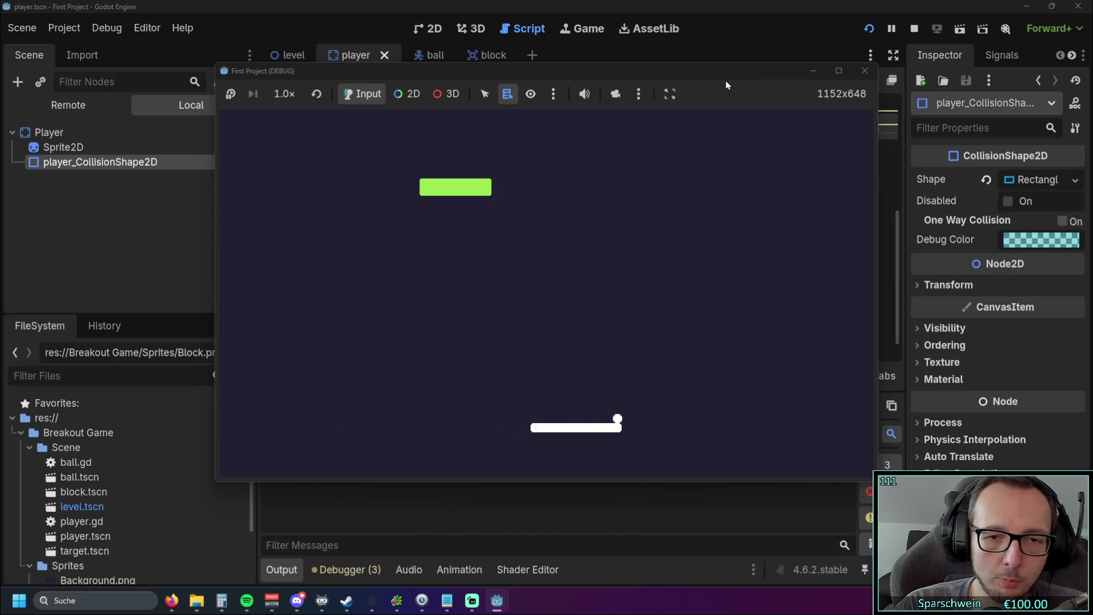
pyautogui.press('Right')
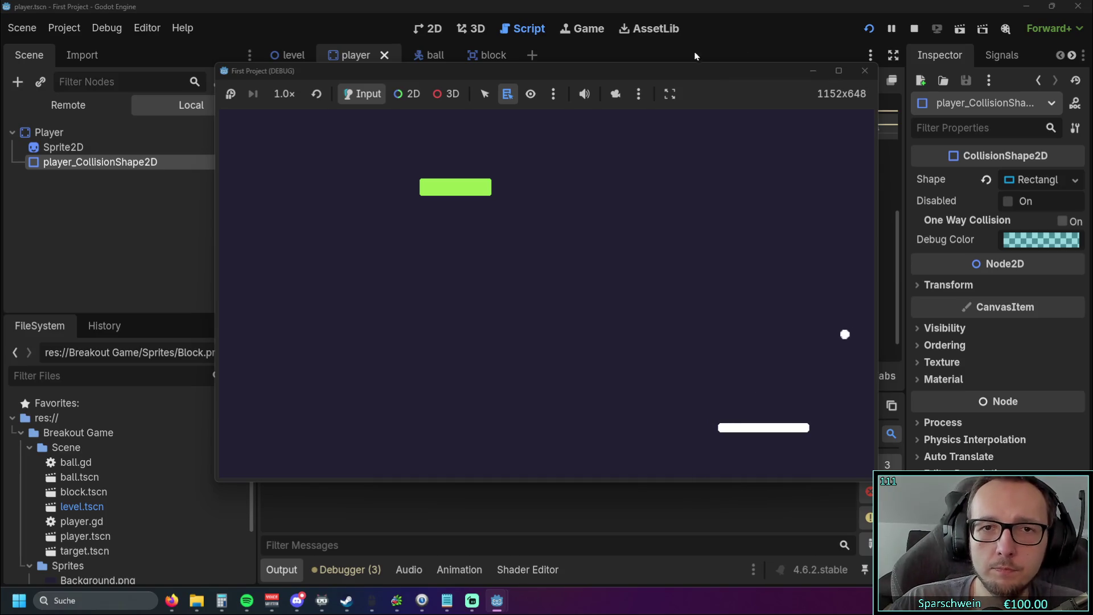
# Restart the game twice and move the paddle right and back left each time.
pyautogui.click(871, 77)
pyautogui.click(866, 29)
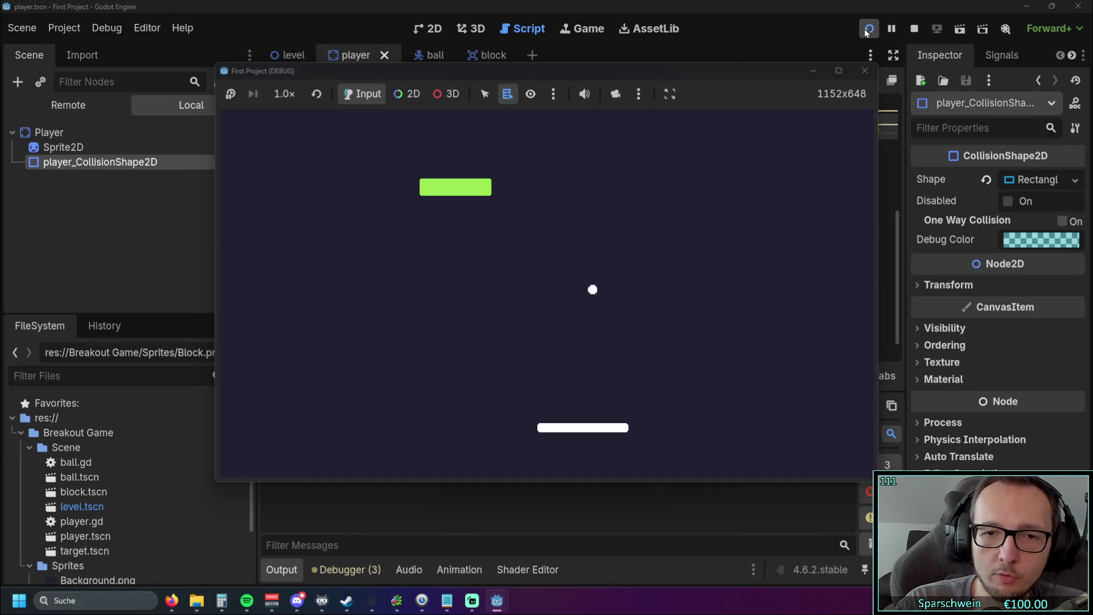
pyautogui.press('Right')
pyautogui.press('Left')
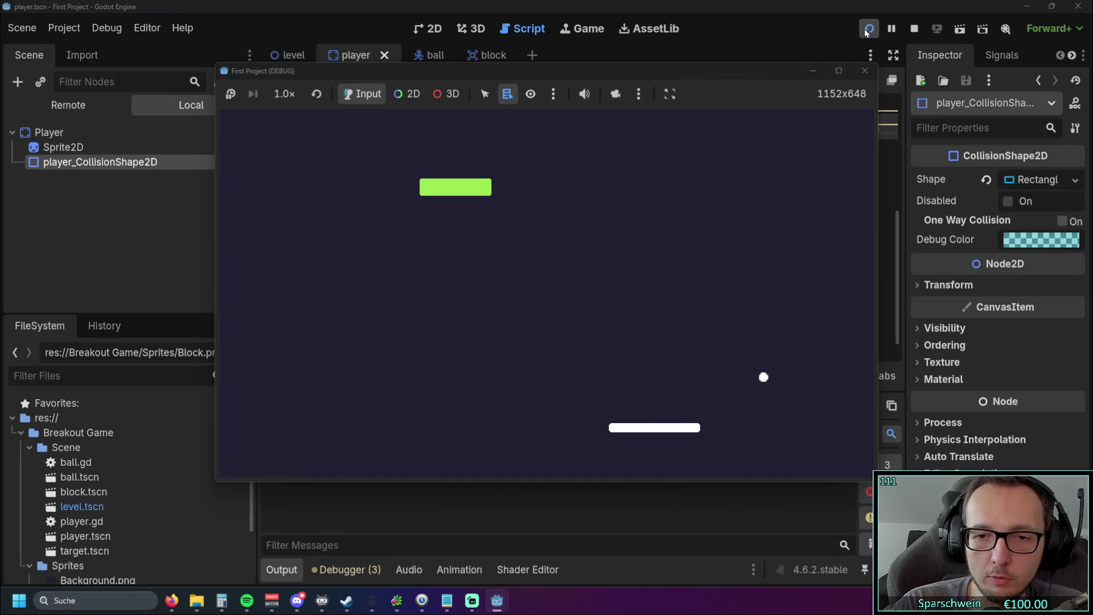
pyautogui.click(869, 29)
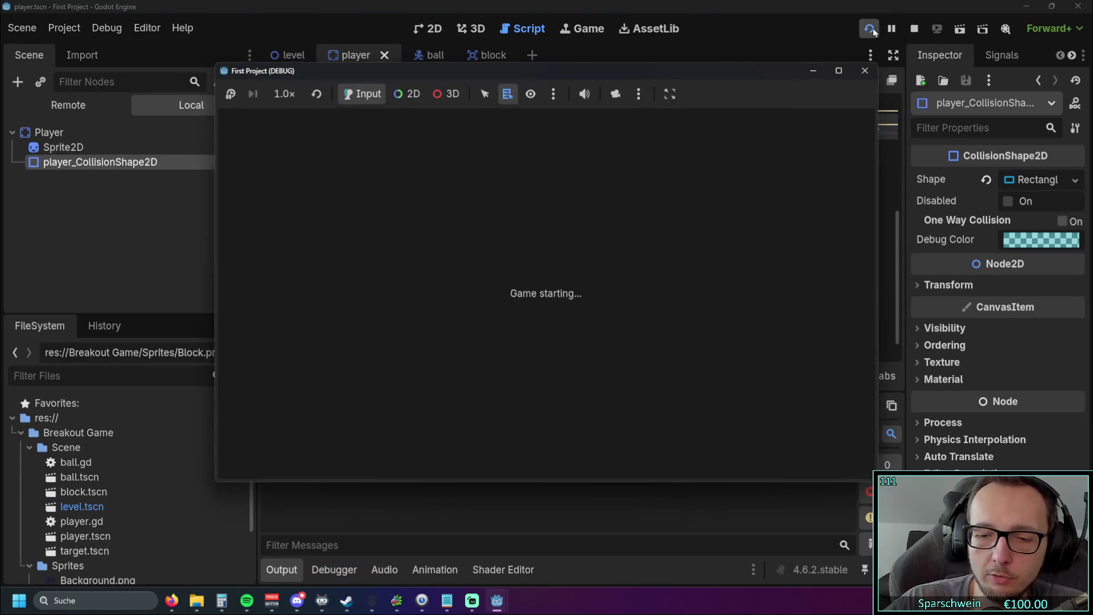
pyautogui.press('Right')
pyautogui.press('Left')
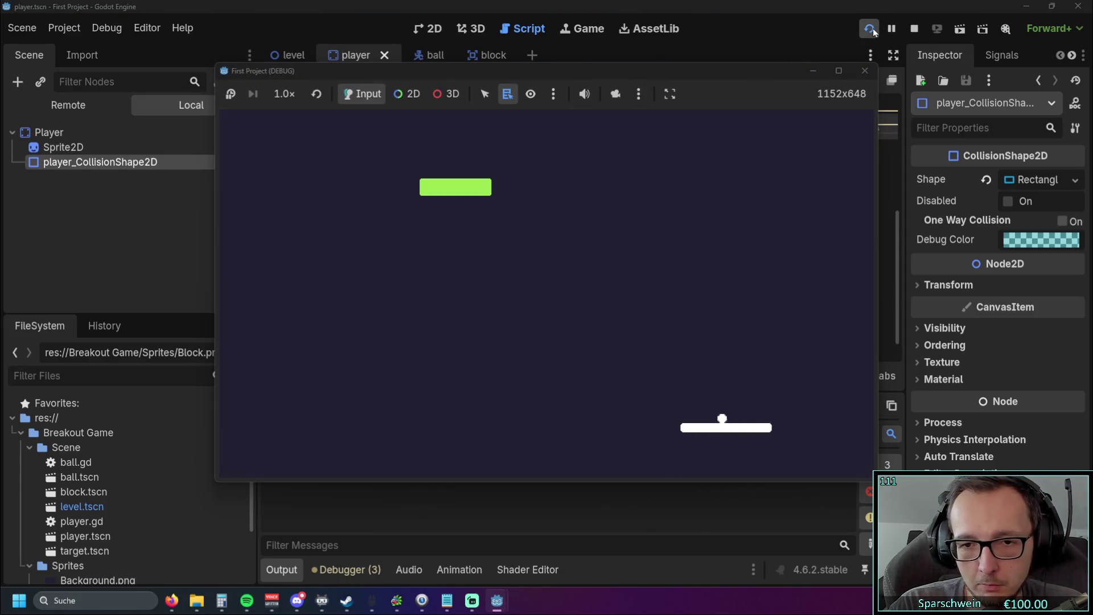
# Stop the running game and select the Player node in the Scene dock.
pyautogui.click(865, 70)
pyautogui.click(59, 114)
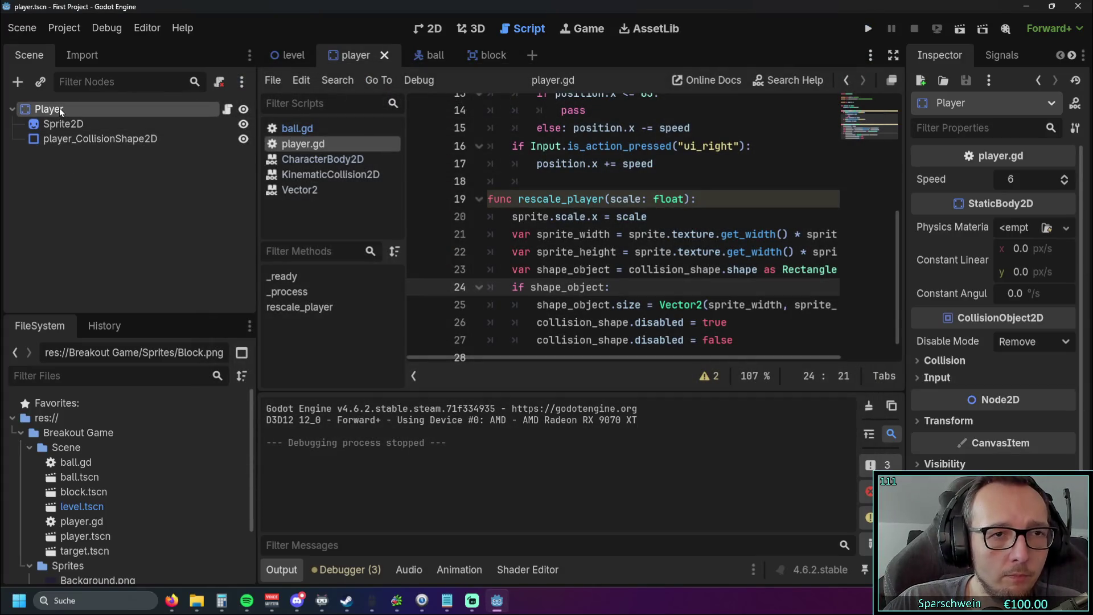
pyautogui.rightClick(59, 108)
pyautogui.click(50, 193)
pyautogui.scroll(-1, 575, 221)
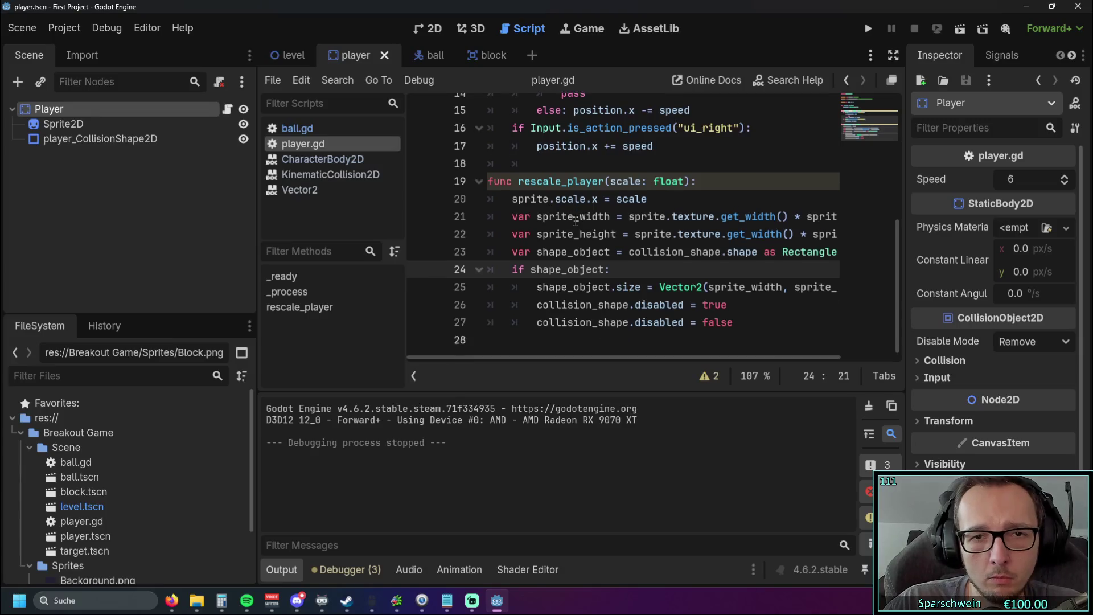
pyautogui.scroll(5, 575, 221)
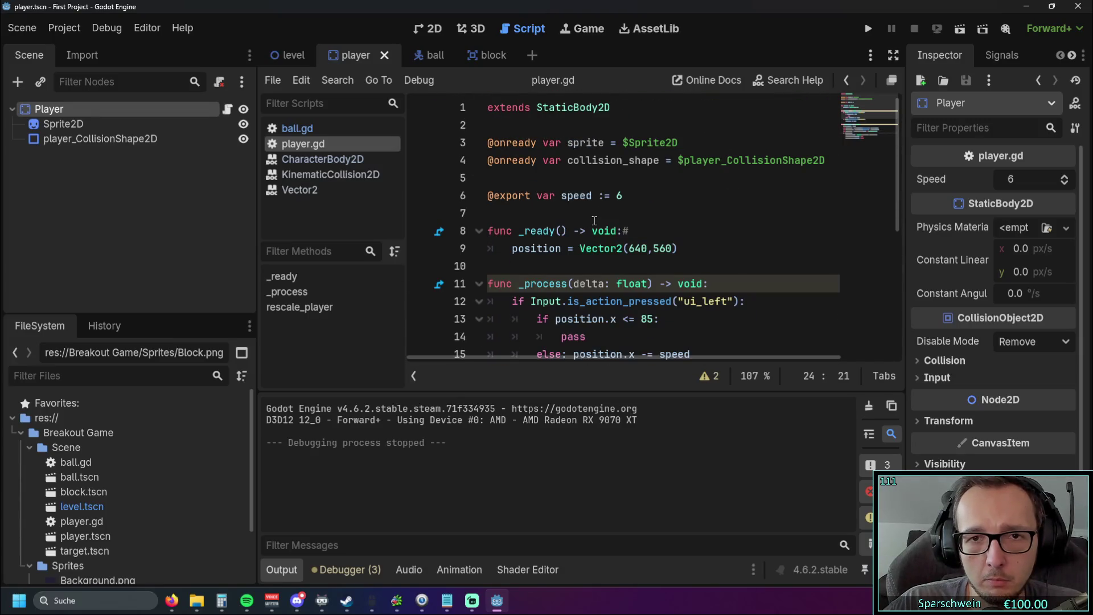
# Look over the Player node's context menu and scroll player.gd back to the top.
pyautogui.click(111, 196)
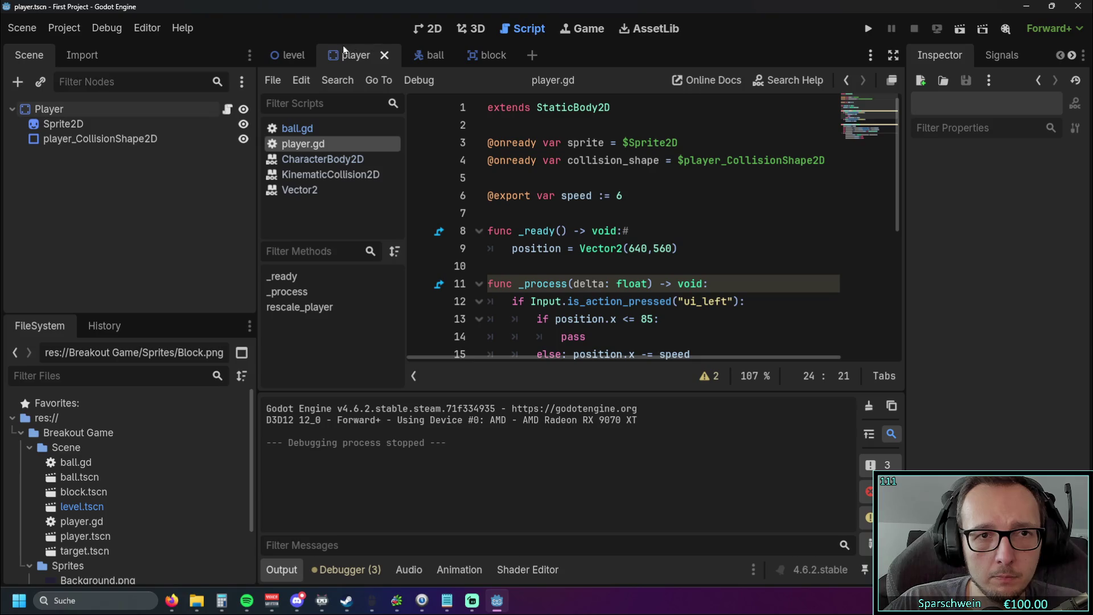
pyautogui.rightClick(69, 110)
pyautogui.click(49, 168)
pyautogui.scroll(-2, 632, 187)
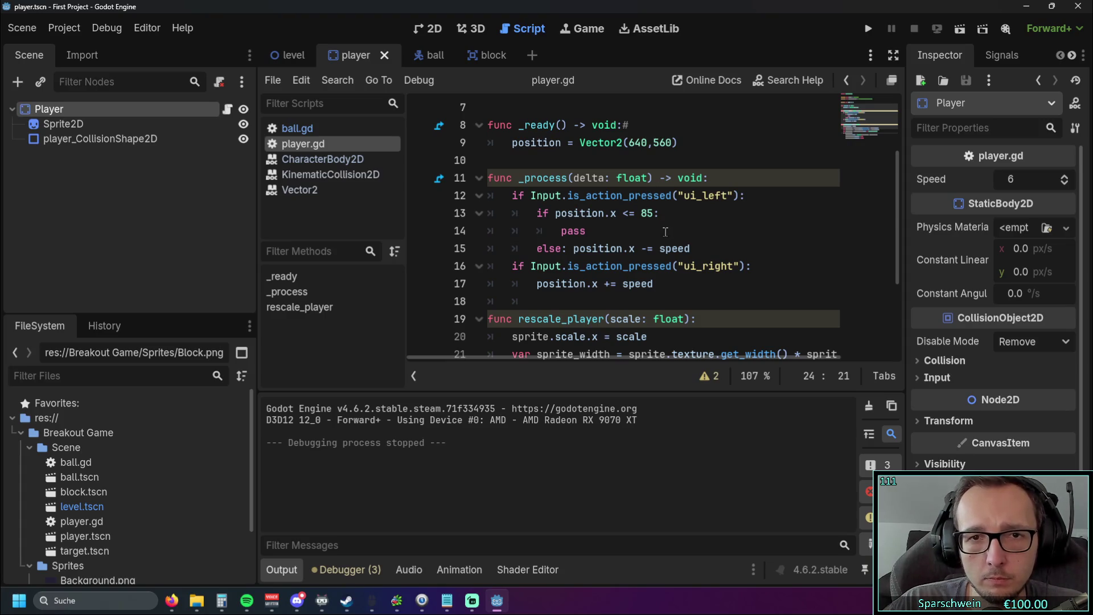
pyautogui.scroll(1, 672, 238)
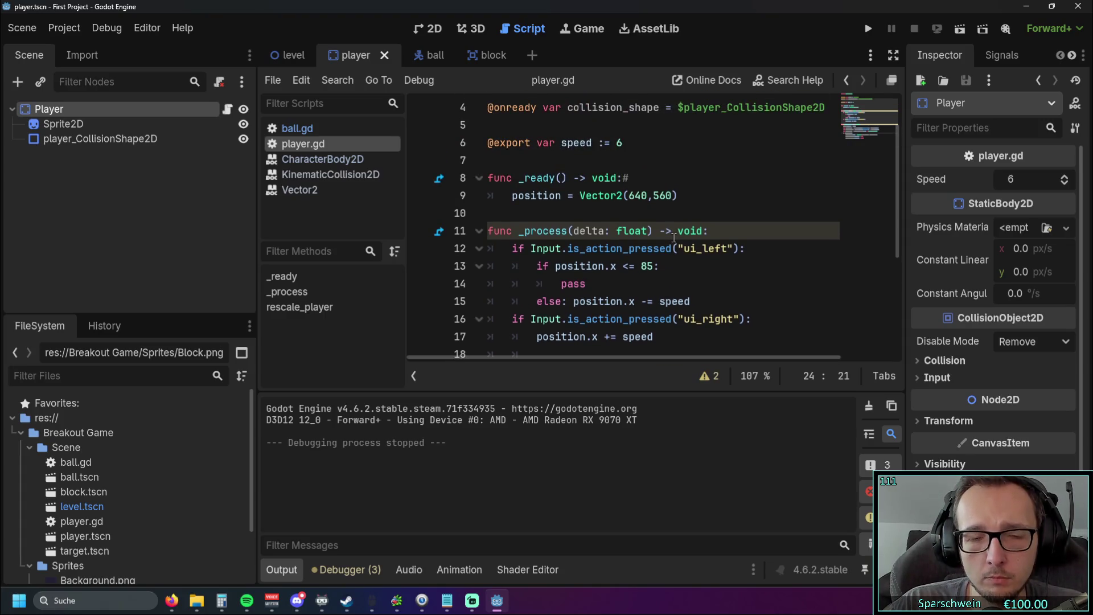
pyautogui.scroll(1, 674, 237)
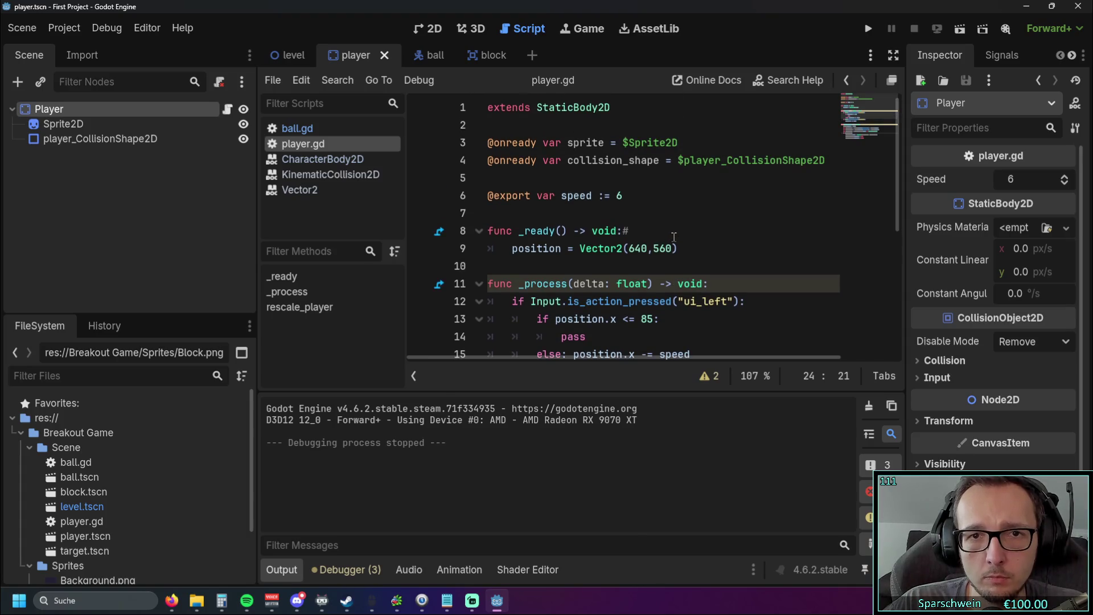
pyautogui.scroll(-4, 674, 237)
# Run the game and slide the paddle to both edges, hitting the ball.
pyautogui.click(868, 28)
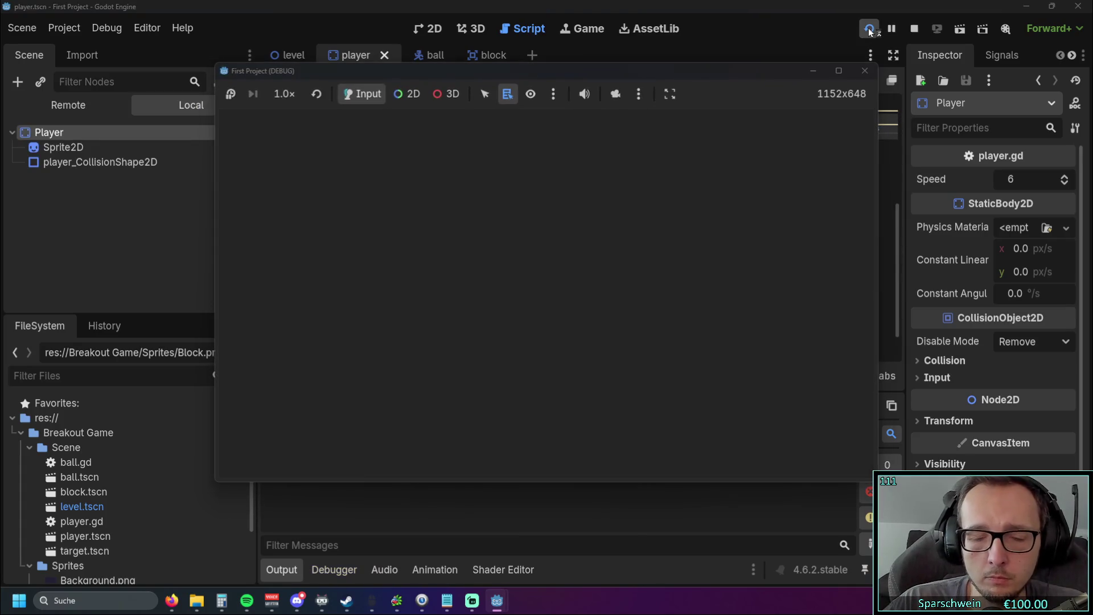
pyautogui.press('Right')
pyautogui.press('Left')
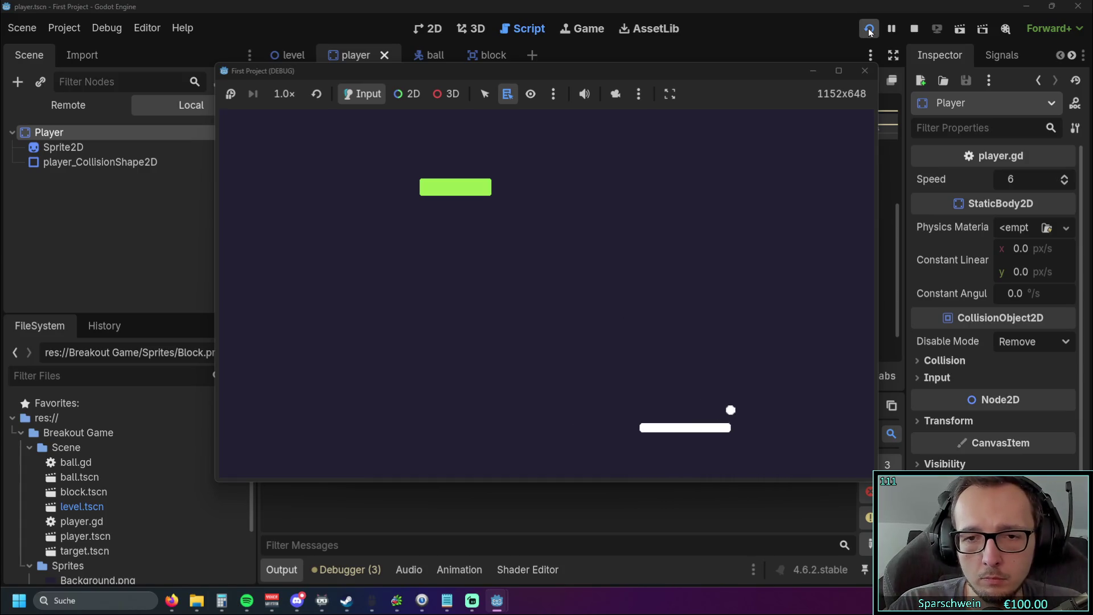
pyautogui.press('Left')
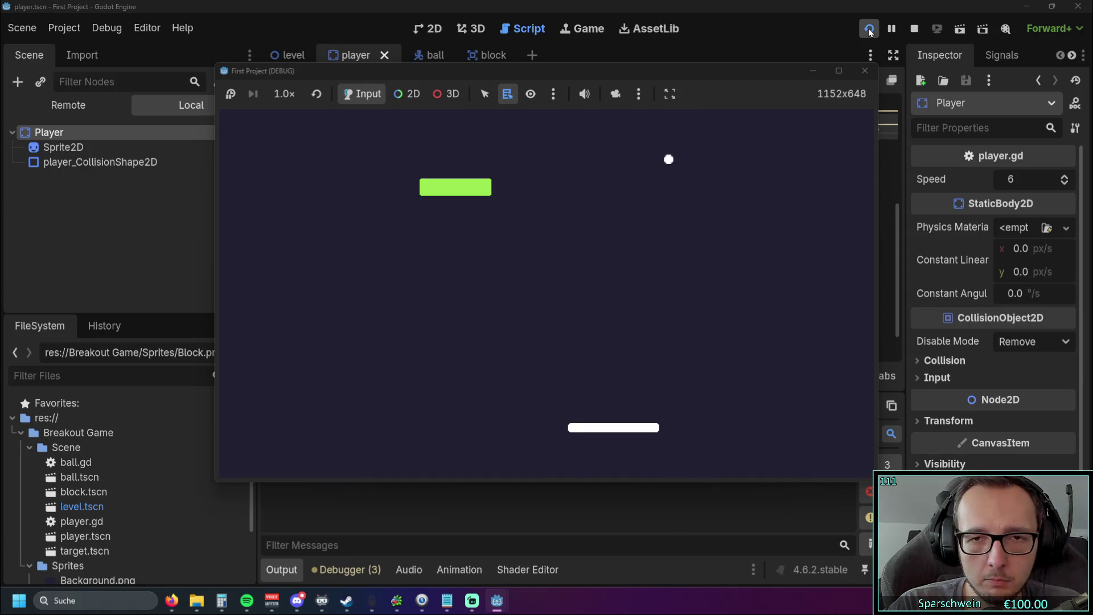
pyautogui.press('Left')
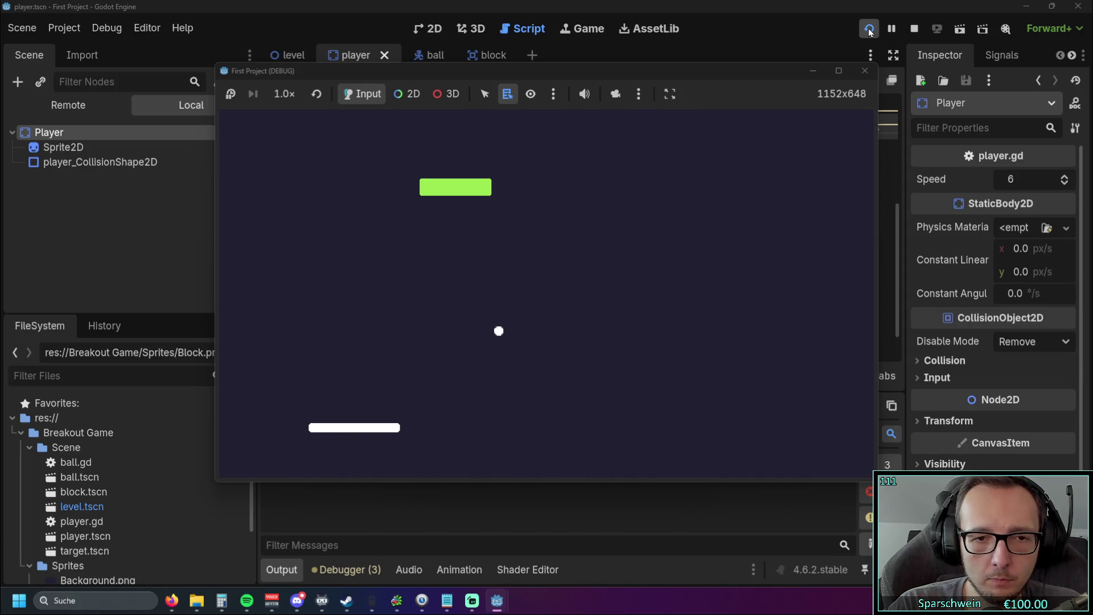
pyautogui.press('Right')
pyautogui.press('Left')
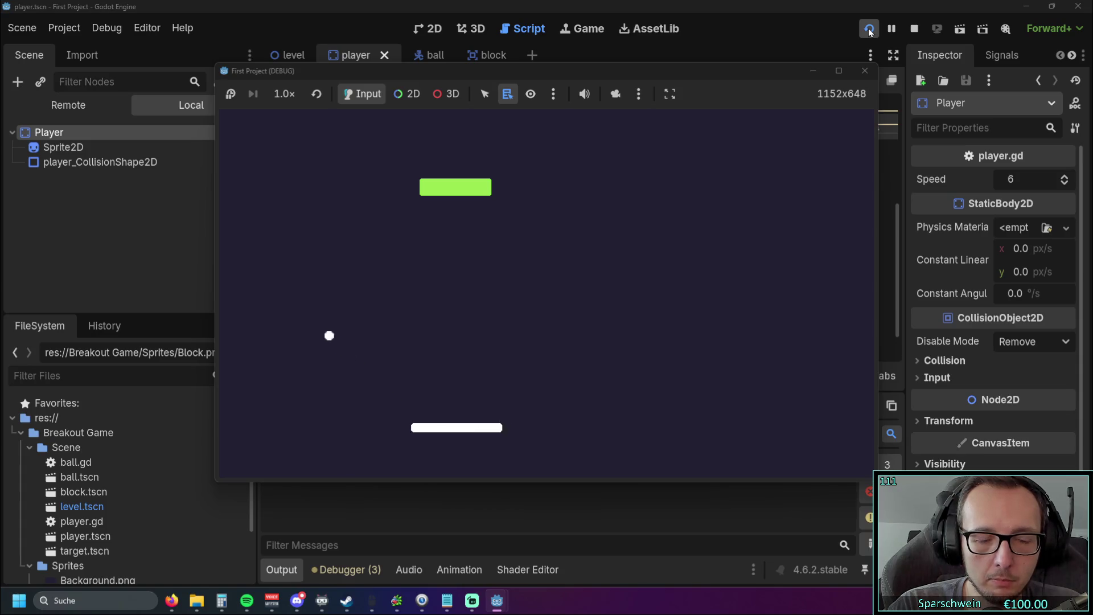
pyautogui.press('Right')
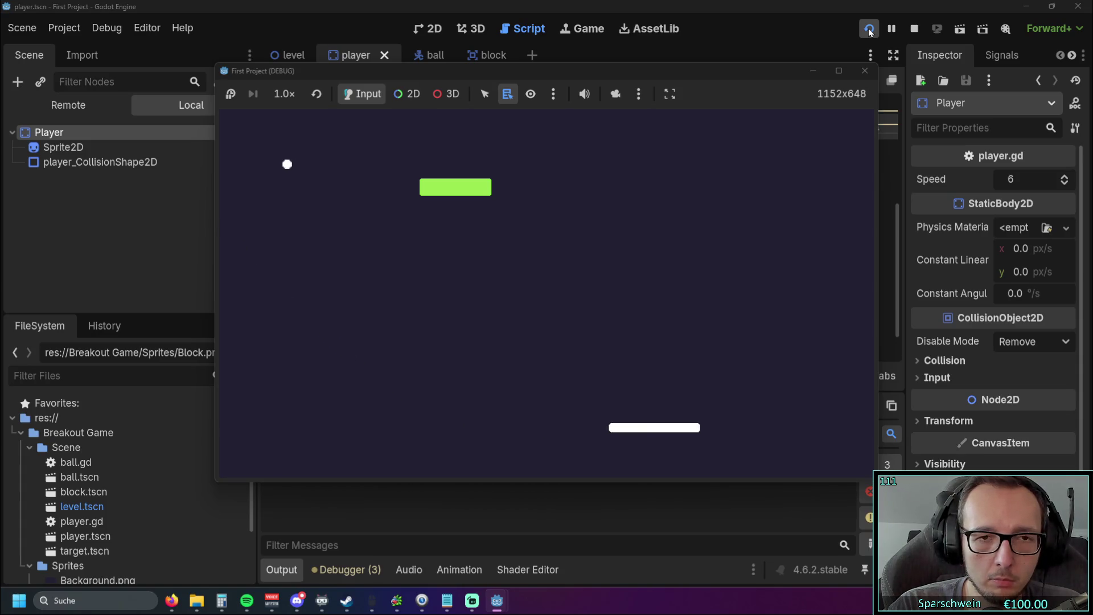
pyautogui.press('Left')
pyautogui.press('Right')
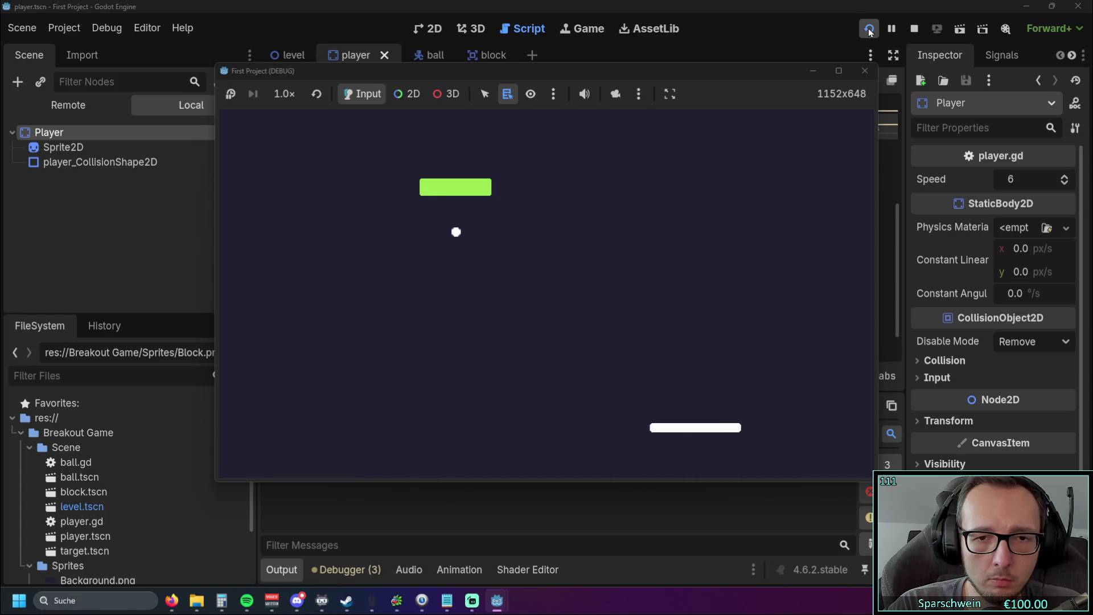
pyautogui.press('Left')
pyautogui.press('Left')
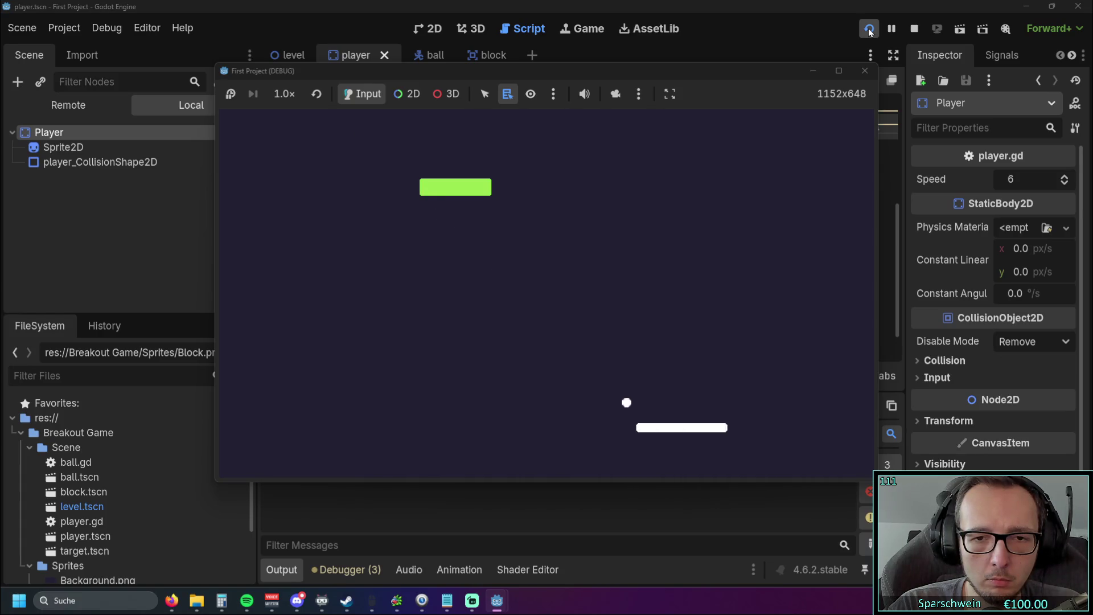
pyautogui.press('Left')
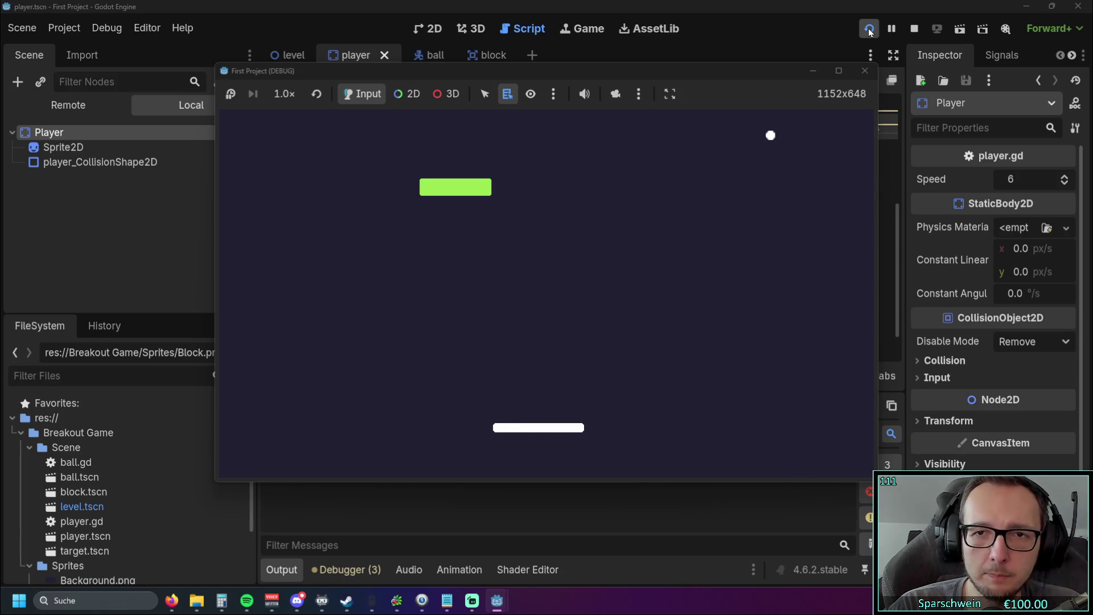
# Keep moving the paddle left and right under the ball, then stop the game.
pyautogui.press('Right')
pyautogui.press('Left')
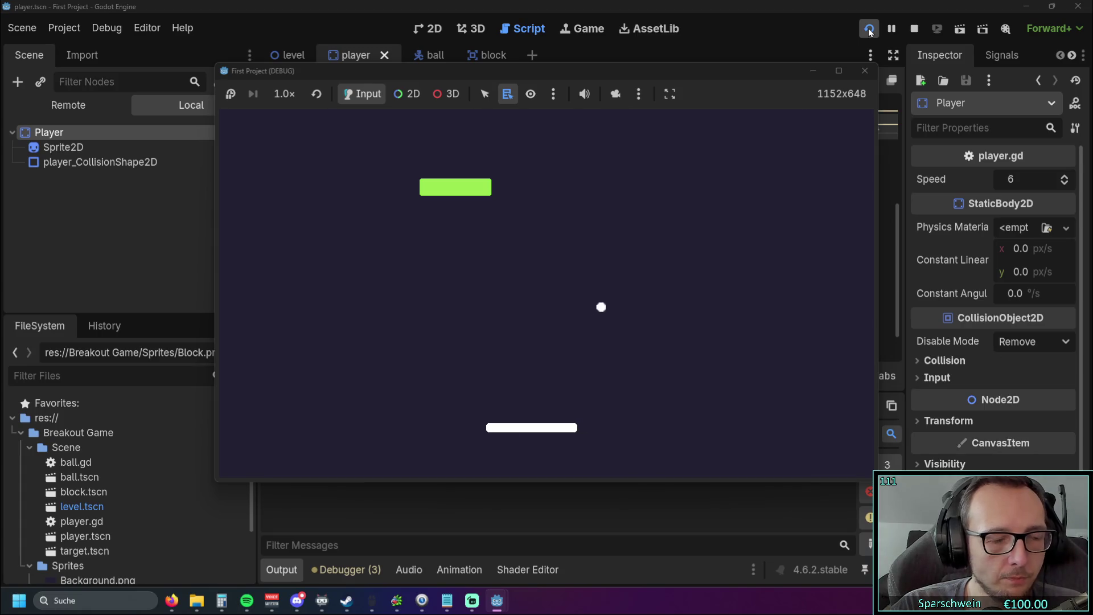
pyautogui.press('Left')
pyautogui.press('Right')
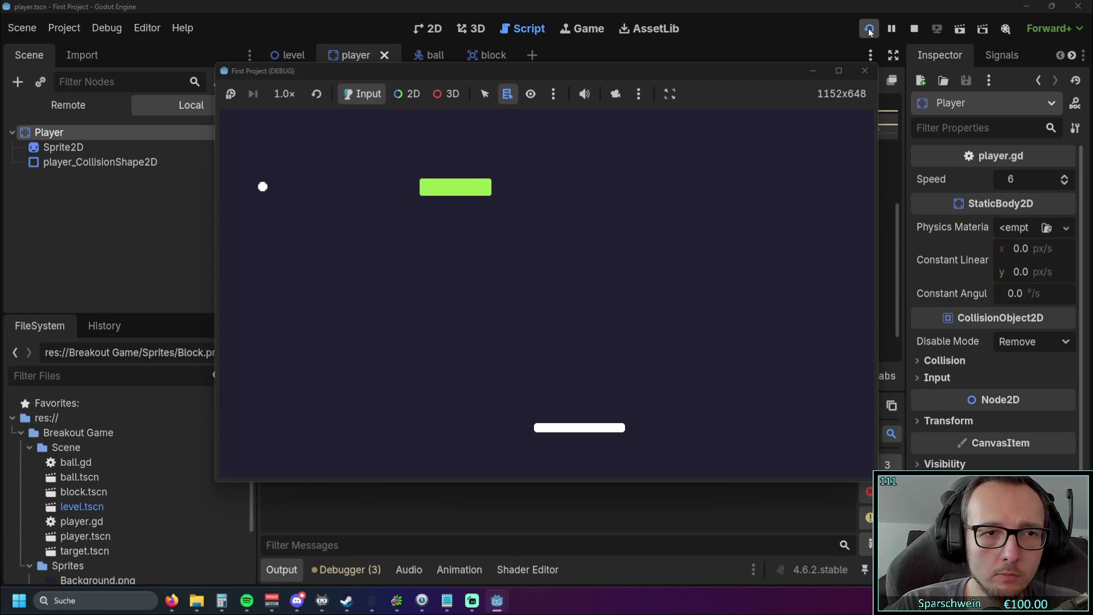
pyautogui.press('Left')
pyautogui.press('Right')
pyautogui.press('Left')
pyautogui.press('Right')
pyautogui.press('Left')
pyautogui.press('Left')
pyautogui.press('Right')
pyautogui.press('Left')
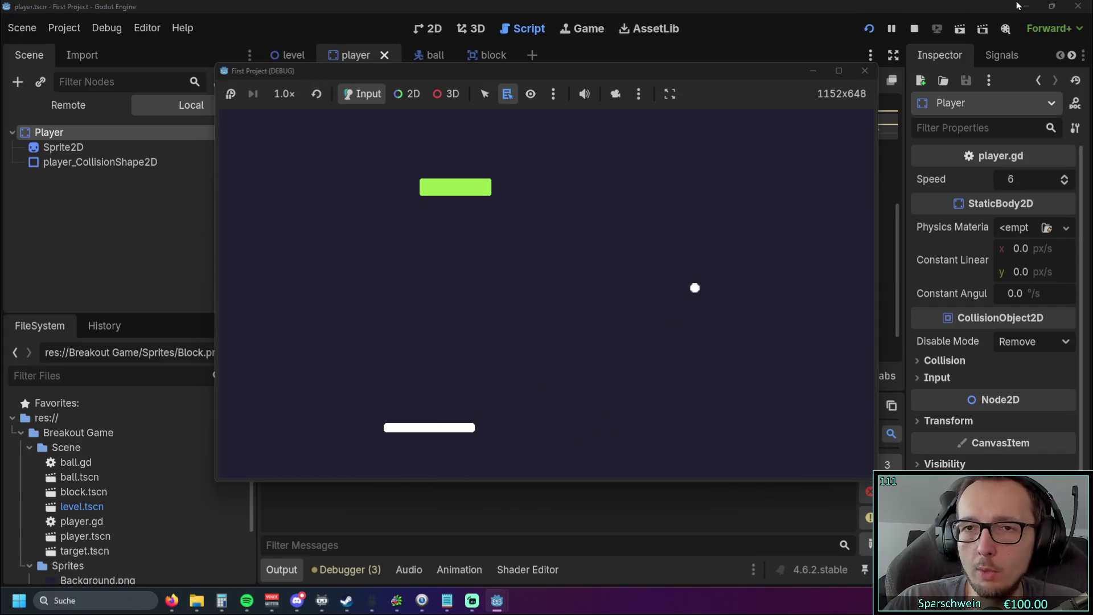
pyautogui.click(865, 70)
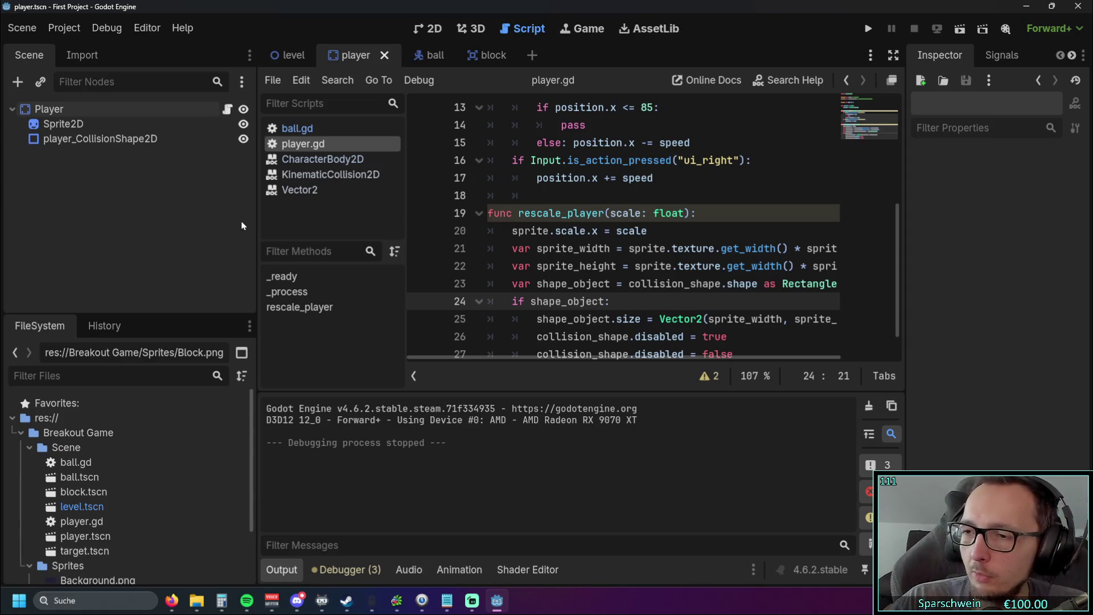
# Switch briefly to the web browser, then scroll back up through player.gd.
pyautogui.hotkey('alt', 'Tab')
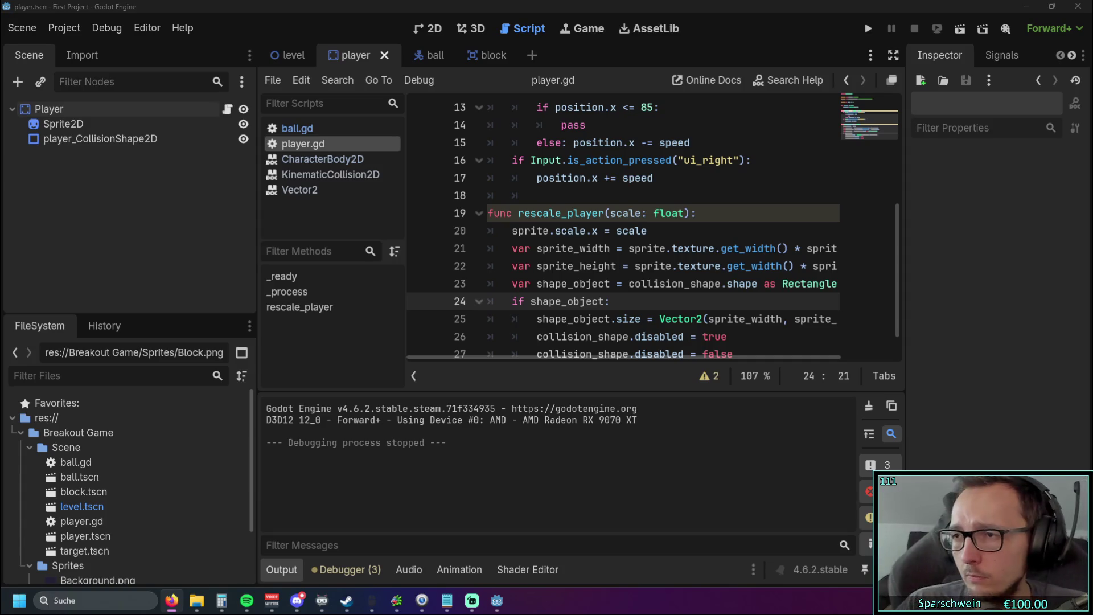
pyautogui.scroll(4, 748, 310)
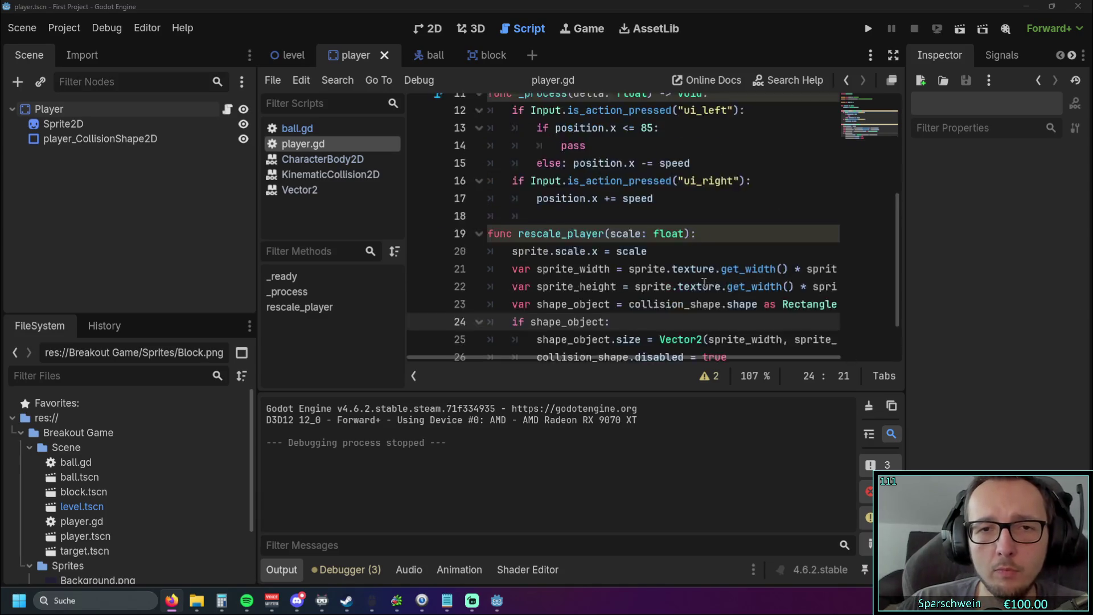
pyautogui.click(652, 200)
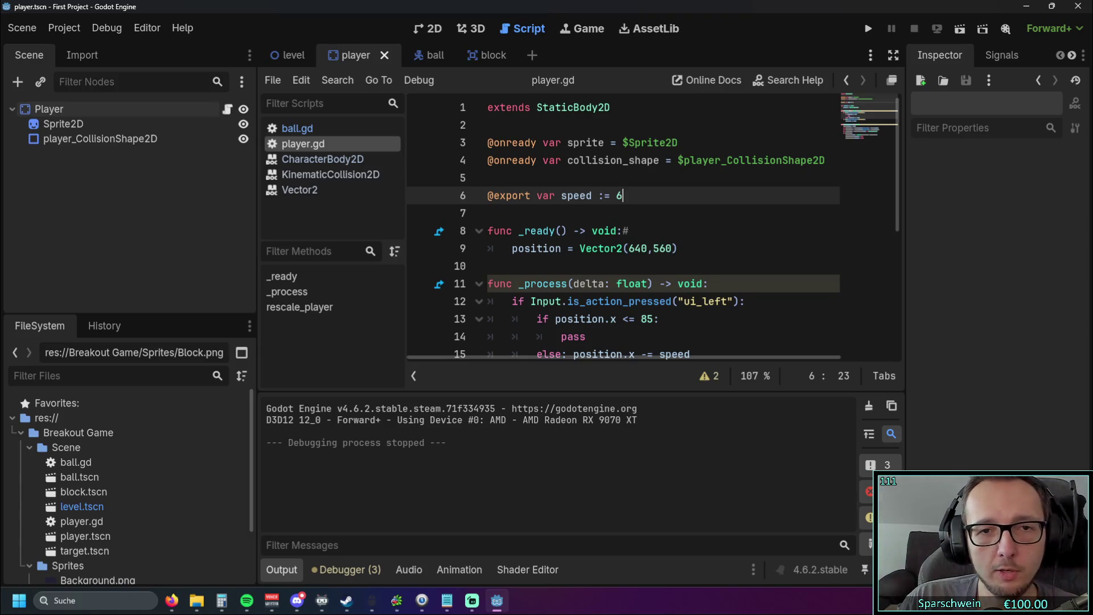
pyautogui.press('Return')
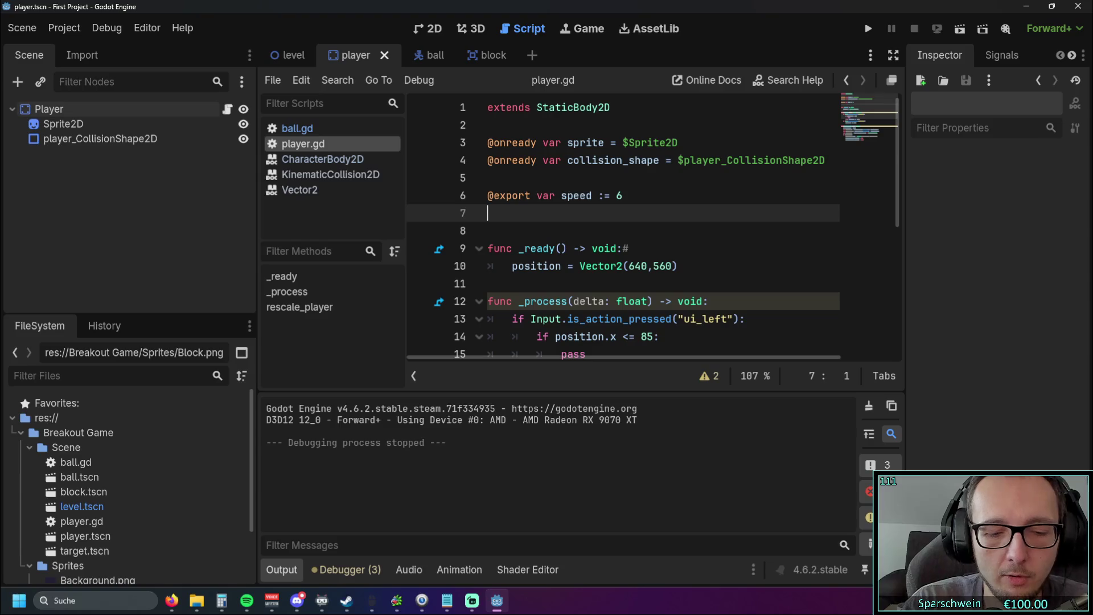
pyautogui.write('@expert')
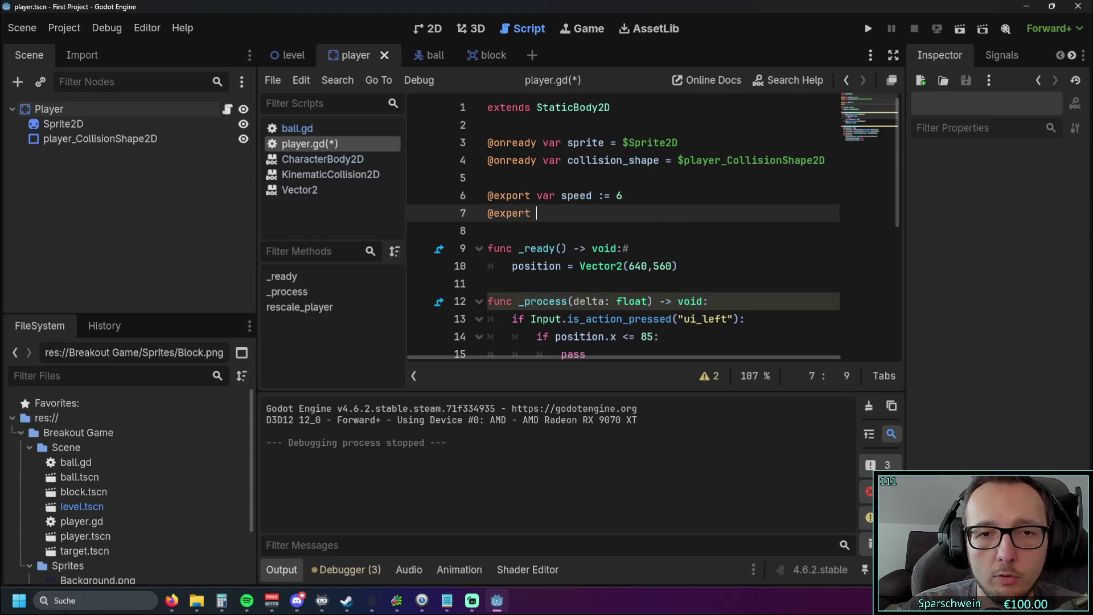
pyautogui.press('BackSpace')
pyautogui.press('BackSpace')
pyautogui.press('BackSpace')
pyautogui.write('ort ')
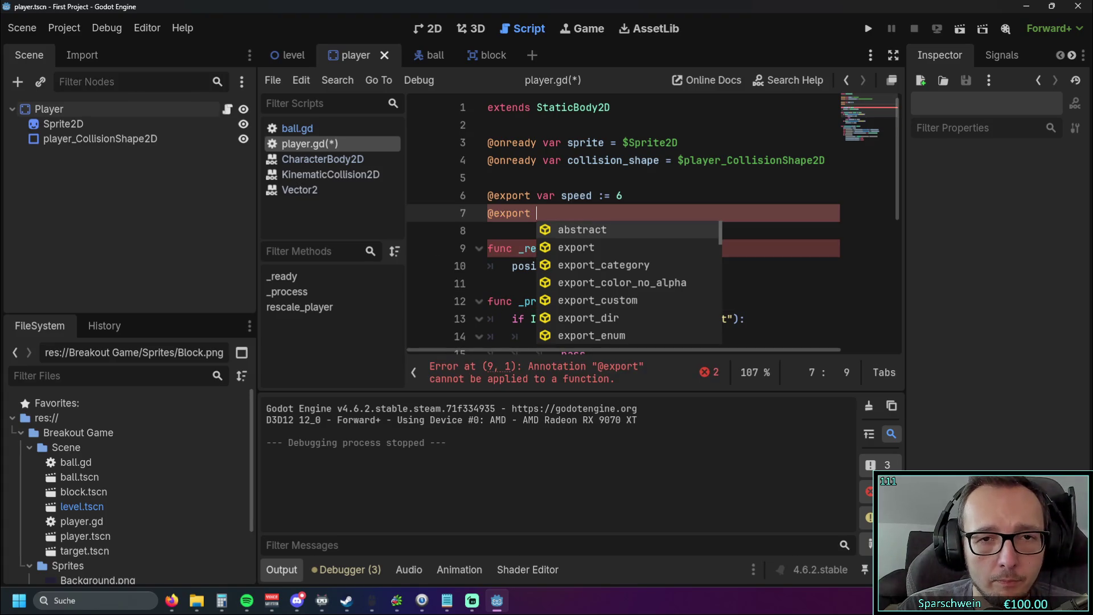
pyautogui.write('var ')
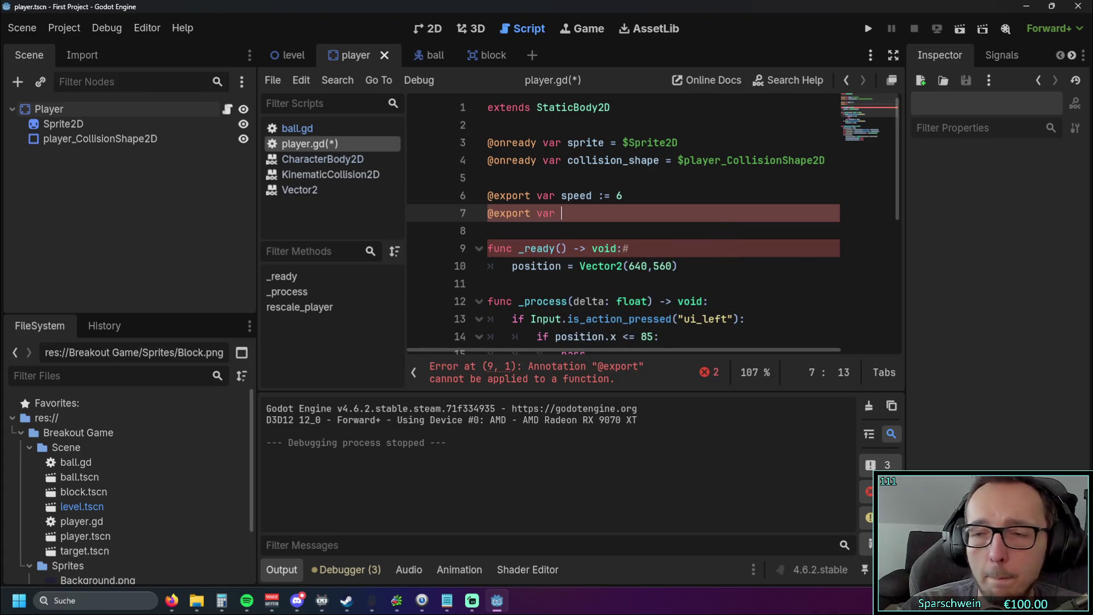
pyautogui.write('min')
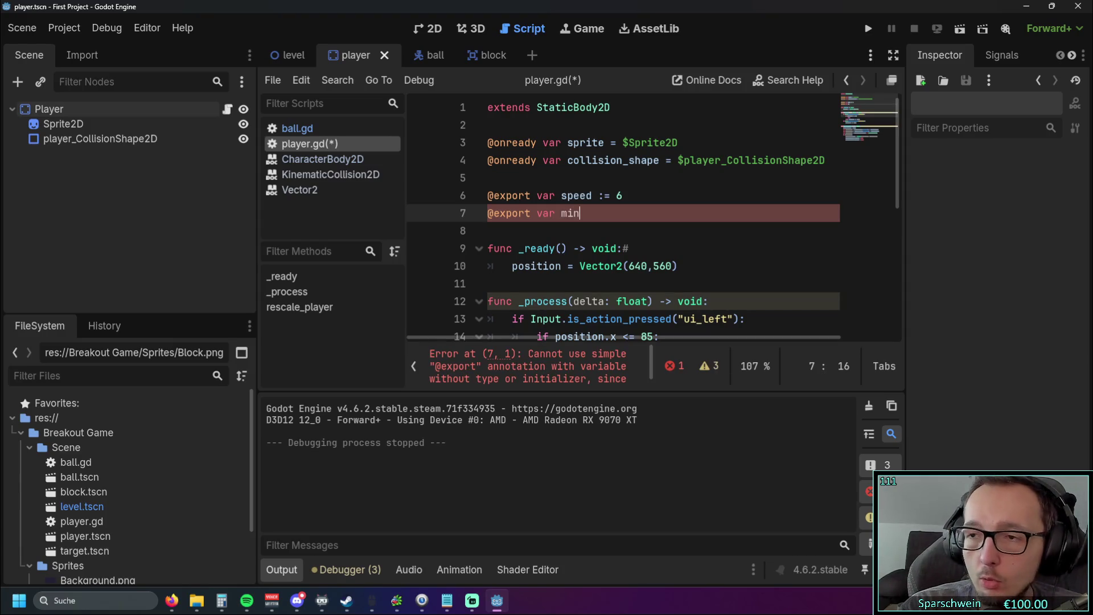
pyautogui.write('_x')
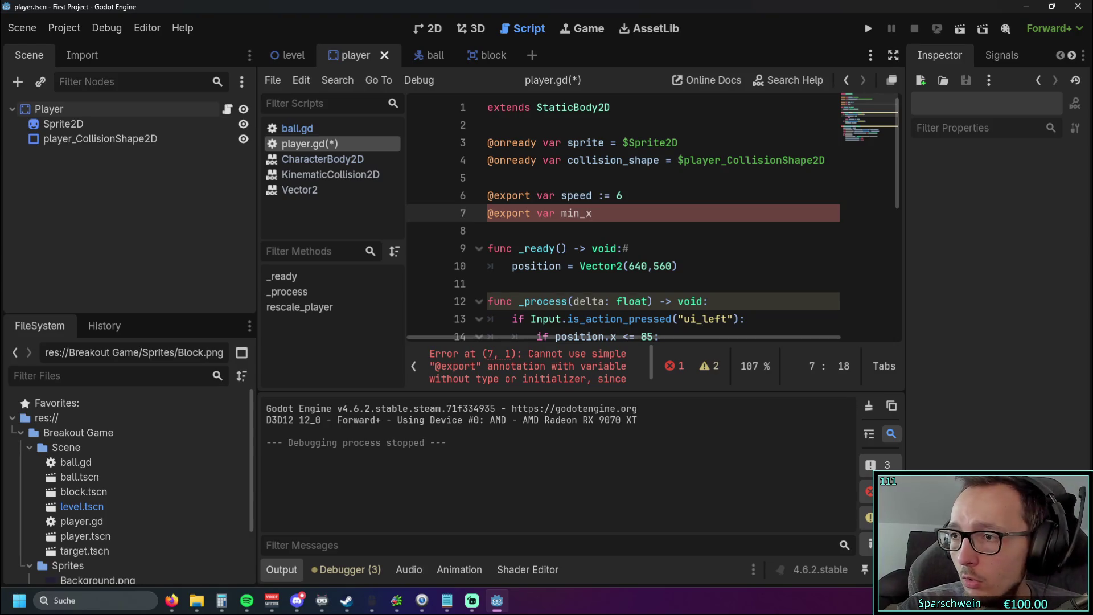
pyautogui.write(' :')
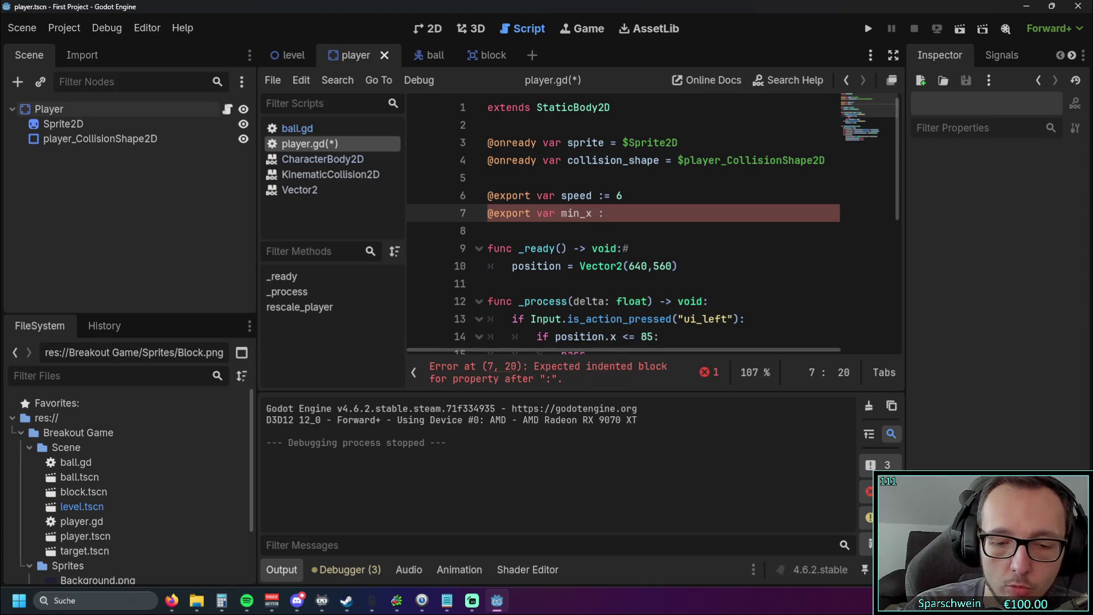
pyautogui.write('=')
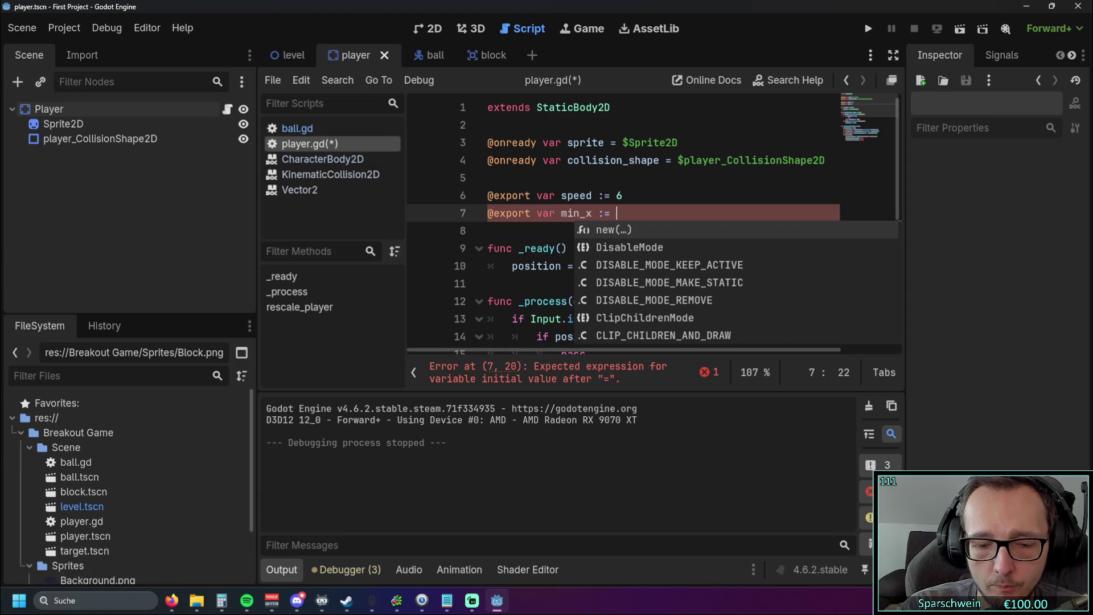
pyautogui.write(' 0')
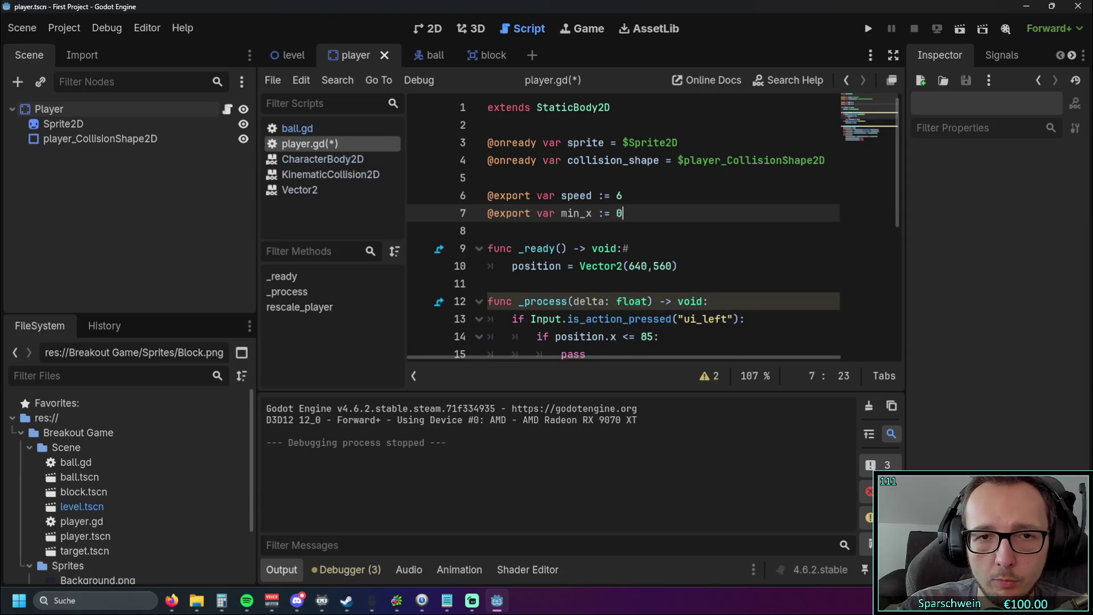
# Declare the exported max_x below min_x, correcting its value from 1260 to 1280.
pyautogui.press('Return')
pyautogui.write('@export')
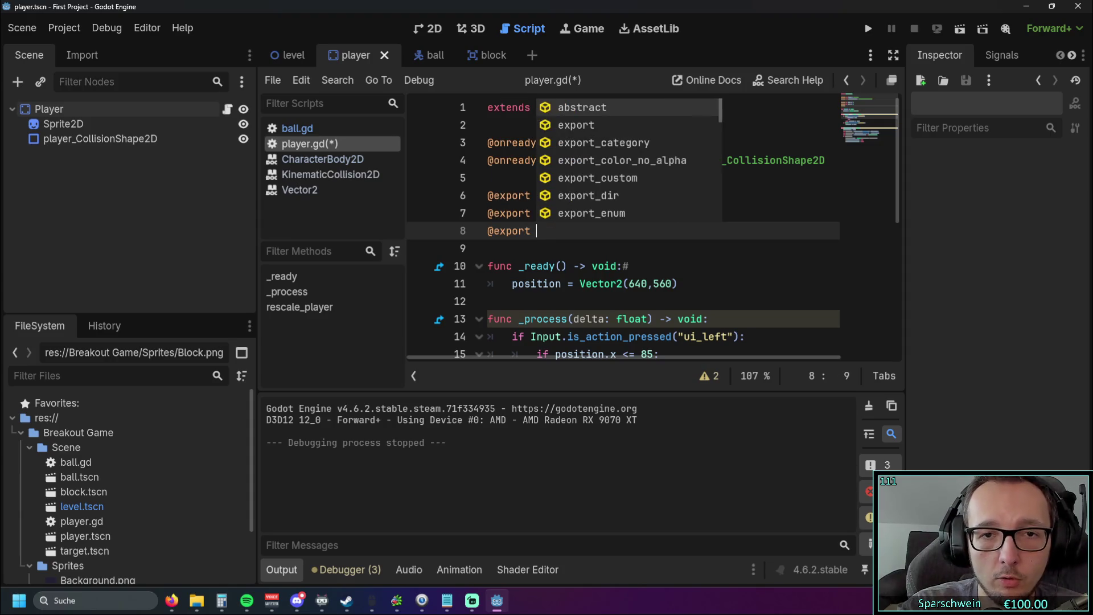
pyautogui.write(' max_x')
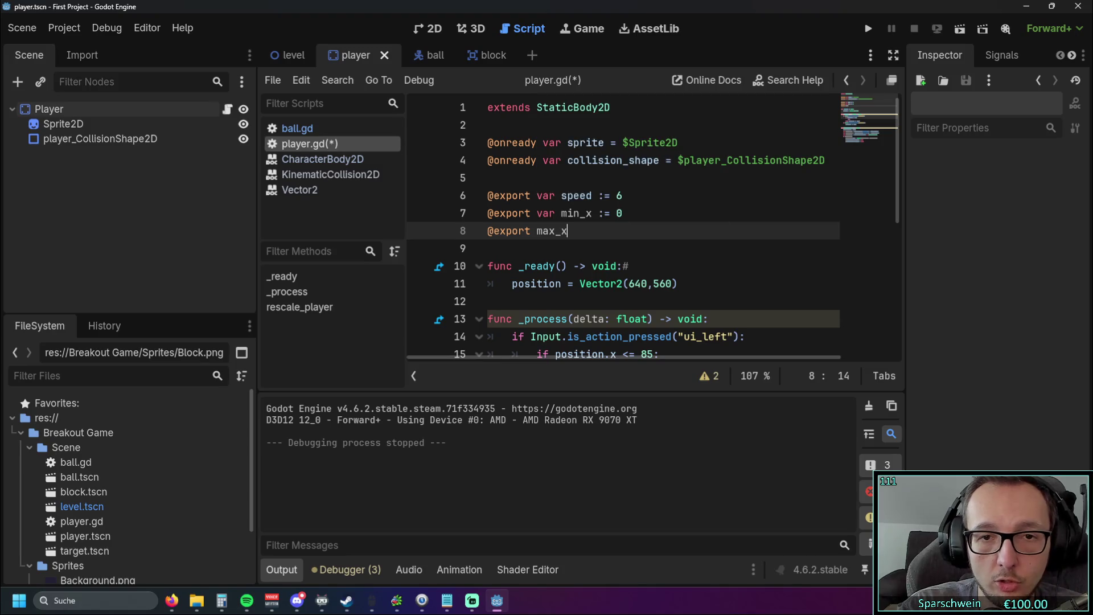
pyautogui.press('BackSpace')
pyautogui.press('BackSpace')
pyautogui.press('BackSpace')
pyautogui.write('war max_x')
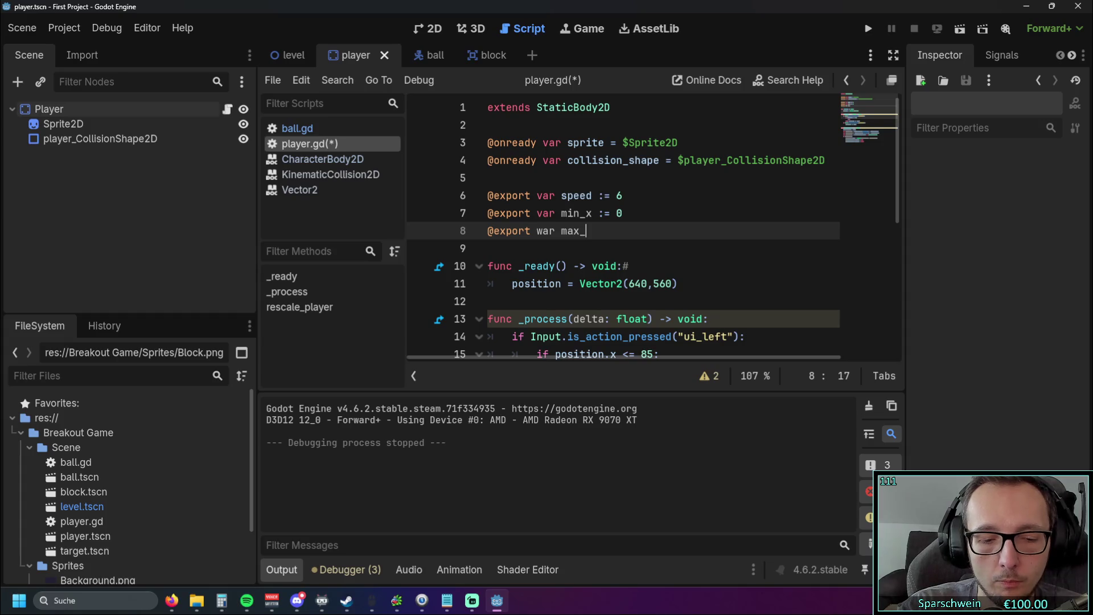
pyautogui.write(' :')
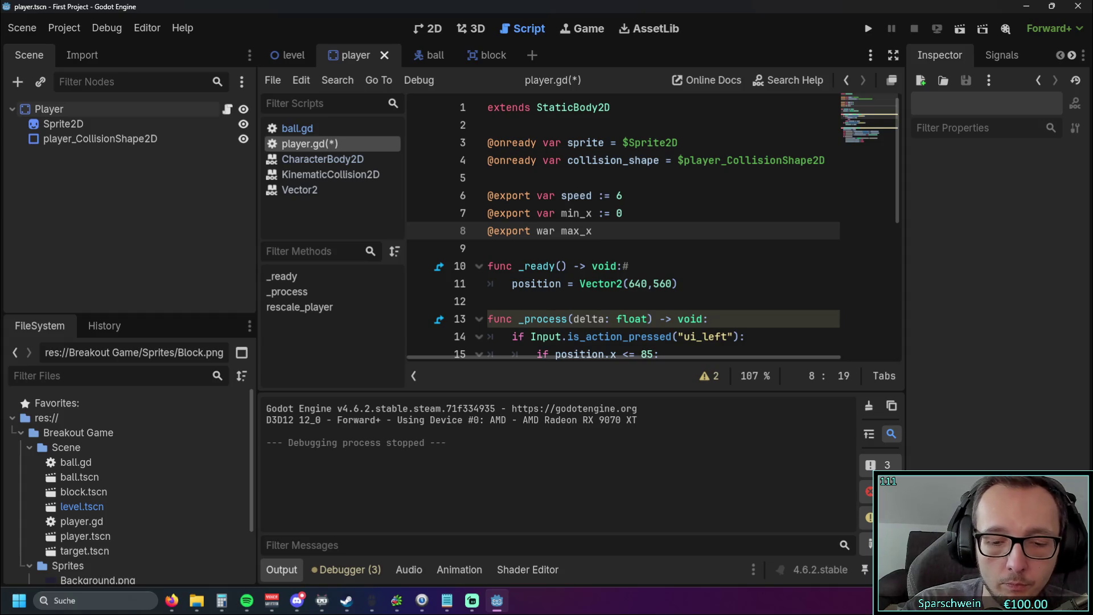
pyautogui.write('=')
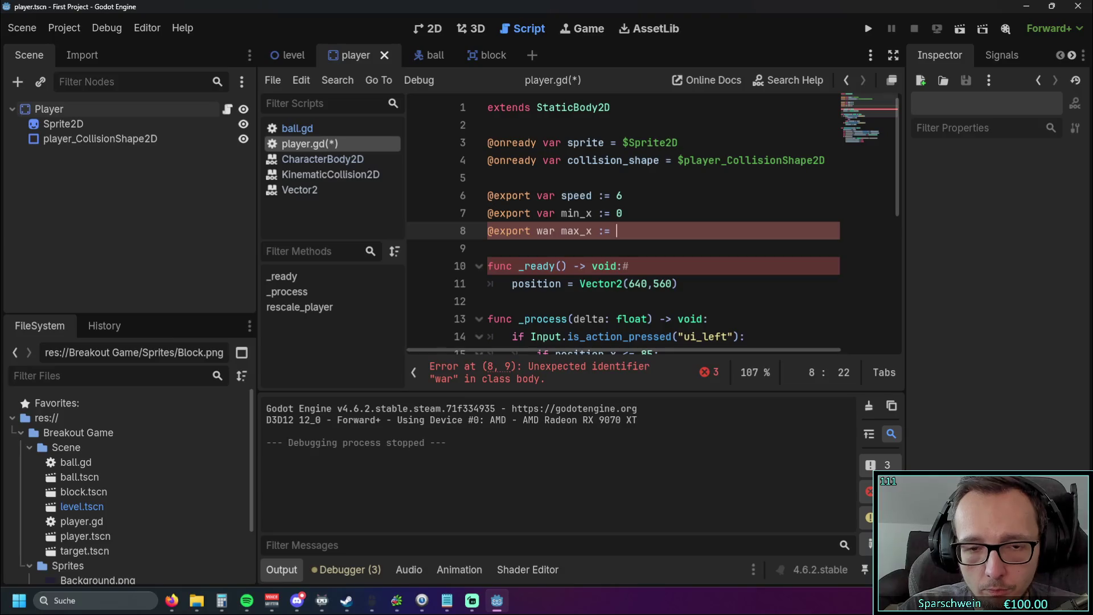
pyautogui.write(' 1260')
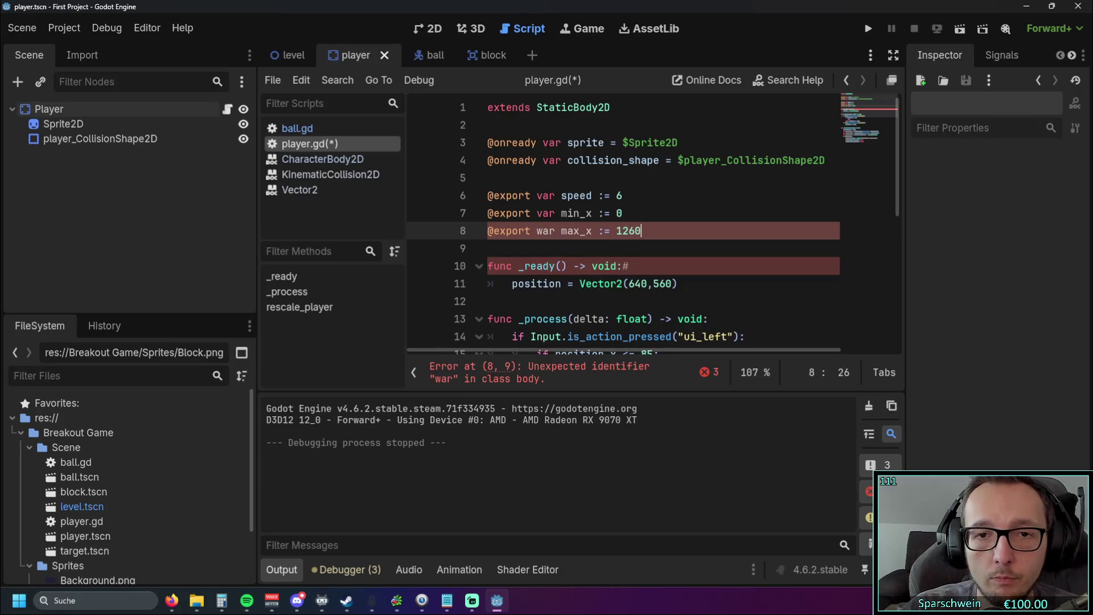
pyautogui.press('BackSpace')
pyautogui.press('BackSpace')
pyautogui.hotkey('ctrl', 'z')
pyautogui.press('BackSpace')
pyautogui.press('BackSpace')
pyautogui.write('80')
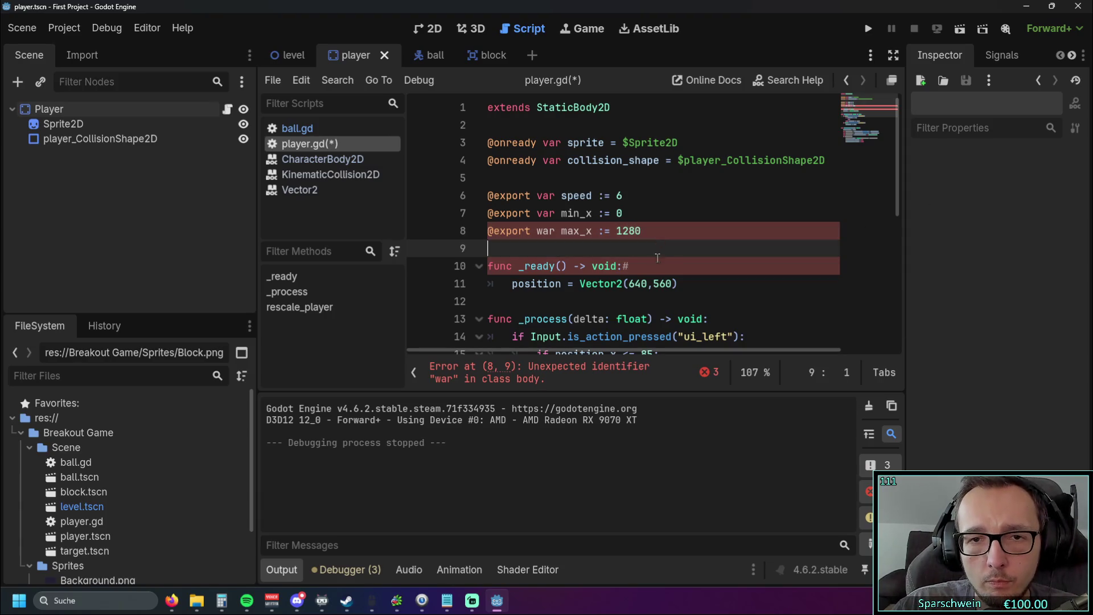
# Fix the 'war' typo to 'var' in the max_x declaration.
pyautogui.click(626, 284)
pyautogui.click(544, 230)
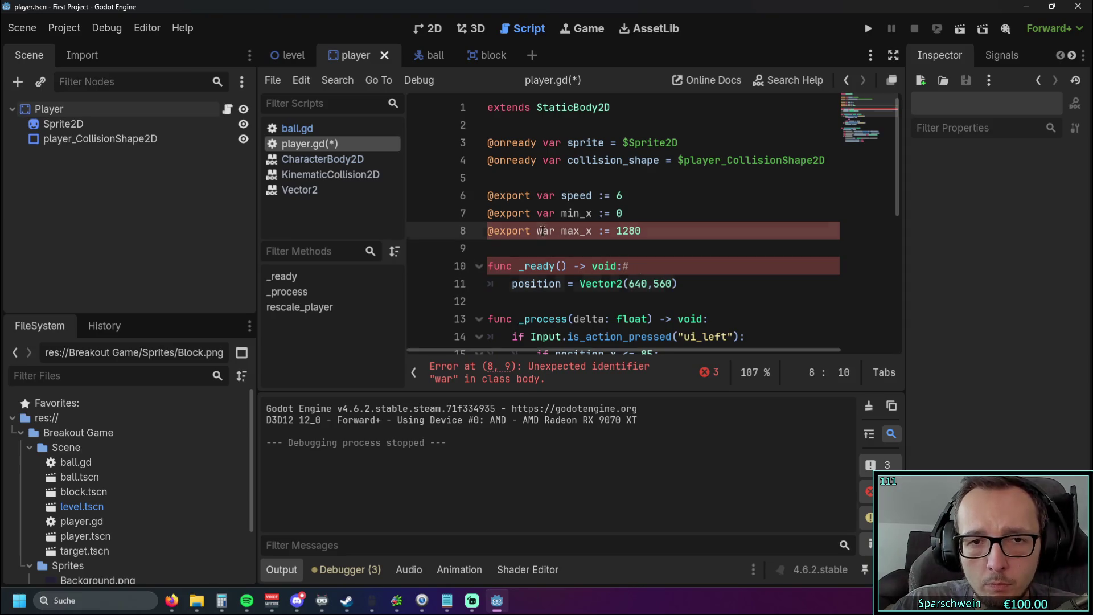
pyautogui.press('BackSpace')
pyautogui.write('v')
pyautogui.scroll(-1, 663, 242)
pyautogui.scroll(1, 665, 239)
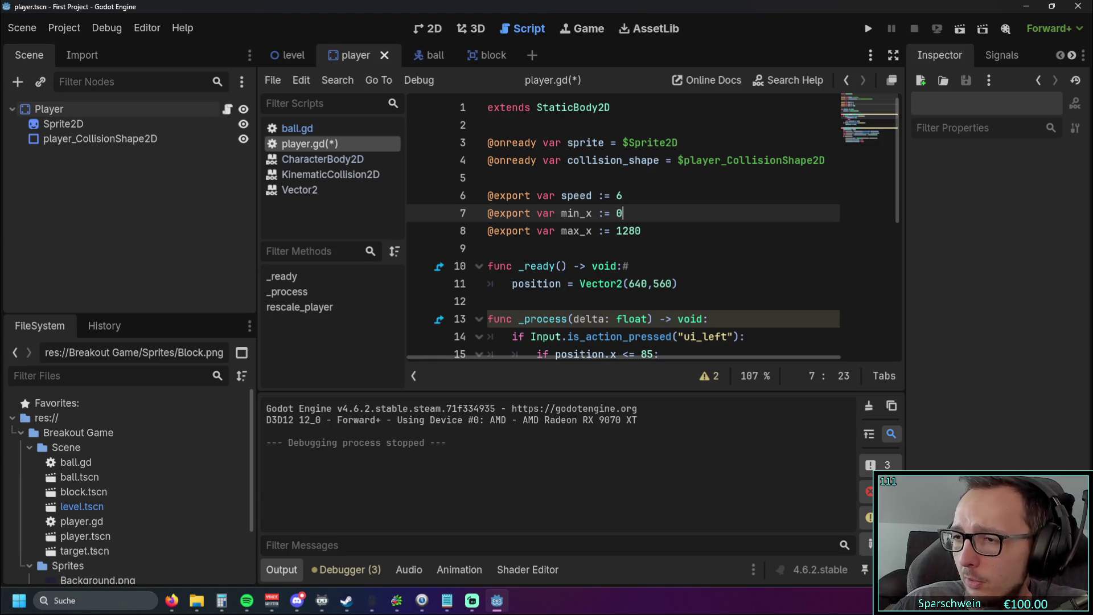
pyautogui.scroll(-3, 741, 212)
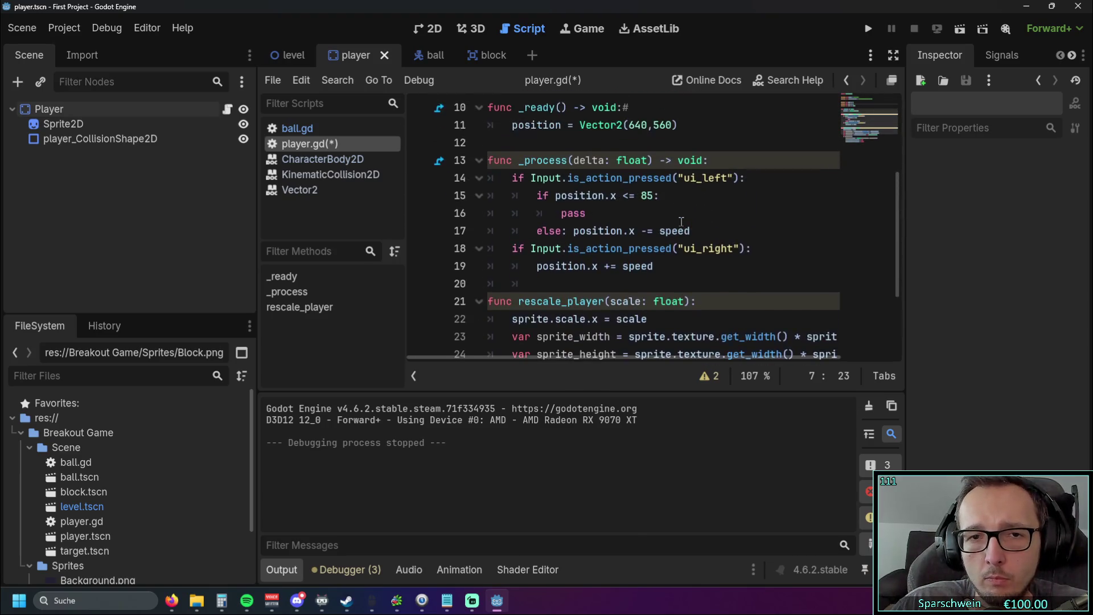
# Delete the 'if position.x <= 85: pass' check and the 'else:' prefix on the left-move line.
pyautogui.scroll(1, 682, 222)
pyautogui.moveTo(621, 269); pyautogui.dragTo(490, 249)
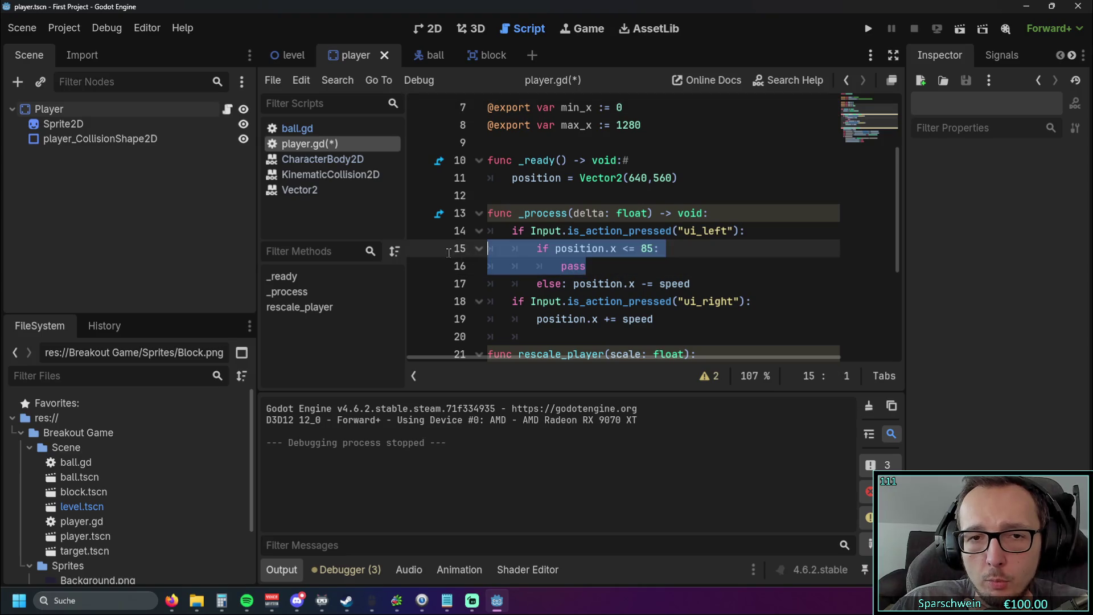
pyautogui.press('BackSpace')
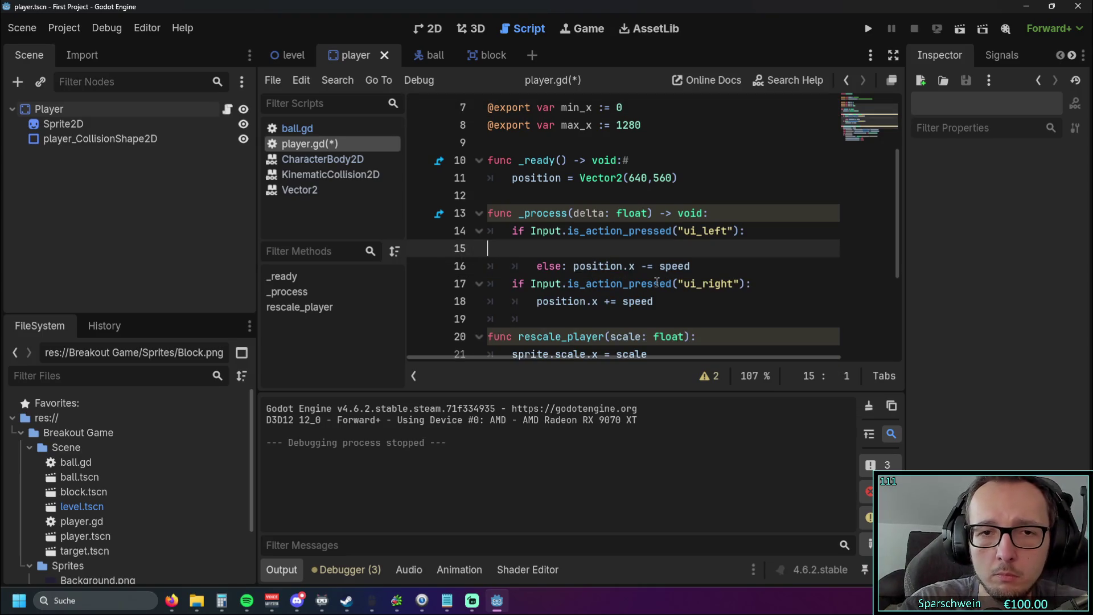
pyautogui.hotkey('ctrl', 'z')
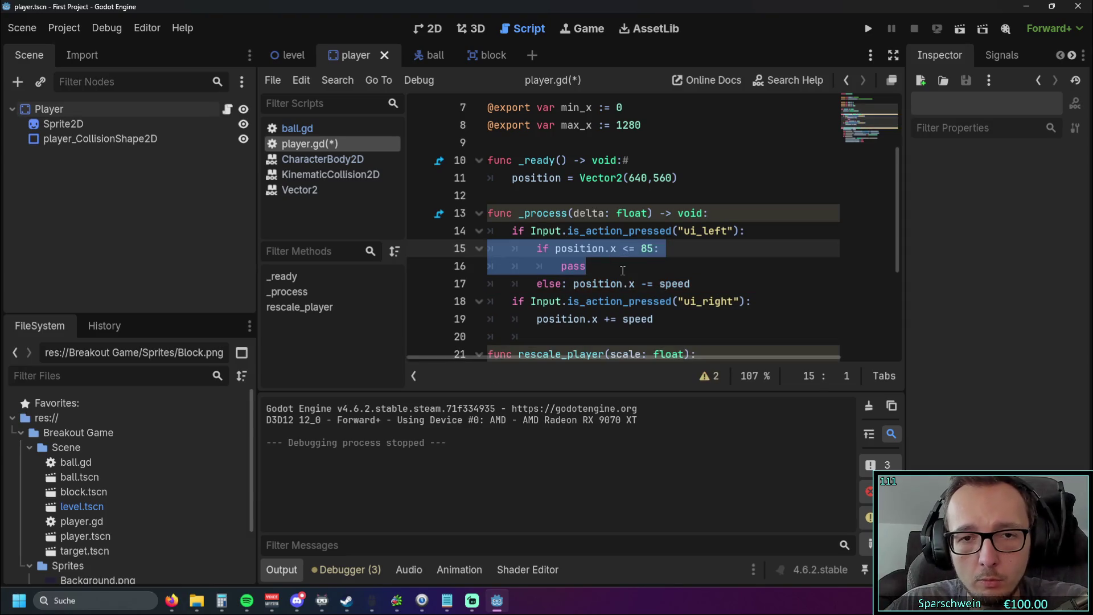
pyautogui.click(632, 264)
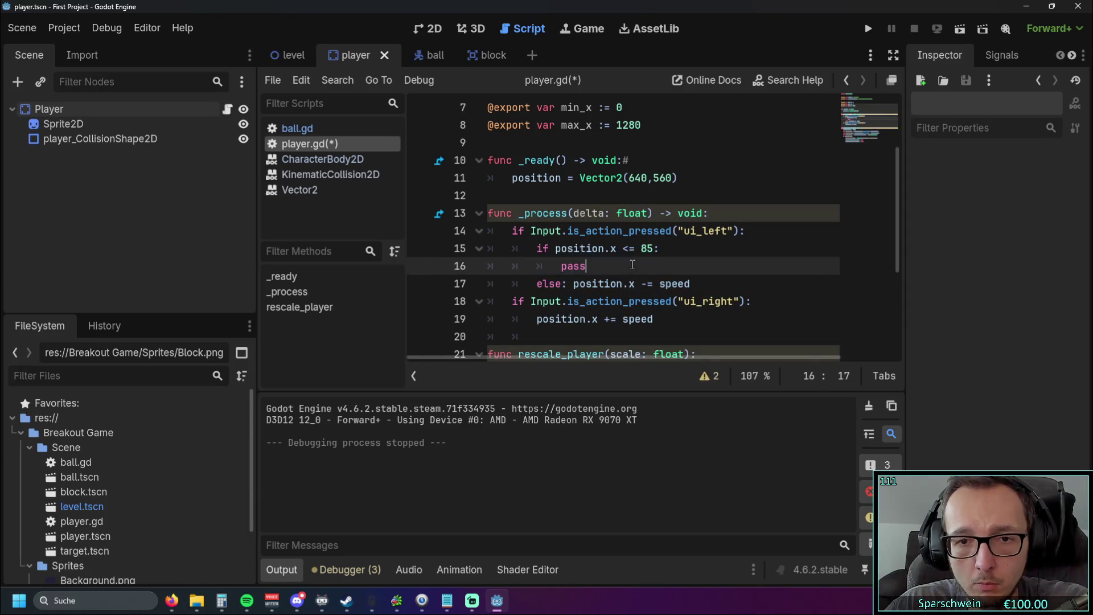
pyautogui.doubleClick(629, 319)
pyautogui.click(663, 322)
pyautogui.moveTo(571, 285)
pyautogui.mouseDown()
pyautogui.moveTo(537, 284)
pyautogui.moveTo(450, 244)
pyautogui.mouseUp()
pyautogui.press('BackSpace')
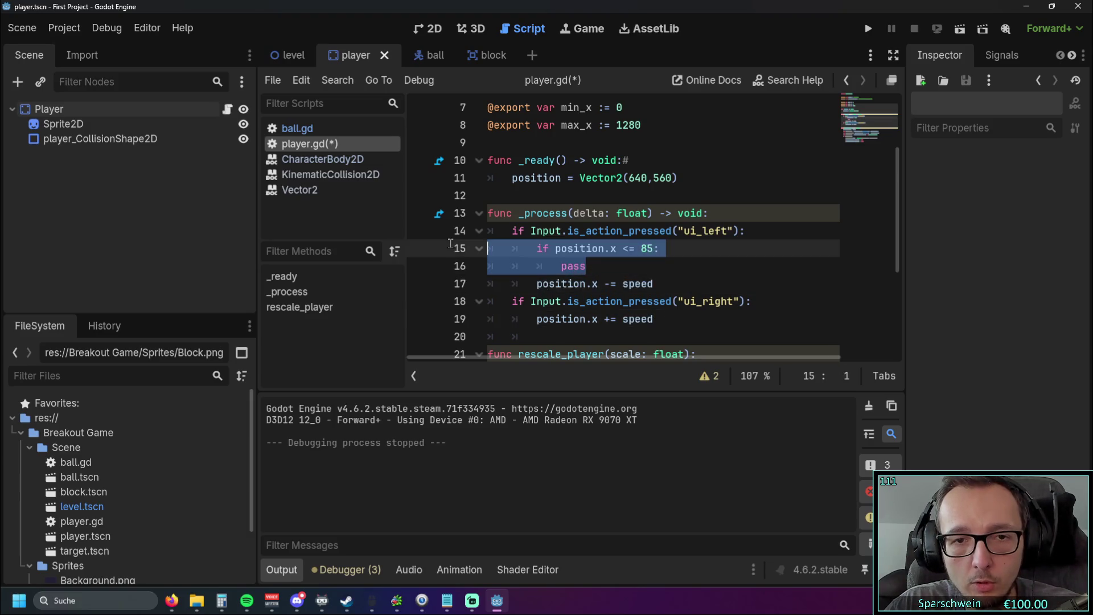
pyautogui.press('BackSpace')
pyautogui.press('Delete')
pyautogui.click(715, 284)
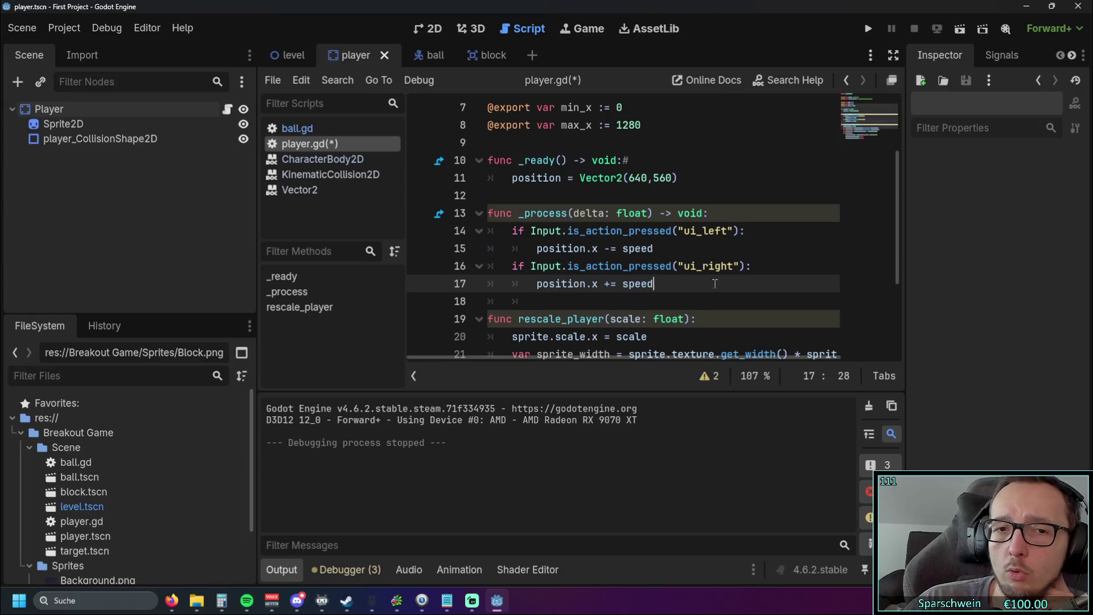
# Add 'position.clamp(position.x, min_x, max_x)' on a new line after the right-move code.
pyautogui.press('Return')
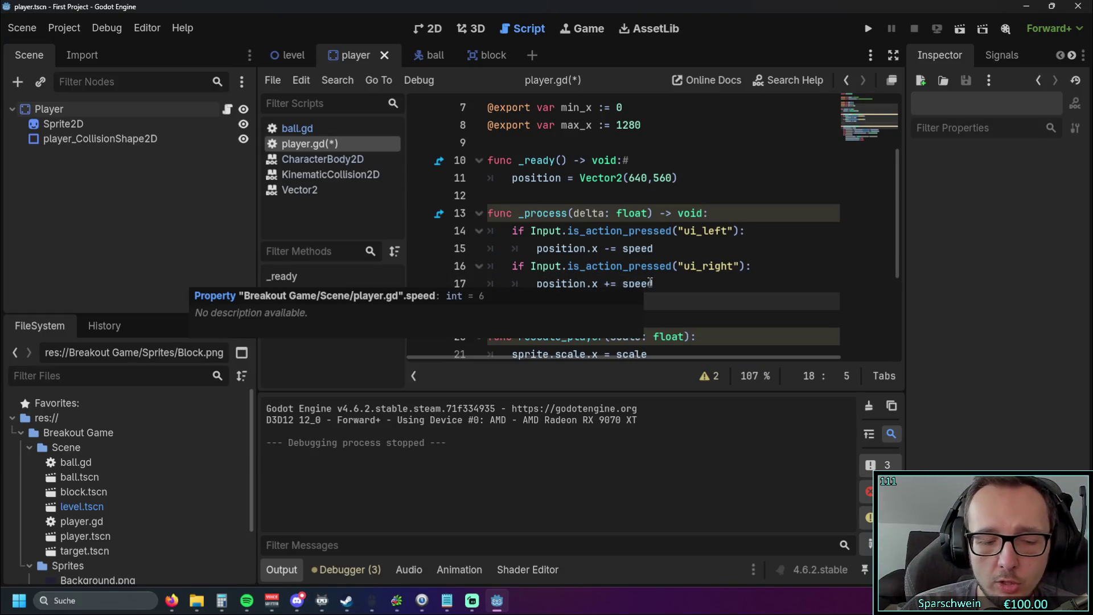
pyautogui.write('position.')
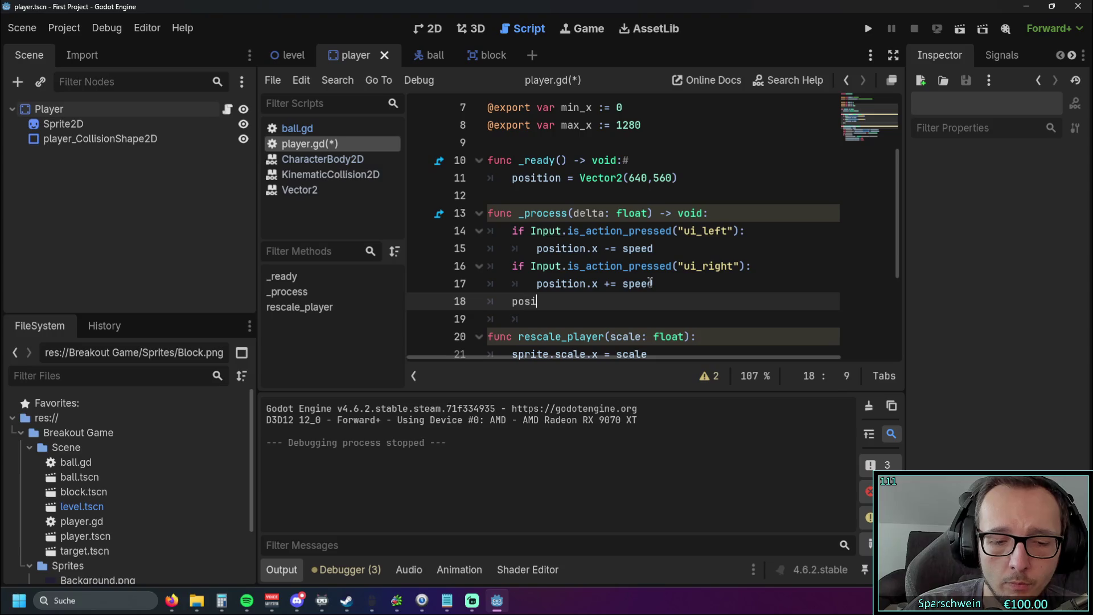
pyautogui.write('cl')
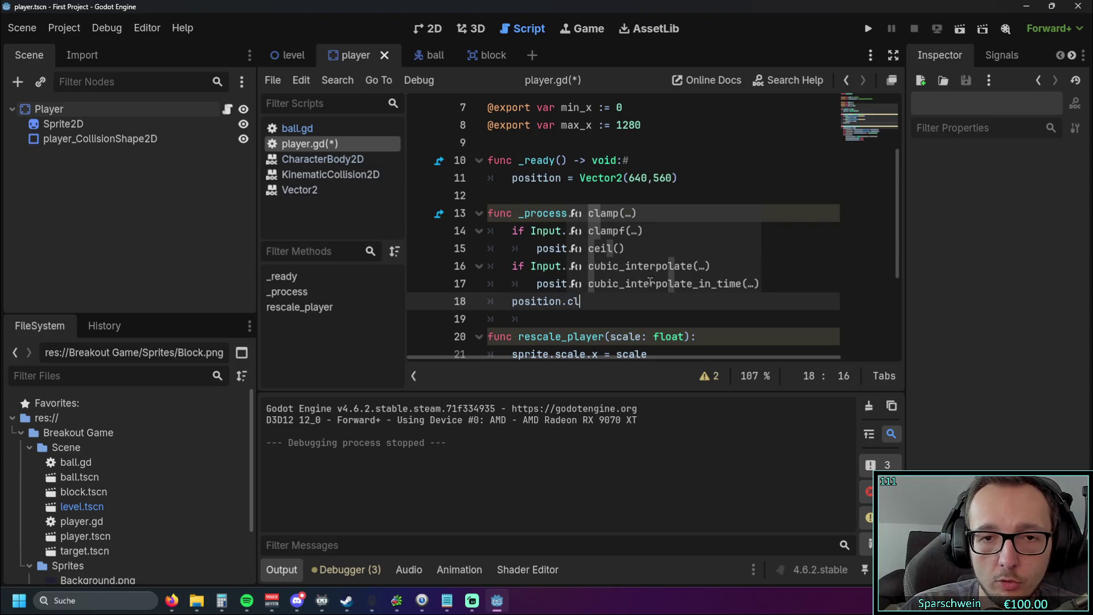
pyautogui.press('Return')
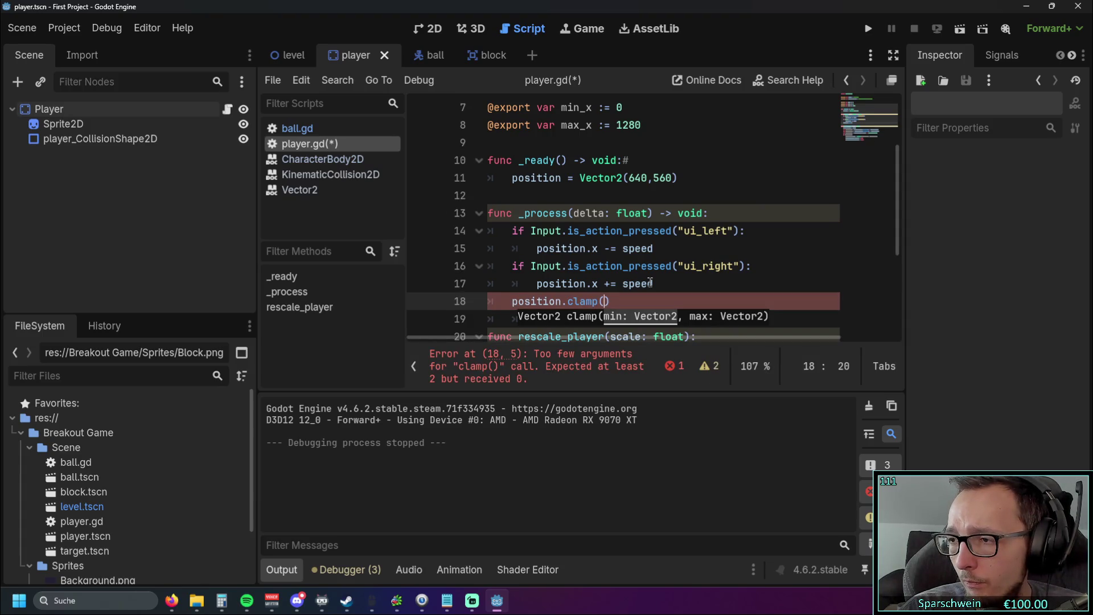
pyautogui.write('pos')
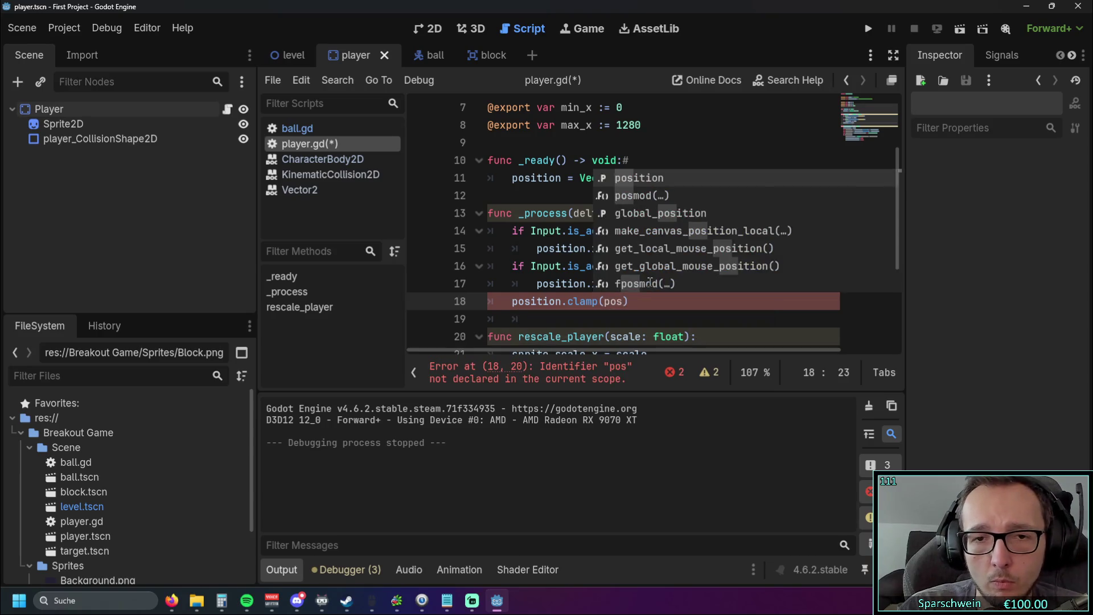
pyautogui.press('Return')
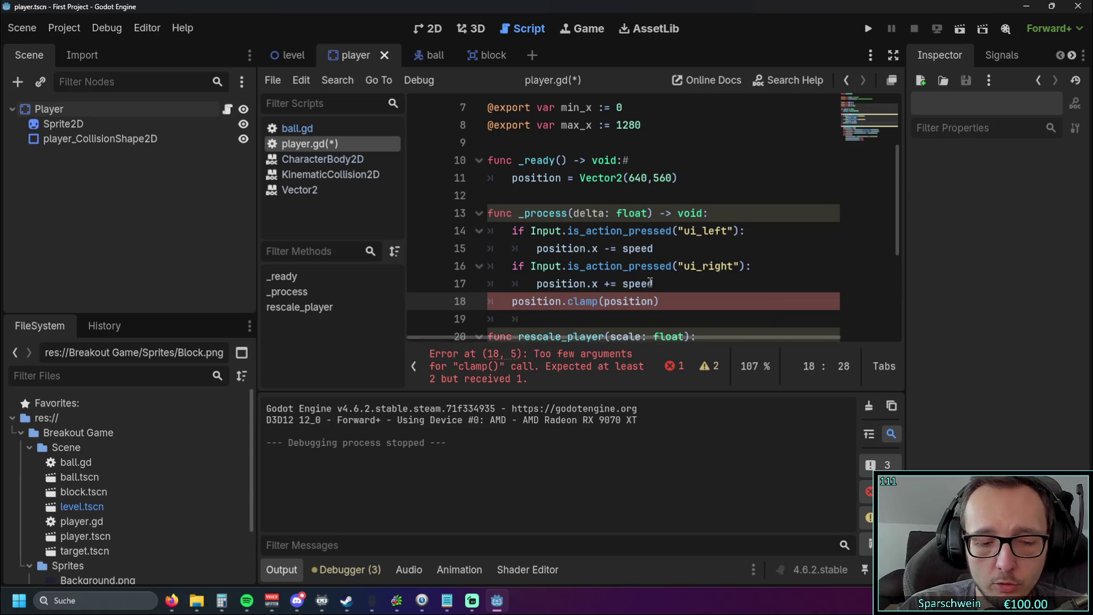
pyautogui.write('.x')
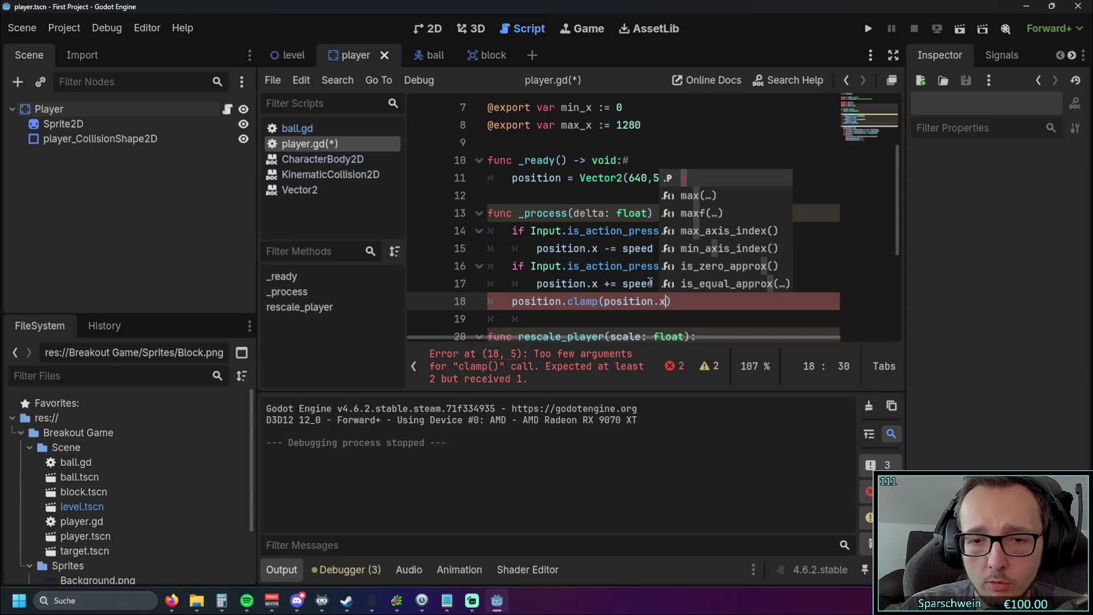
pyautogui.write(', ')
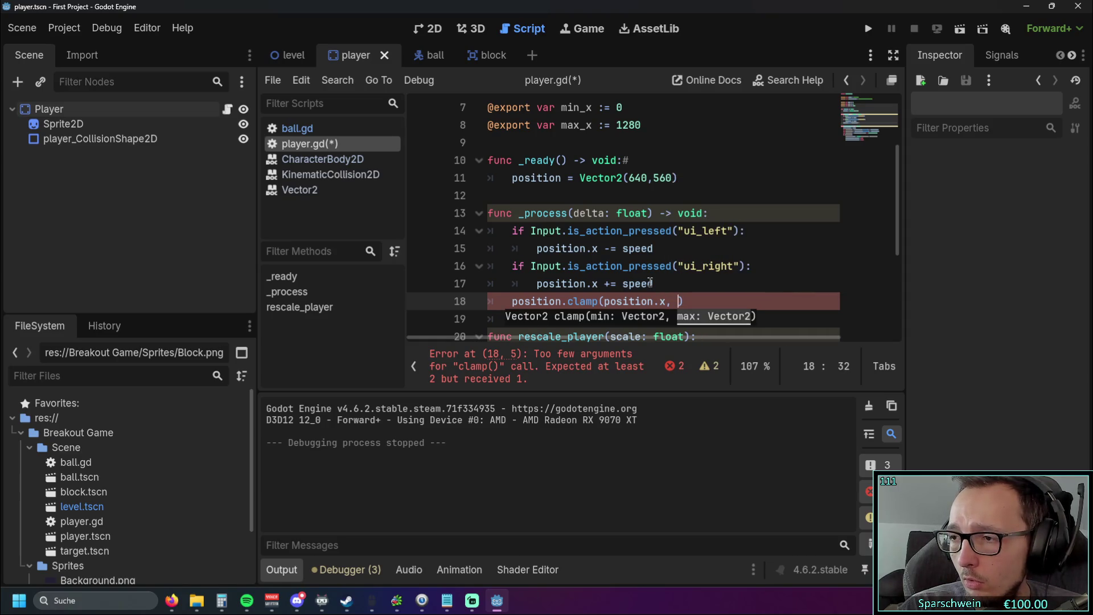
pyautogui.write('min')
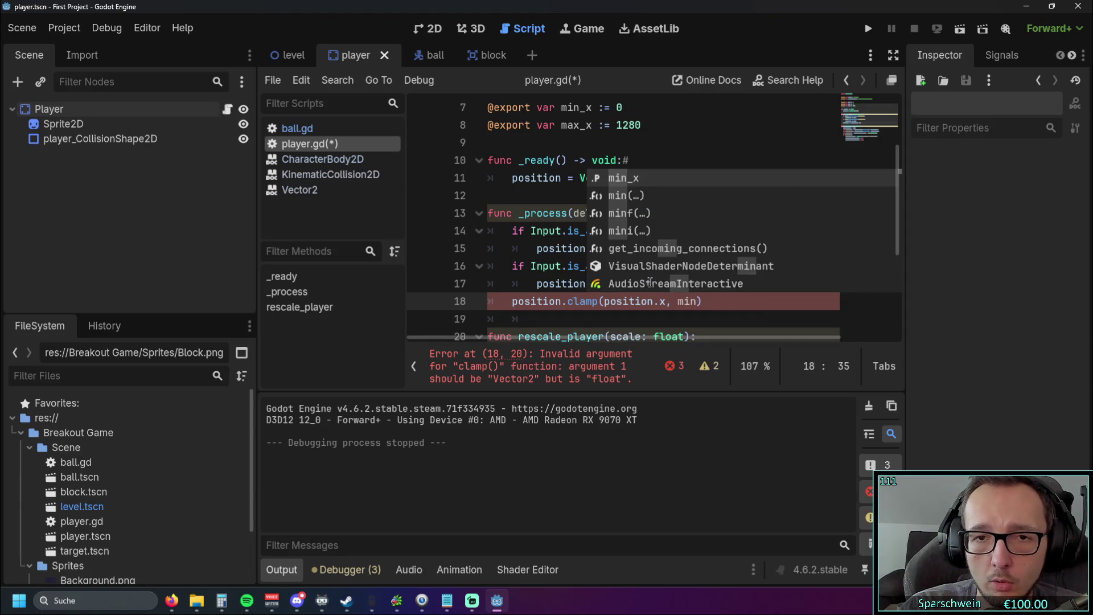
pyautogui.press('Return')
pyautogui.write(', max')
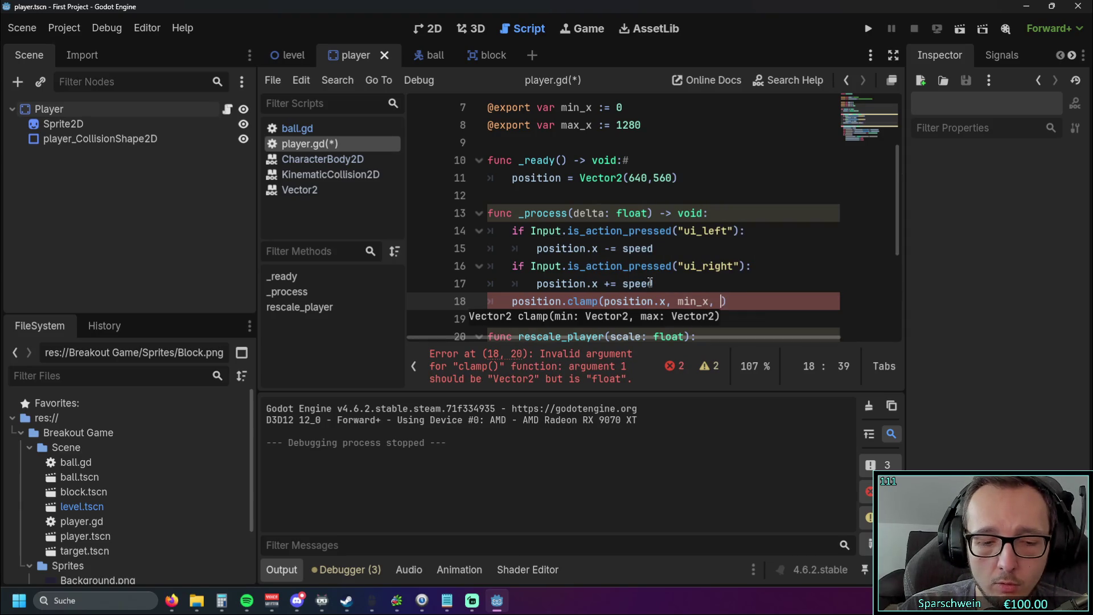
pyautogui.press('Return')
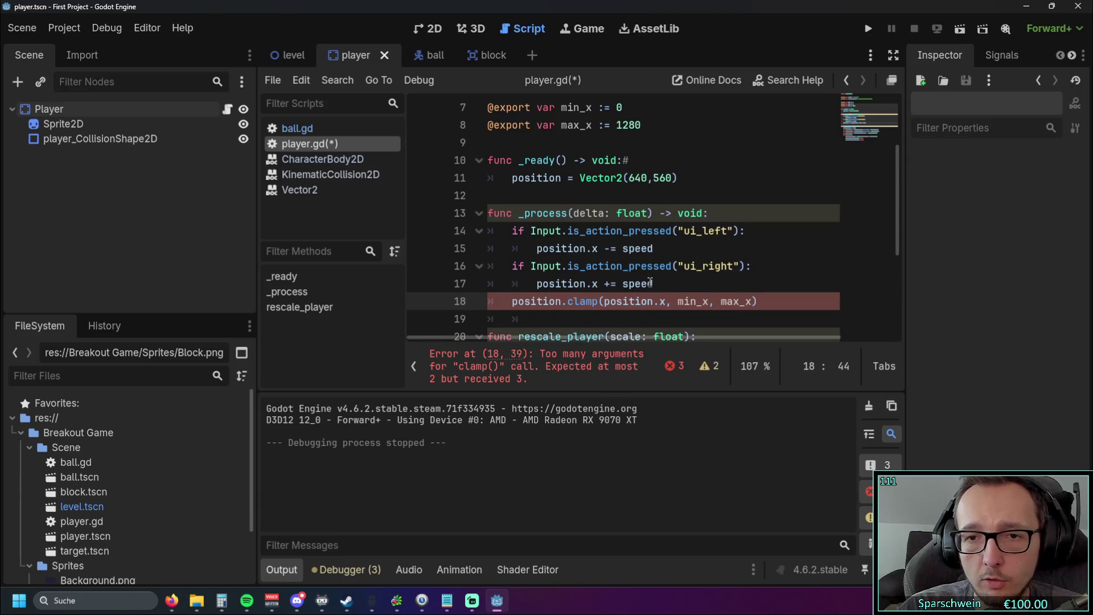
pyautogui.press('Right')
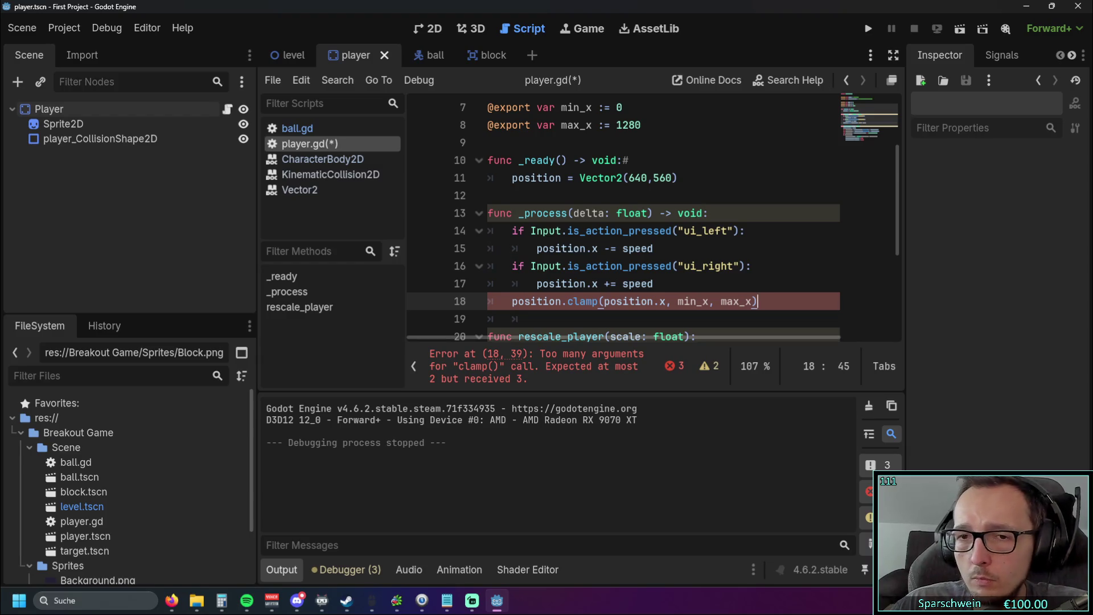
pyautogui.click(740, 248)
# Delete the position.x argument from line 18's clamp call, then undo the deletion.
pyautogui.scroll(-1, 759, 245)
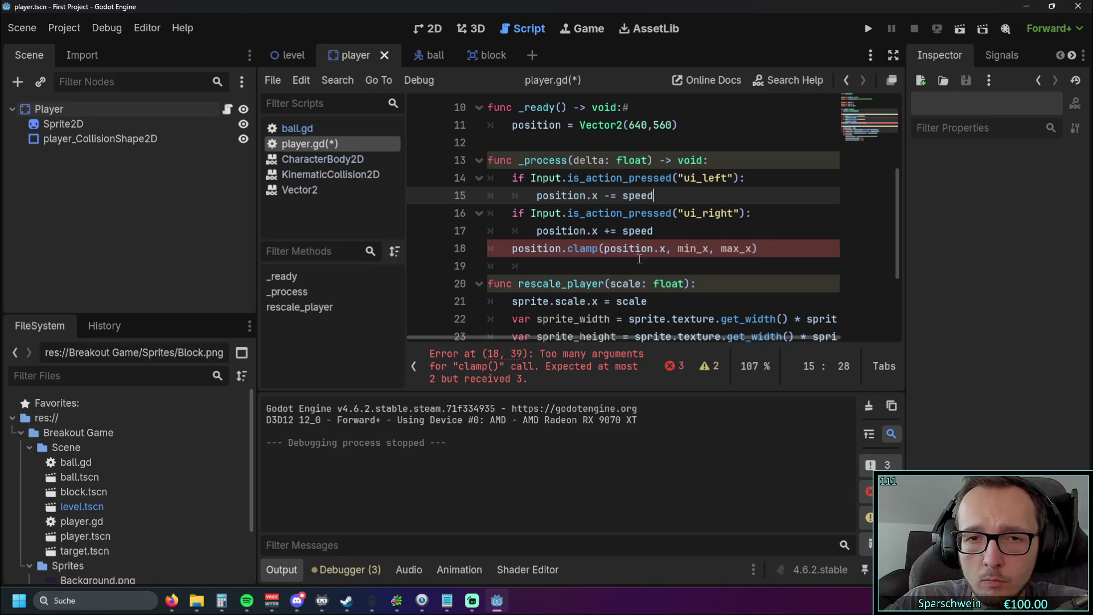
pyautogui.moveTo(594, 250)
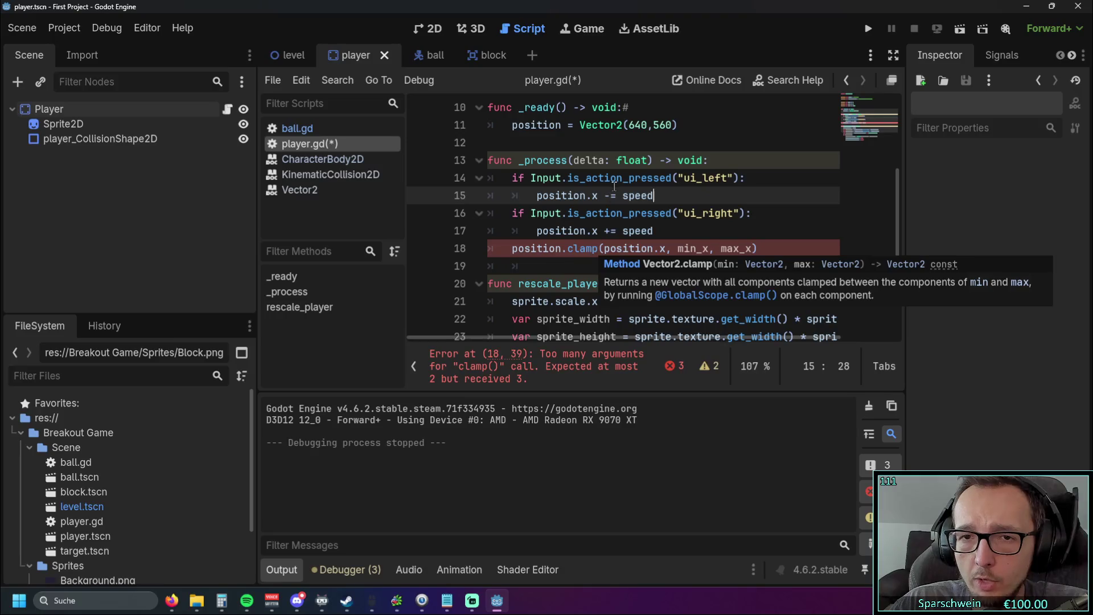
pyautogui.click(673, 249)
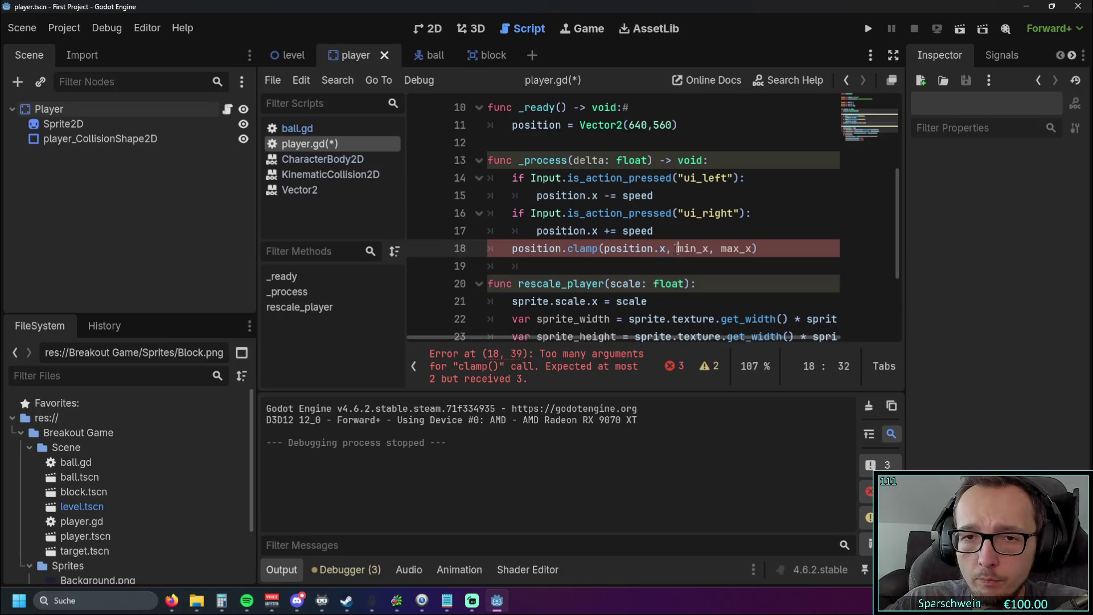
pyautogui.moveTo(673, 249); pyautogui.dragTo(607, 250)
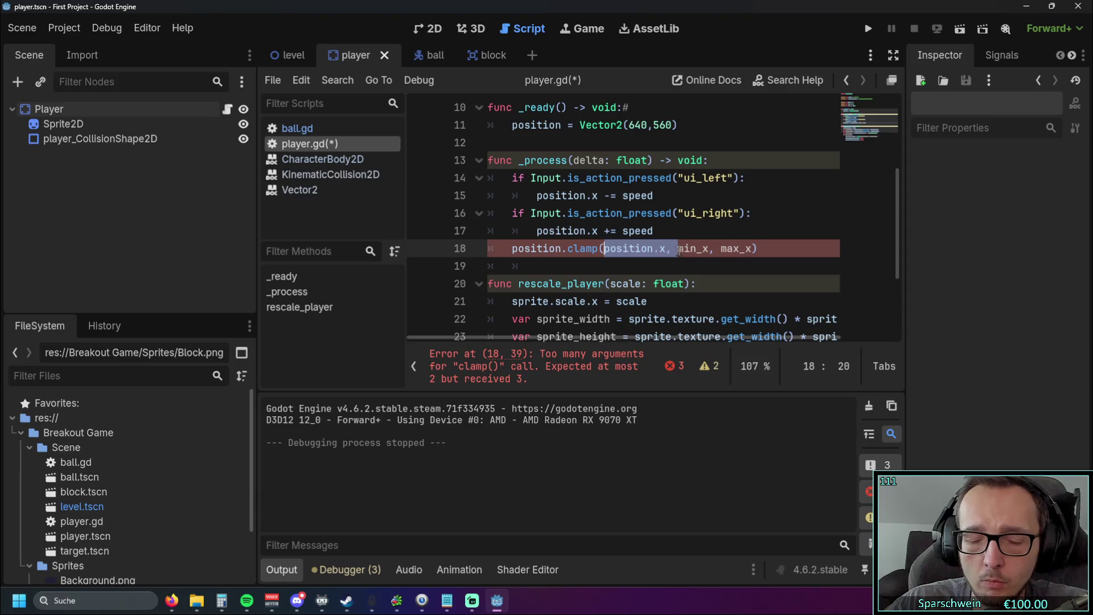
pyautogui.press('BackSpace')
pyautogui.click(731, 237)
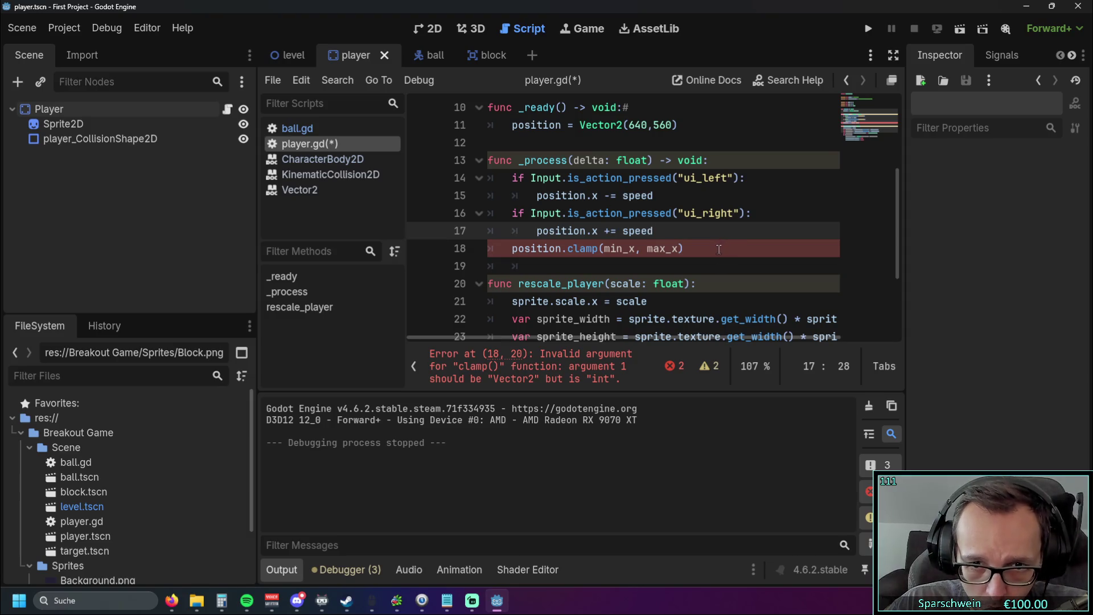
pyautogui.hotkey('ctrl', 'z')
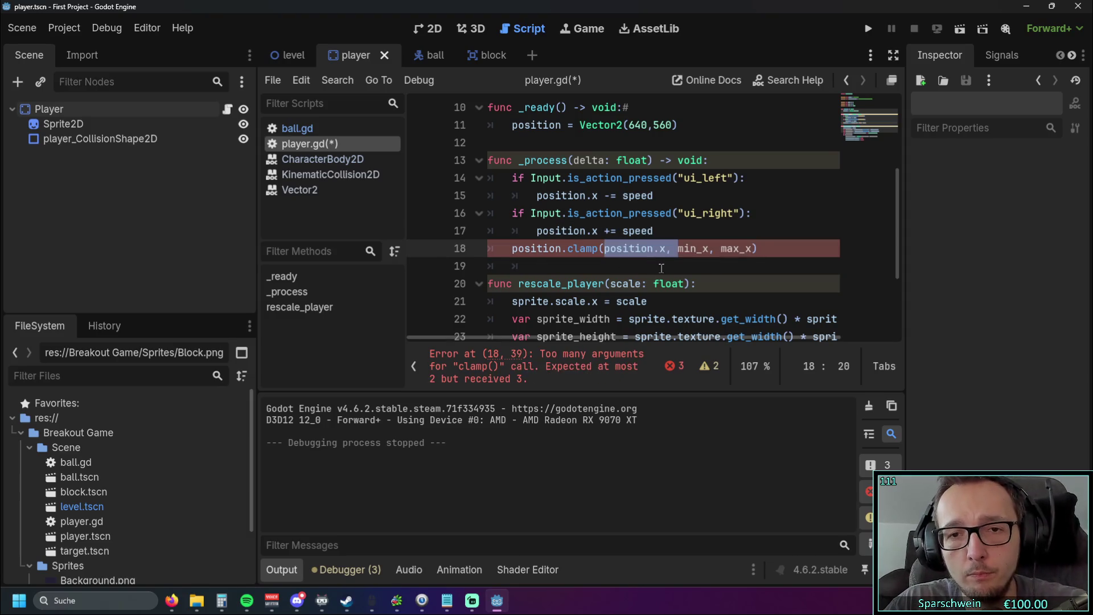
# Rewrite line 18 as position.clamp(position.x(min_x, max_x)) with matching parentheses.
pyautogui.click(671, 249)
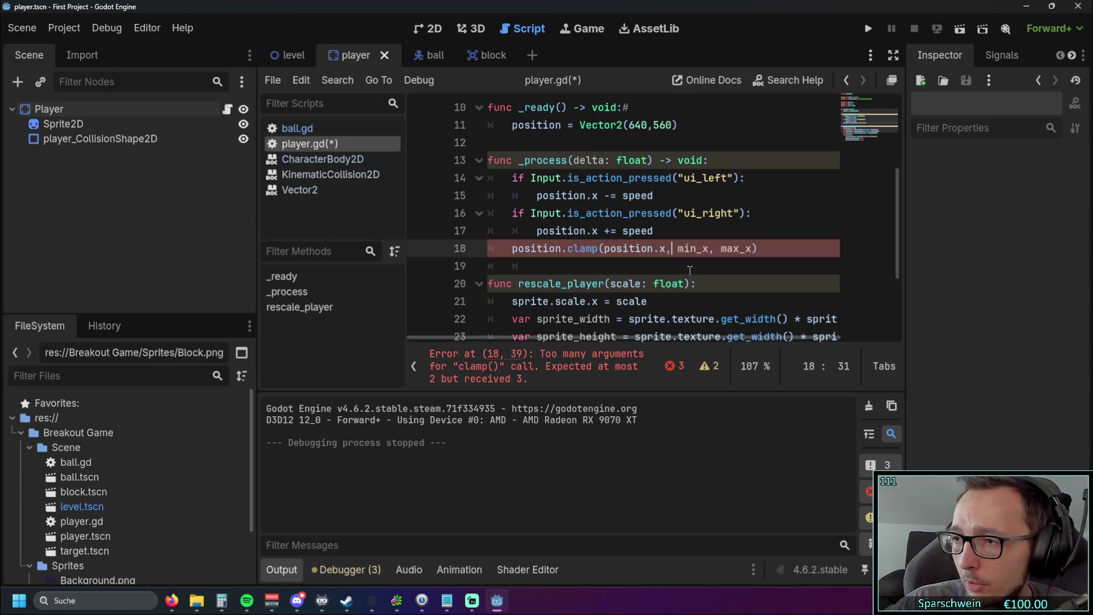
pyautogui.press('BackSpace')
pyautogui.write('(')
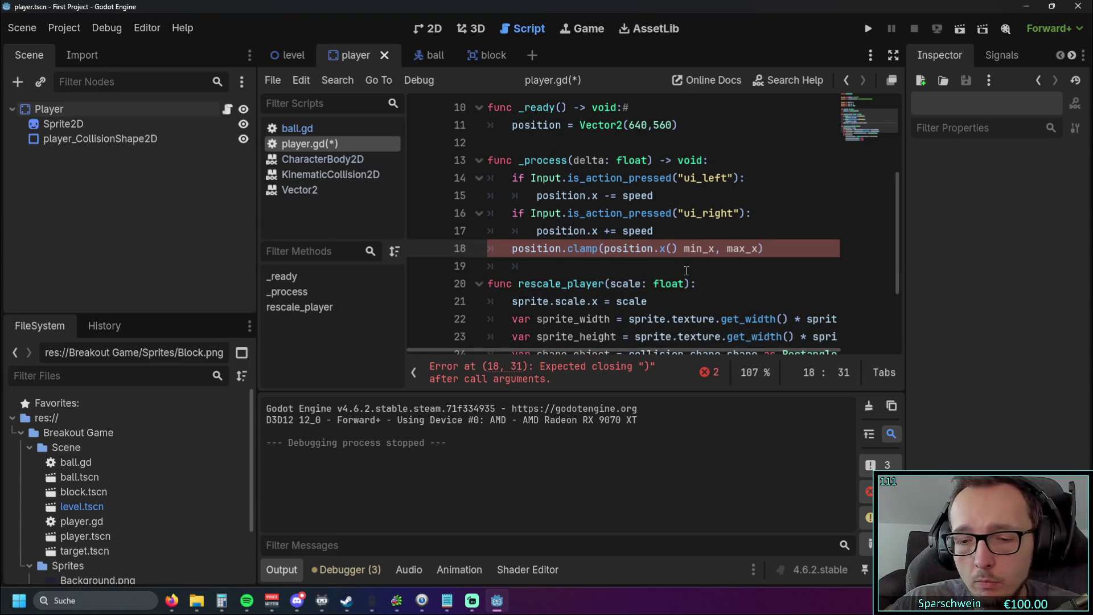
pyautogui.press('Delete')
pyautogui.press('Delete')
pyautogui.press('Right')
pyautogui.press('Right')
pyautogui.press('Right')
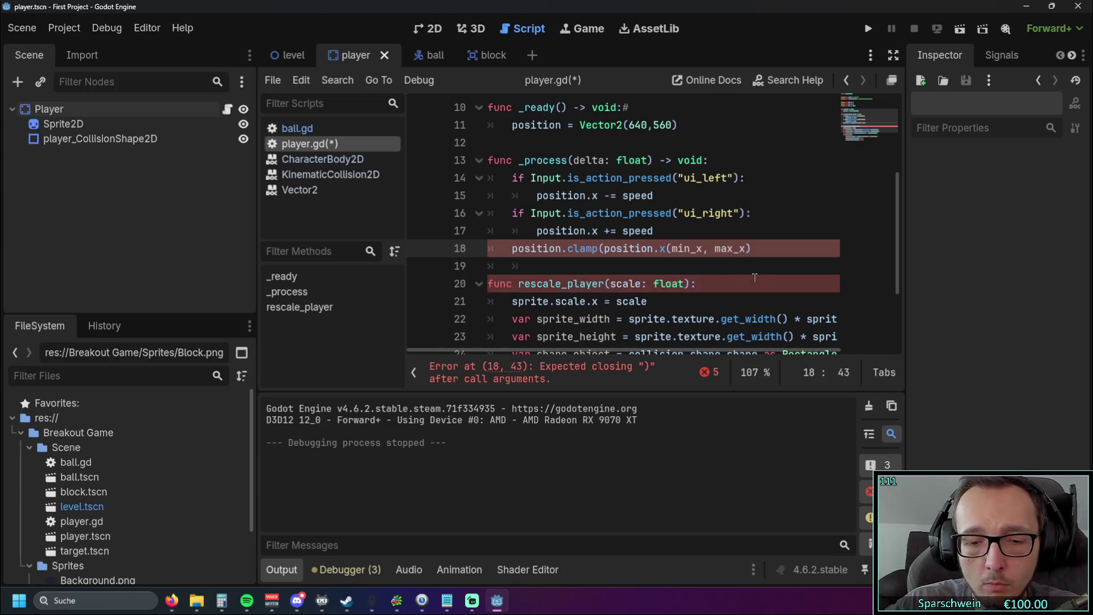
pyautogui.press('Left')
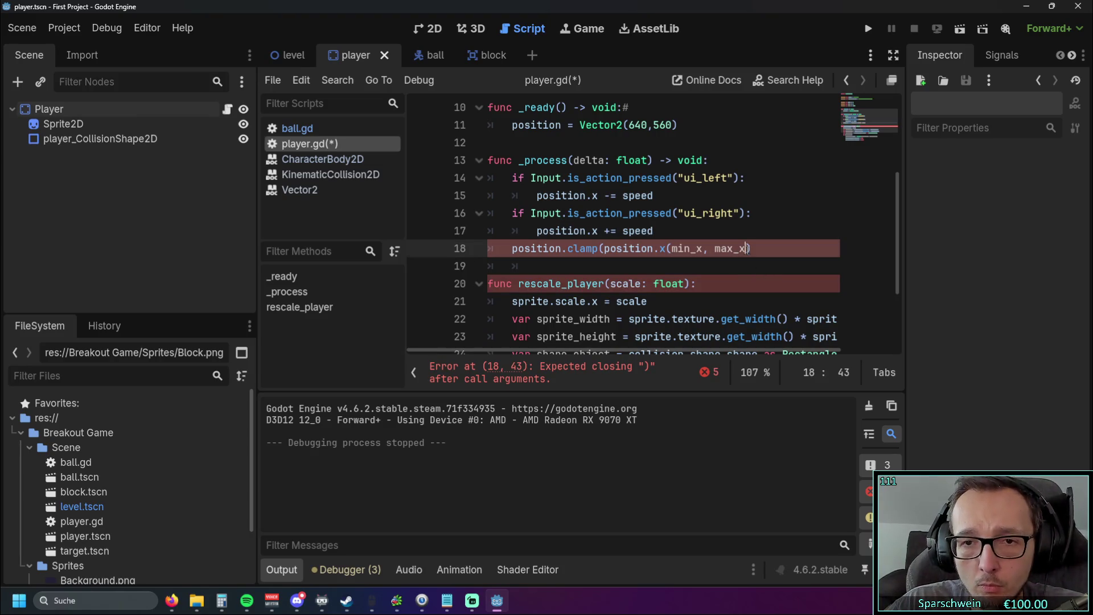
pyautogui.write(')')
pyautogui.press('Right')
pyautogui.click(714, 219)
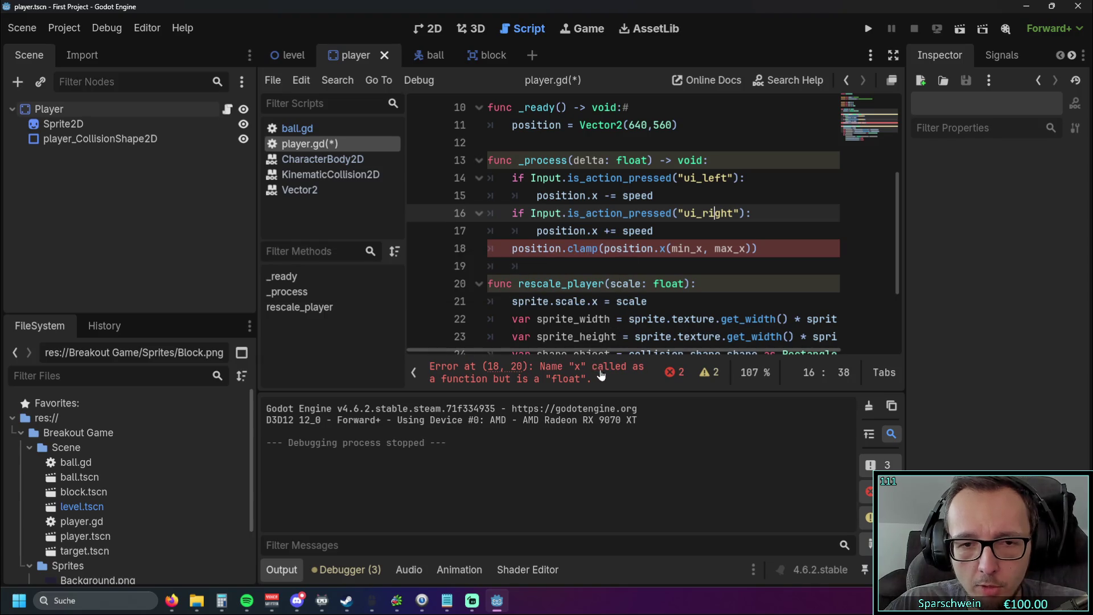
# Replace the parenthesis after position.x on line 18 with a comma again.
pyautogui.scroll(1, 676, 312)
pyautogui.scroll(-1, 674, 296)
pyautogui.scroll(1, 672, 279)
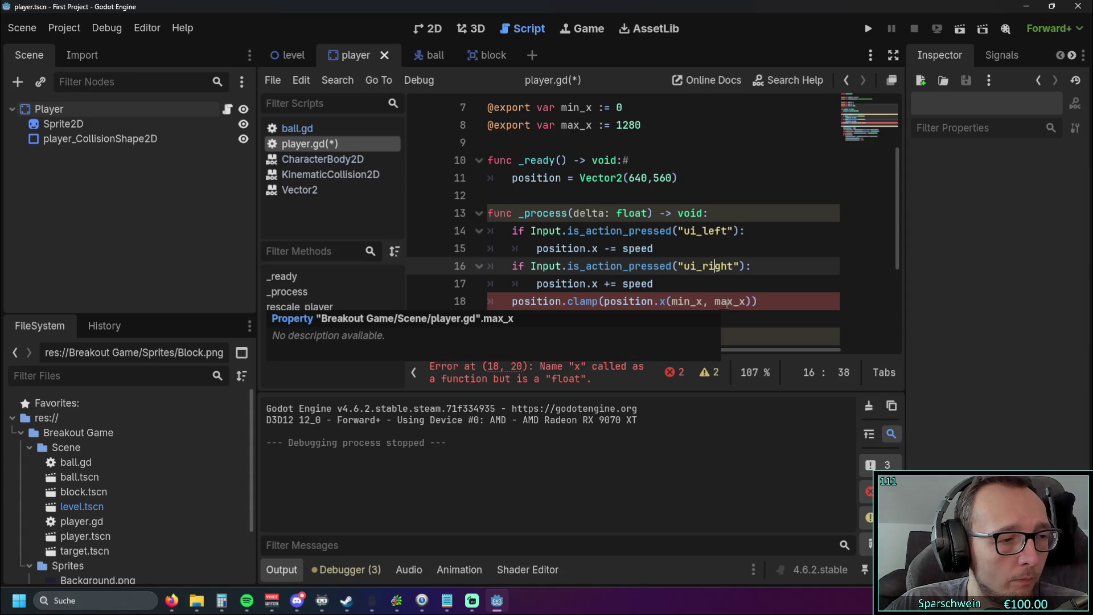
pyautogui.scroll(-1, 728, 303)
pyautogui.click(671, 248)
pyautogui.press('BackSpace')
pyautogui.write(',')
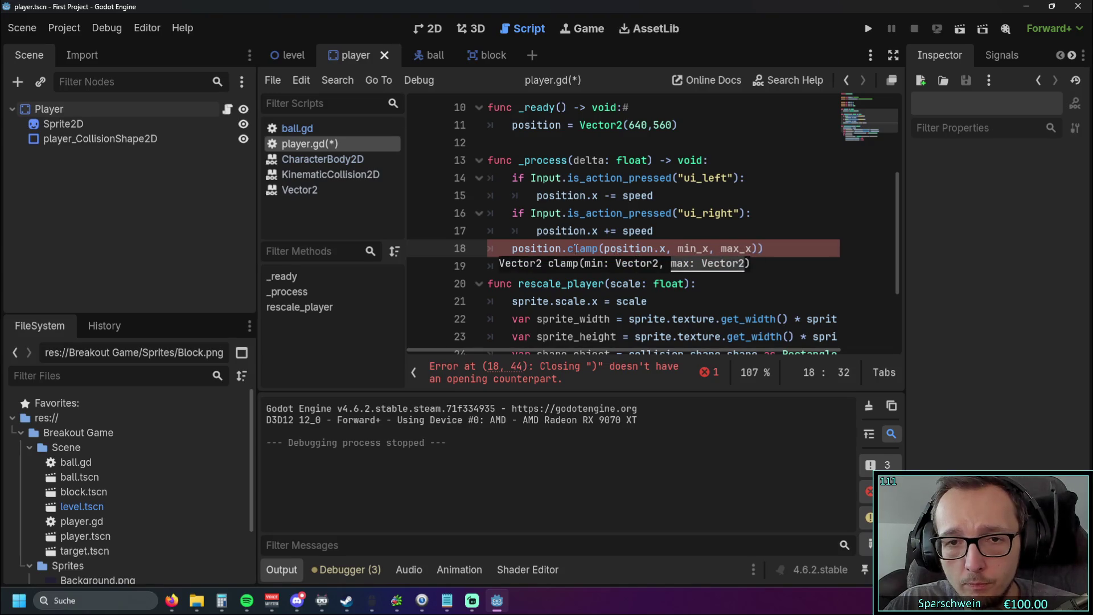
# Remove 'position.x, ' and the extra ')' so line 18 reads position.clamp(min_x, max_x).
pyautogui.moveTo(582, 248)
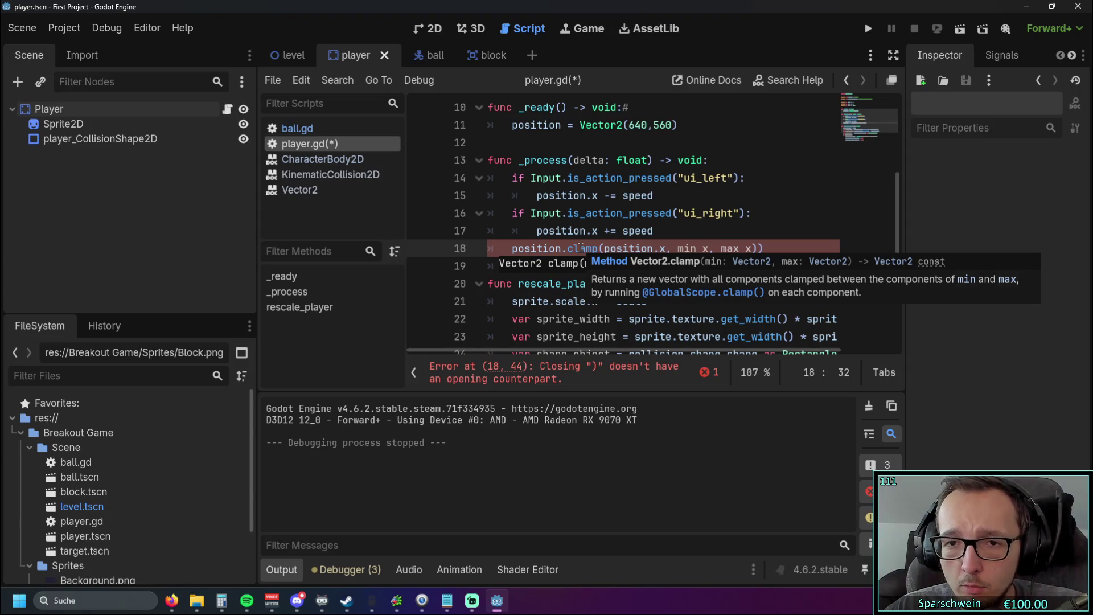
pyautogui.click(624, 178)
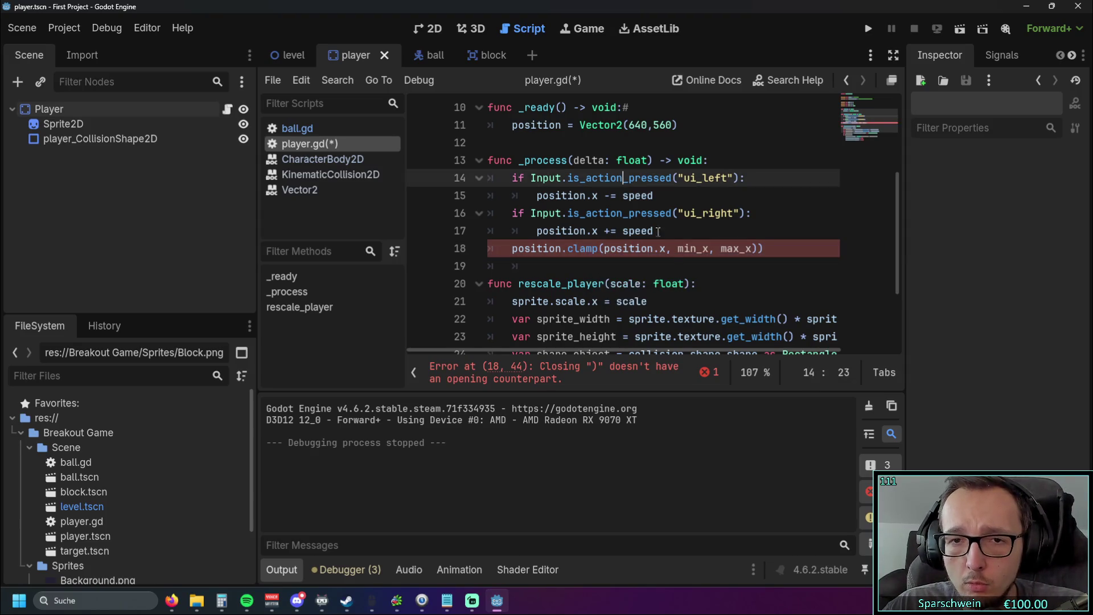
pyautogui.moveTo(605, 248); pyautogui.dragTo(677, 248)
pyautogui.press('BackSpace')
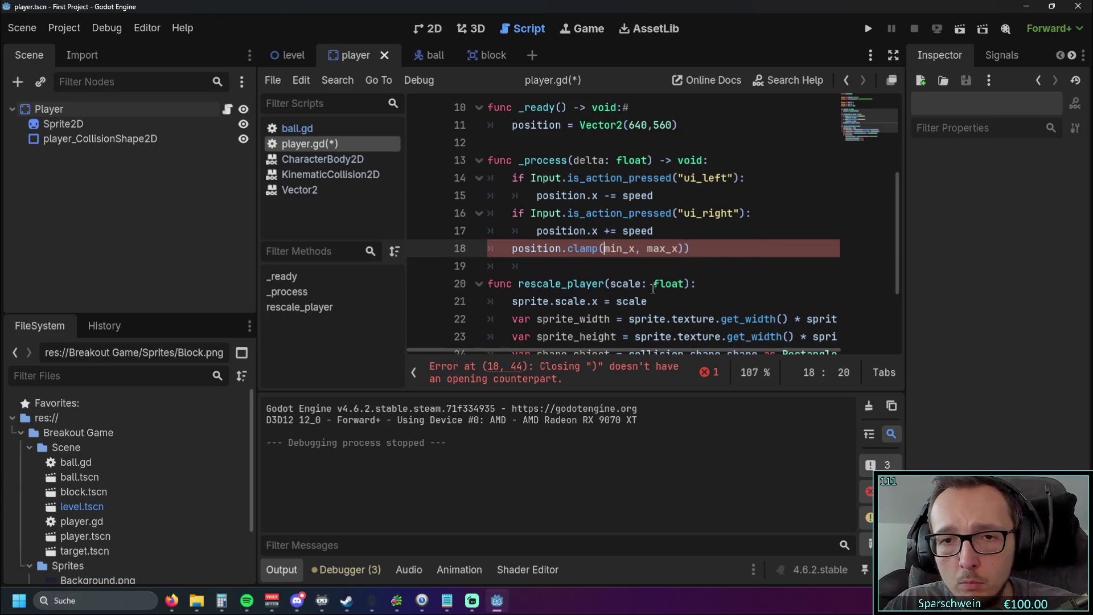
pyautogui.press('End')
pyautogui.press('BackSpace')
pyautogui.click(723, 264)
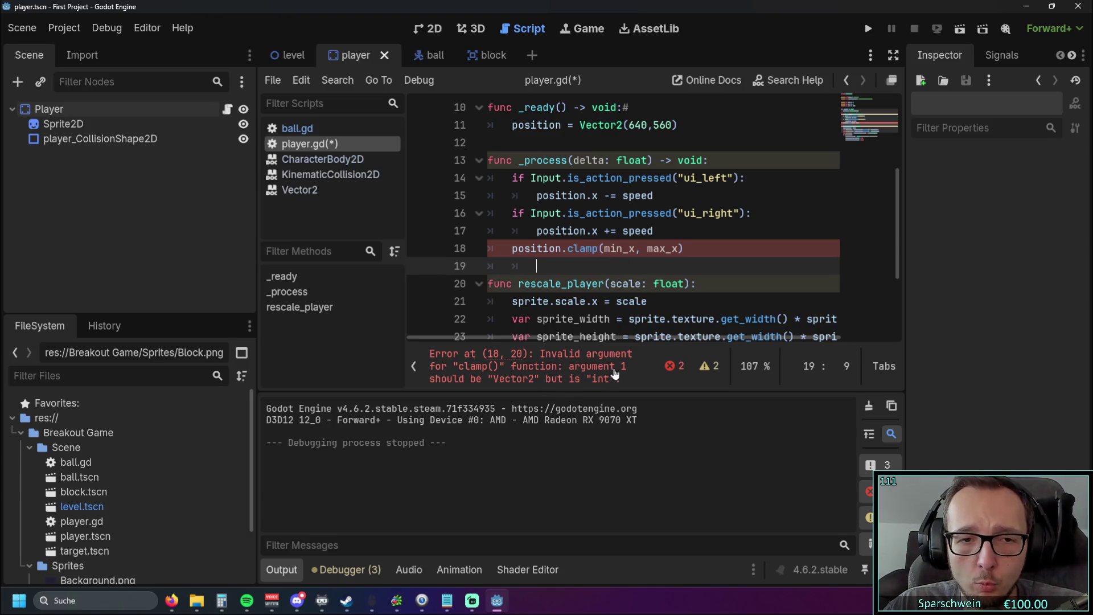
pyautogui.scroll(3, 624, 263)
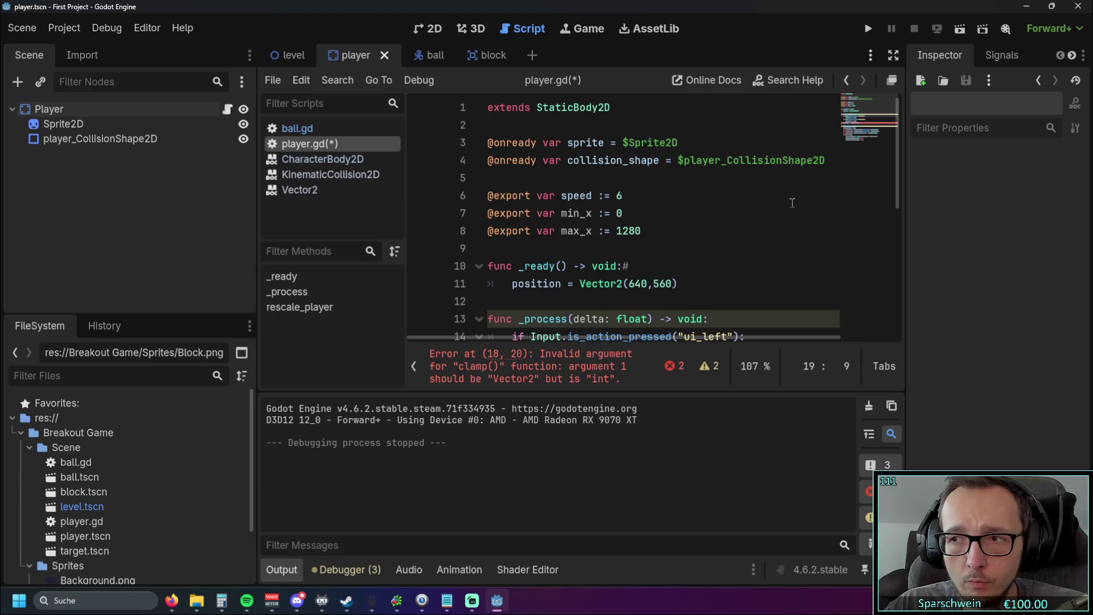
# On line 7, replace min_x's default value 0 with position.x.
pyautogui.scroll(-1, 792, 203)
pyautogui.scroll(1, 790, 204)
pyautogui.scroll(-1, 790, 209)
pyautogui.scroll(1, 790, 209)
pyautogui.click(621, 212)
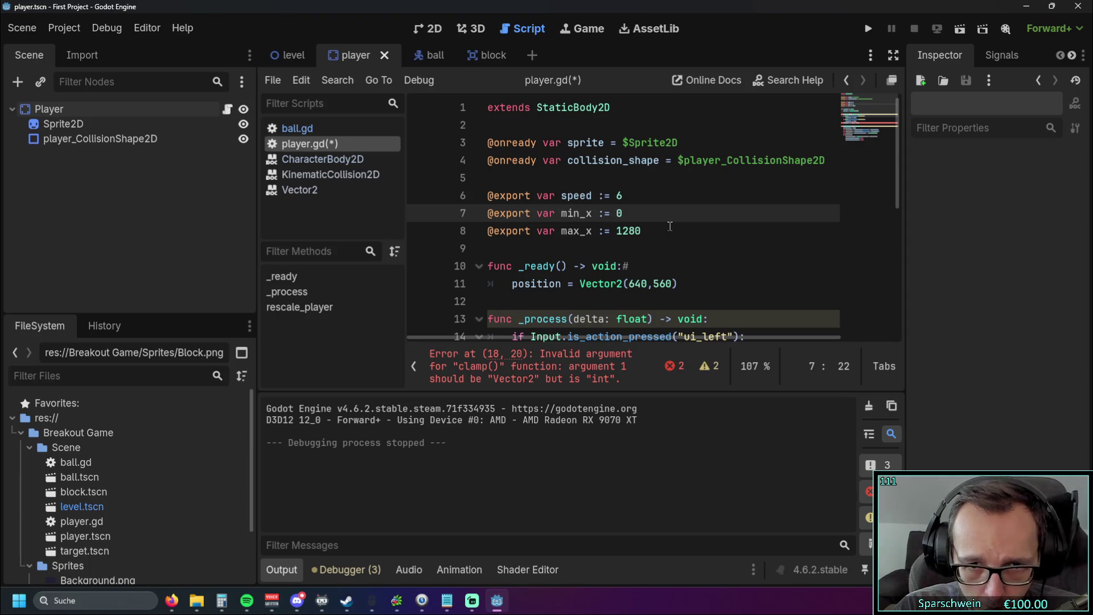
pyautogui.press('Delete')
pyautogui.write('pos')
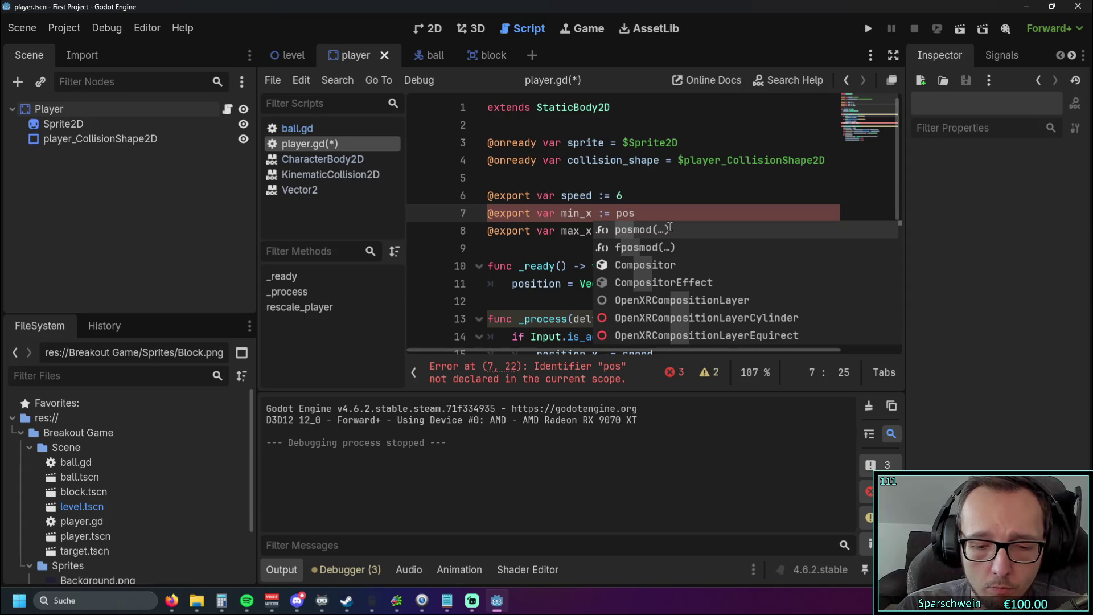
pyautogui.write('ti')
pyautogui.press('BackSpace')
pyautogui.press('BackSpace')
pyautogui.press('BackSpace')
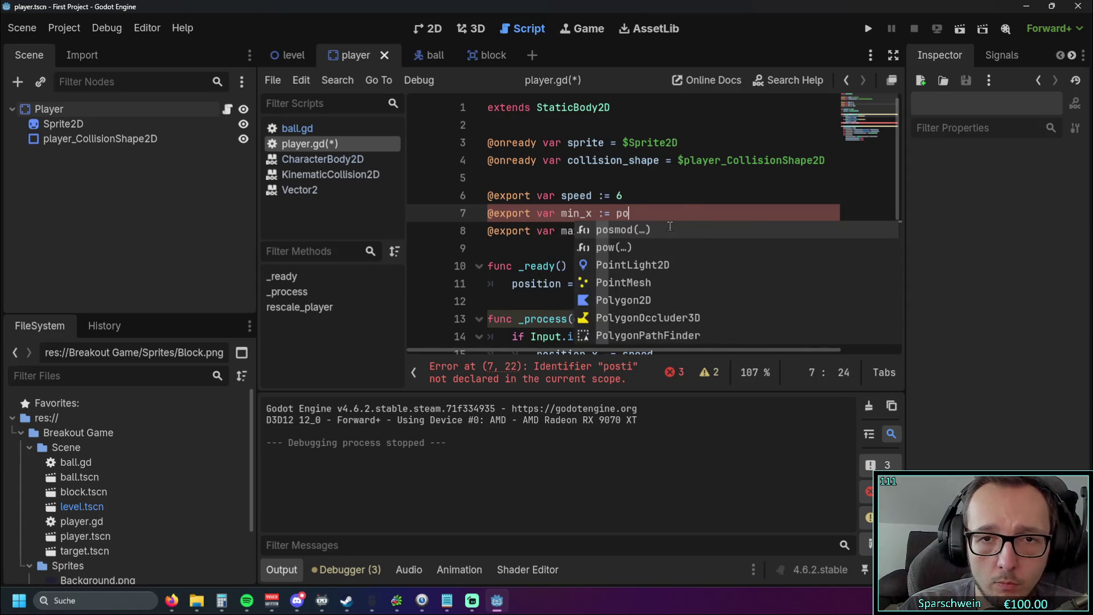
pyautogui.write('position')
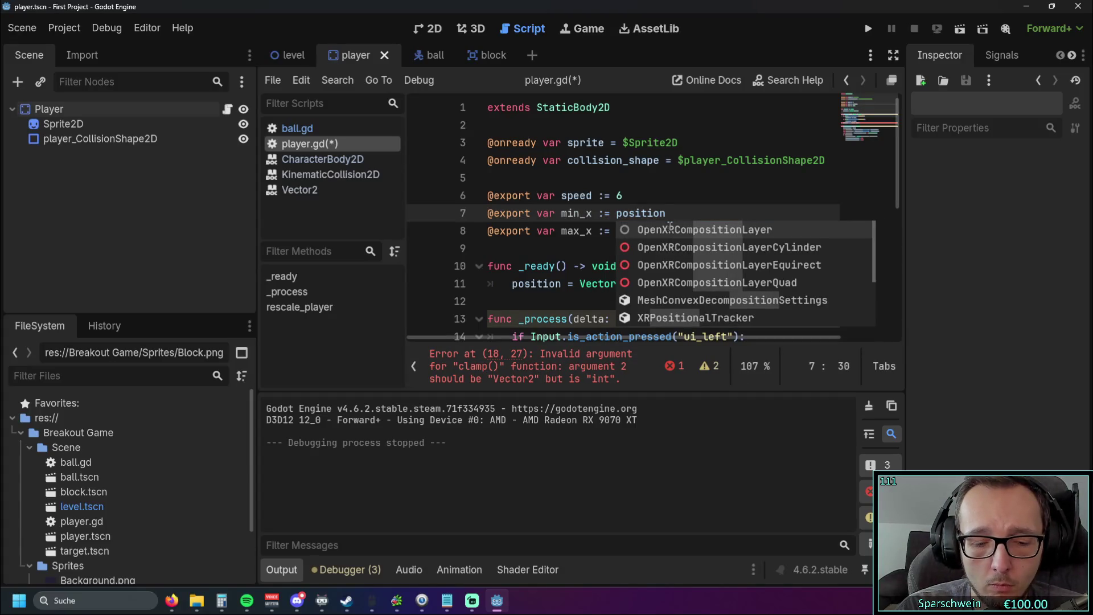
pyautogui.write('.x(0)')
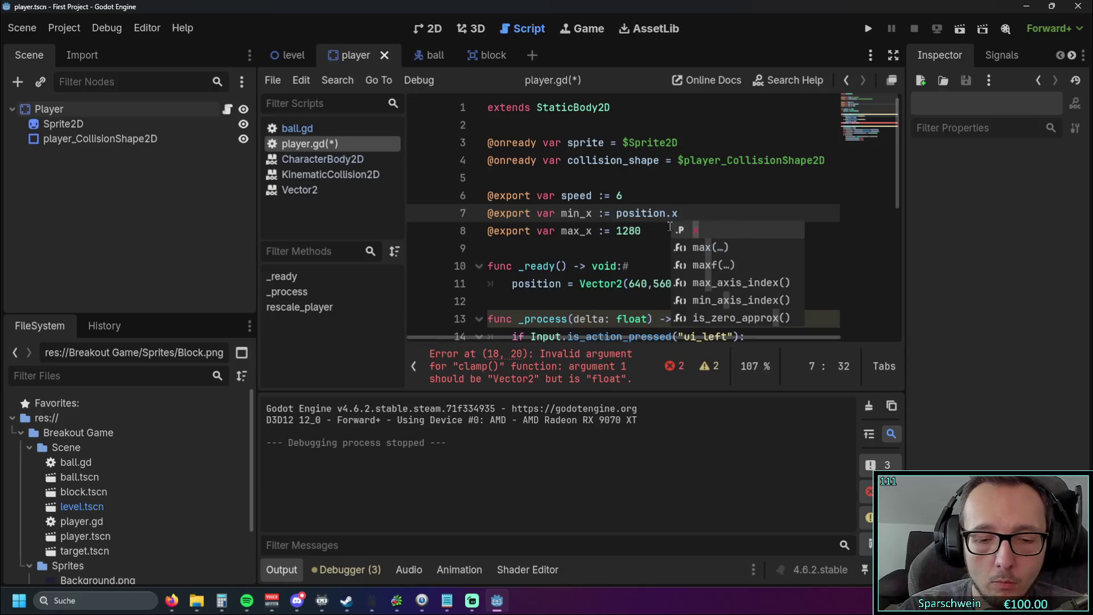